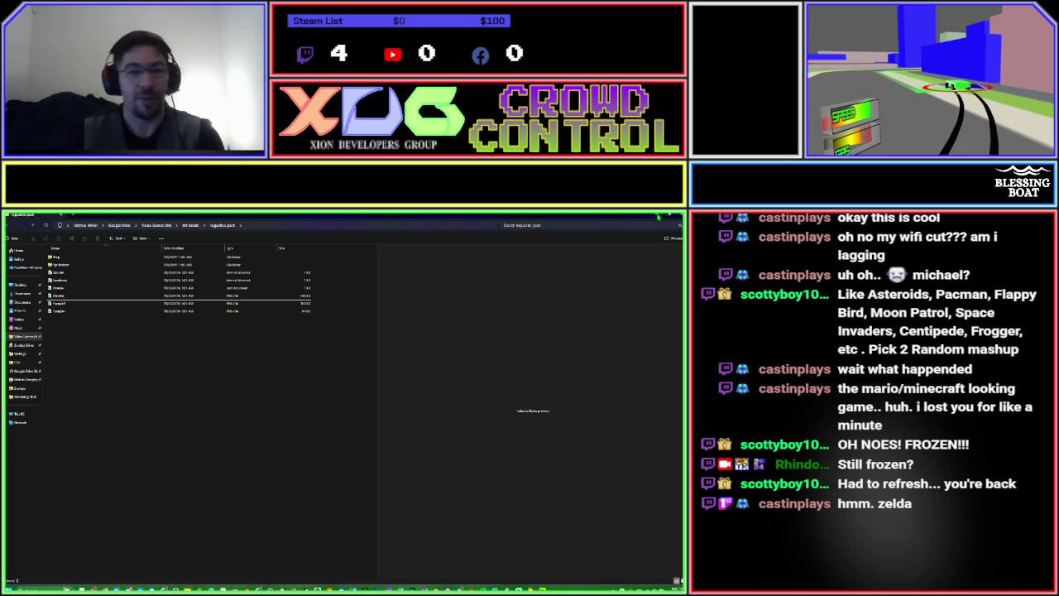
# Minimize the asset pack folder window to reveal the Construct 3 start page.
pyautogui.click(658, 217)
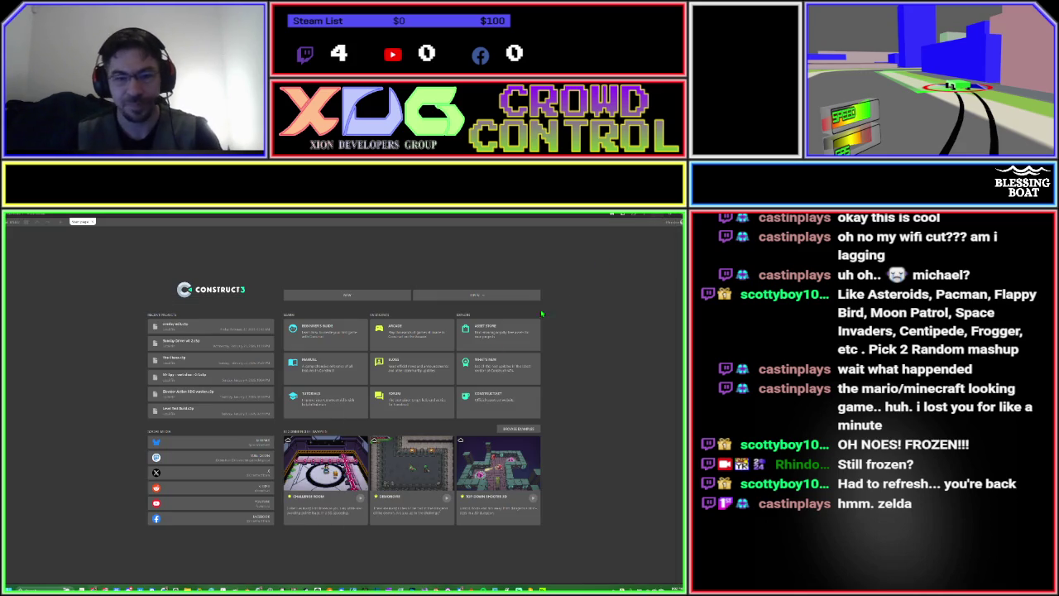
# Create a new Construct 3 project, entering 'Ha' as its name.
pyautogui.click(346, 301)
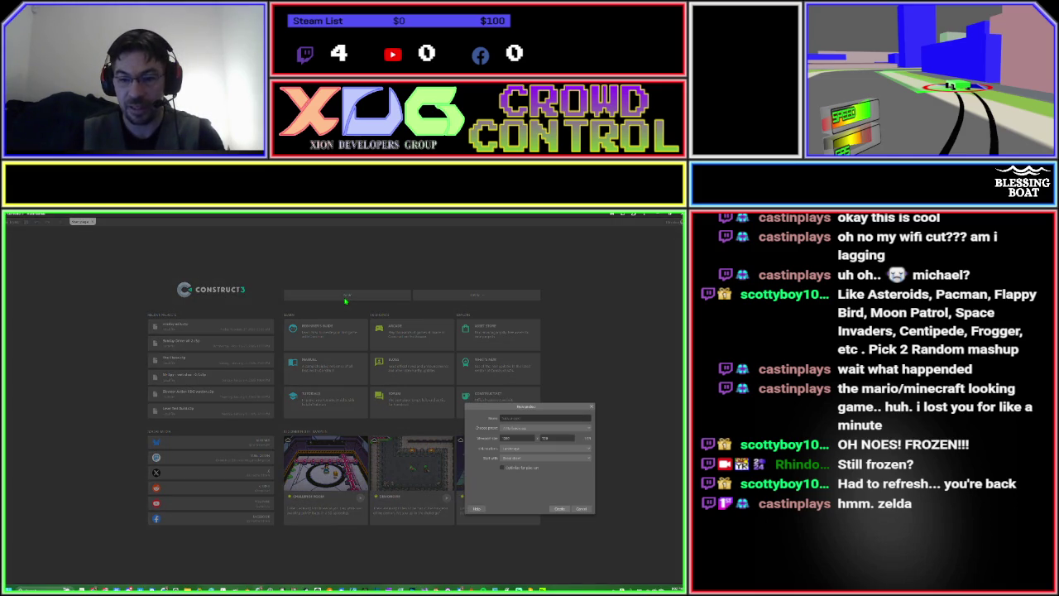
pyautogui.click(519, 418)
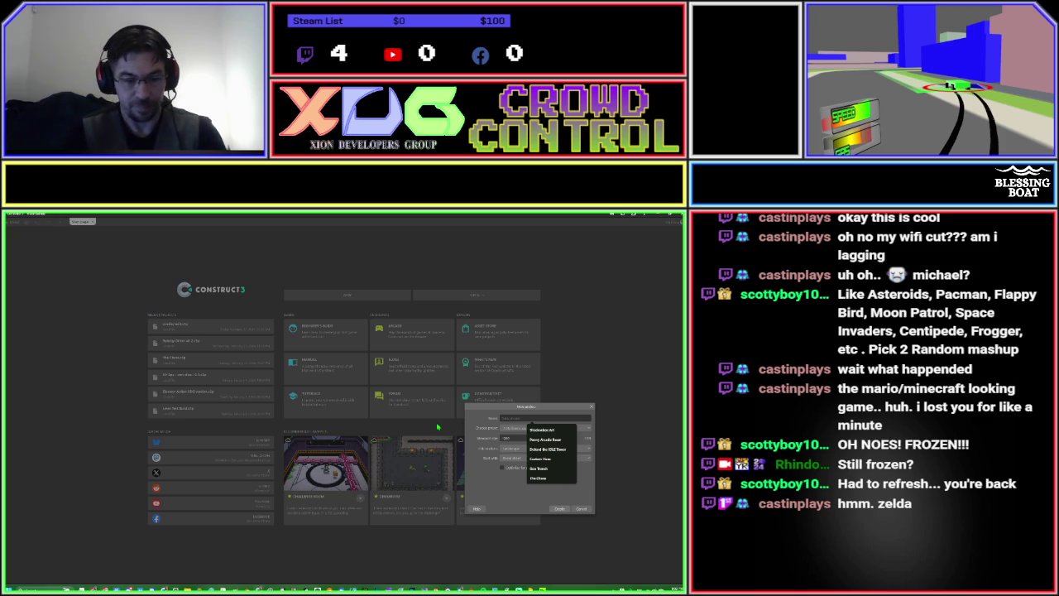
pyautogui.write('Ha')
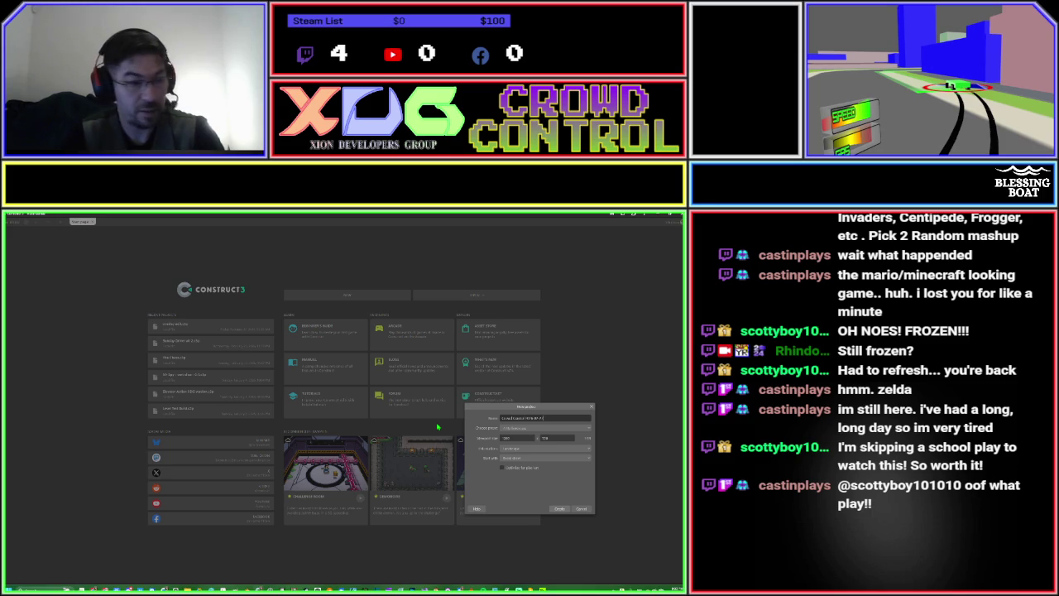
pyautogui.press('Return')
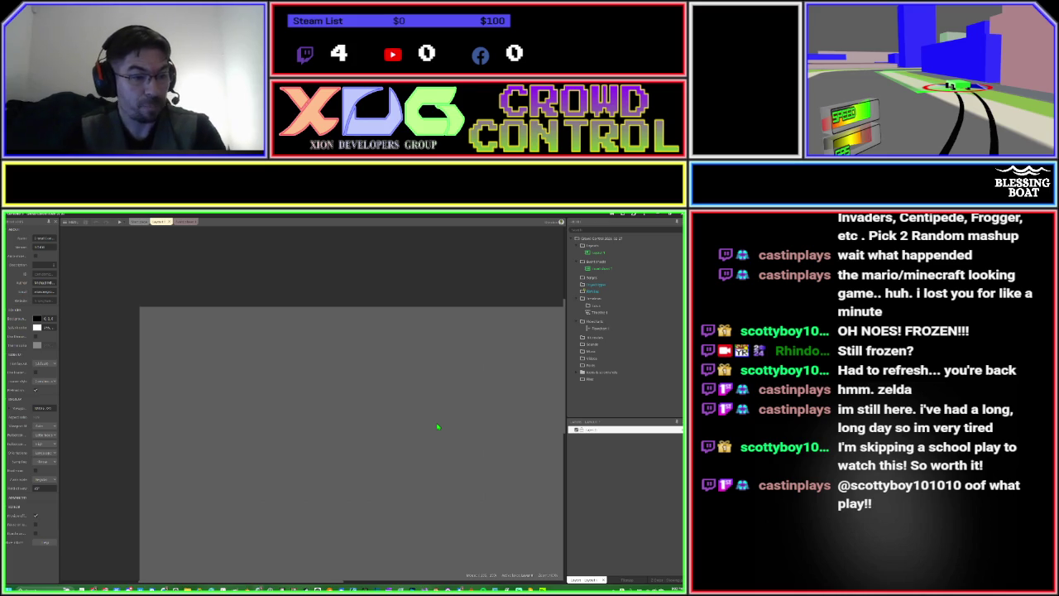
# Show the empty layout's name, event sheet and size in the Properties panel.
pyautogui.click(262, 378)
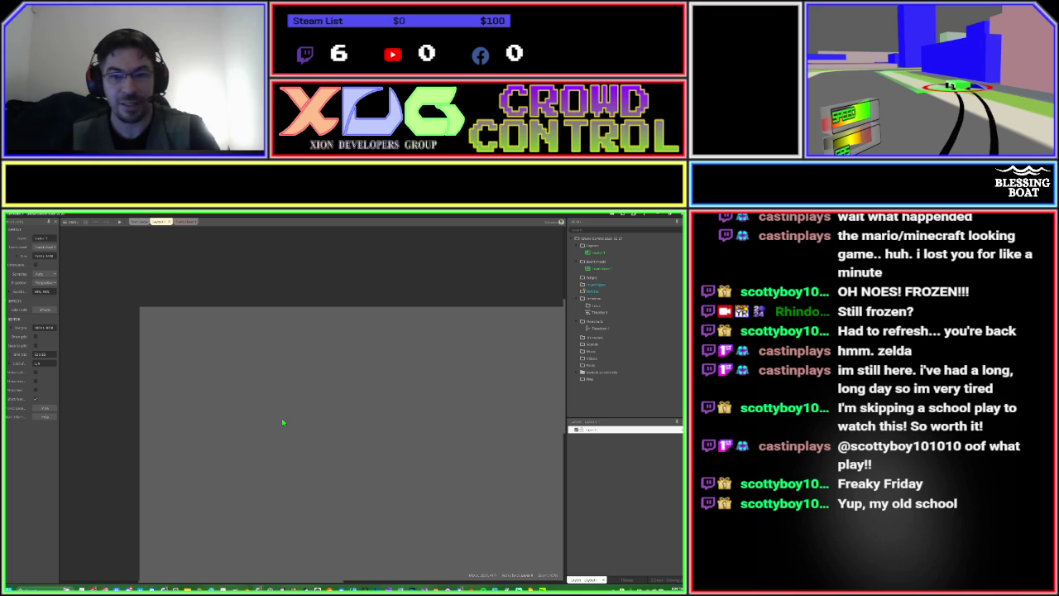
# Restore the File Explorer window on the asset pack folder from the taskbar.
pyautogui.click(187, 588)
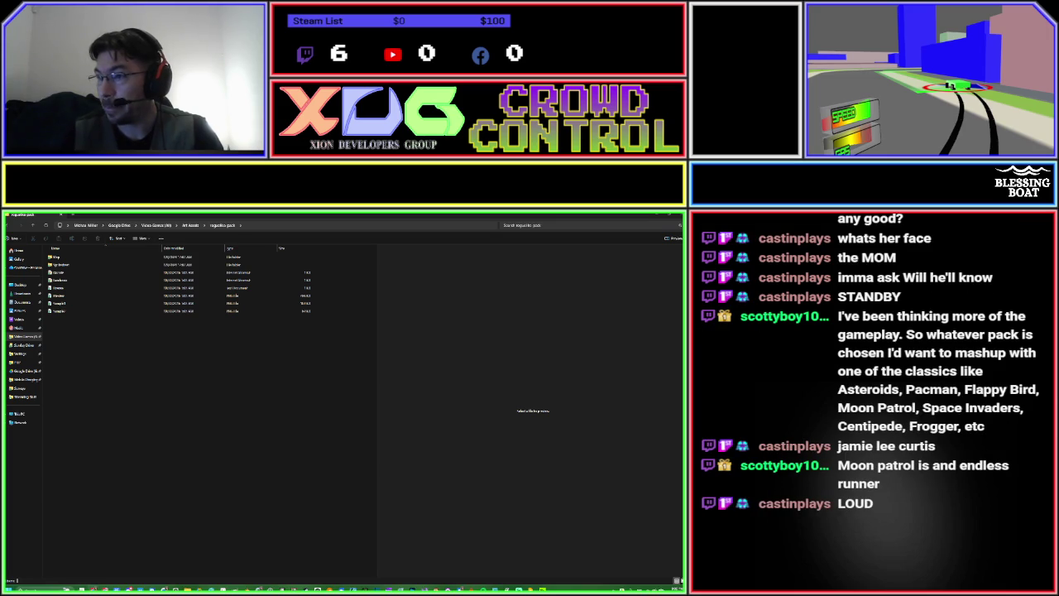
# Switch to Chrome playing the Moon Patrol Arcade (1982) gameplay video.
pyautogui.hotkey('alt', 'Tab')
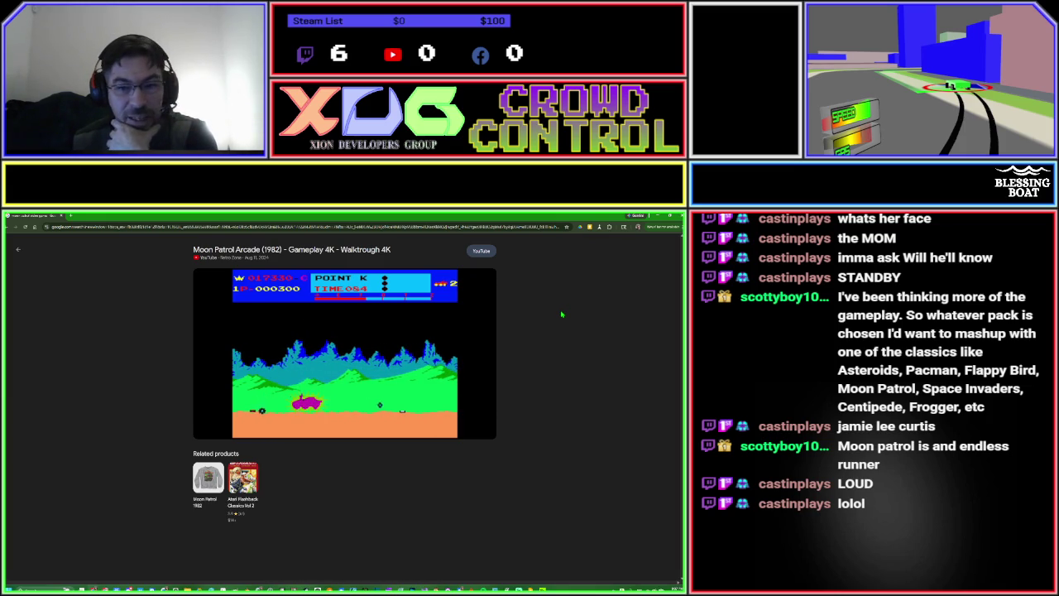
pyautogui.moveTo(398, 333)
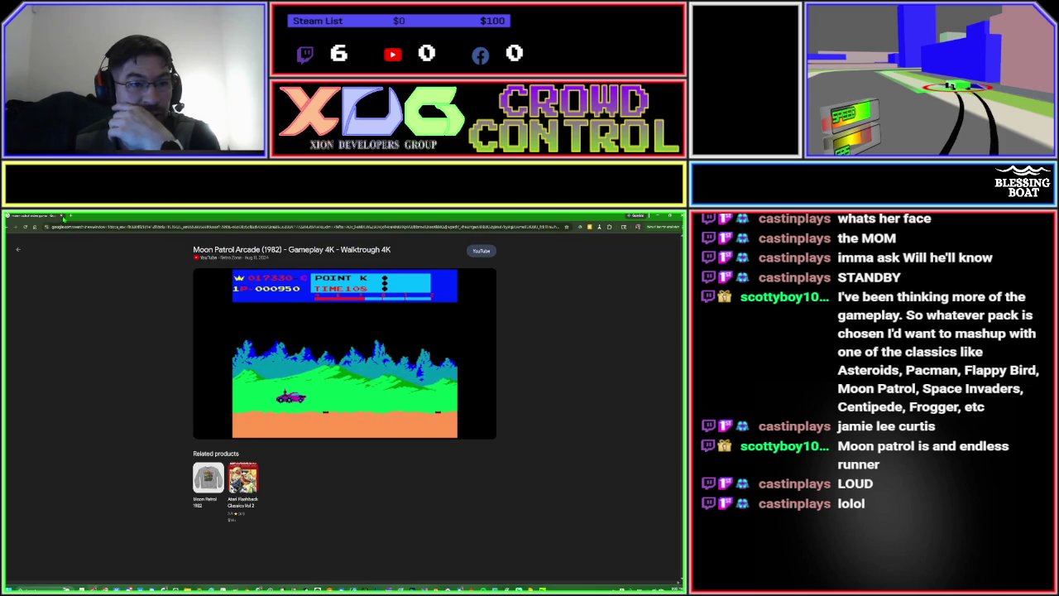
# Back in Explorer, preview the town tilemap image, then go up to Art Assets.
pyautogui.hotkey('alt', 'Tab')
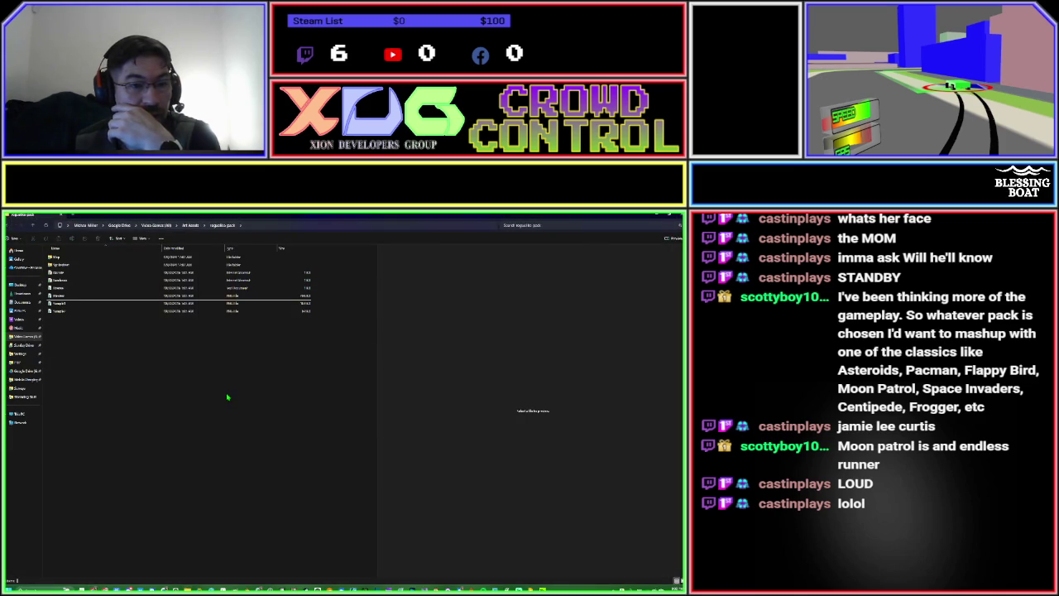
pyautogui.click(55, 303)
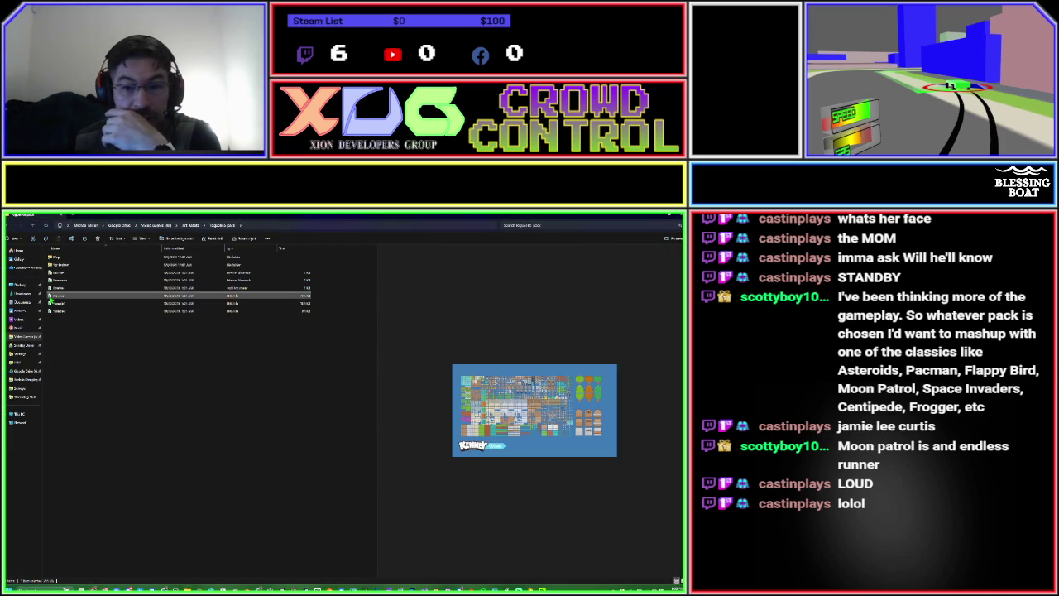
pyautogui.click(52, 304)
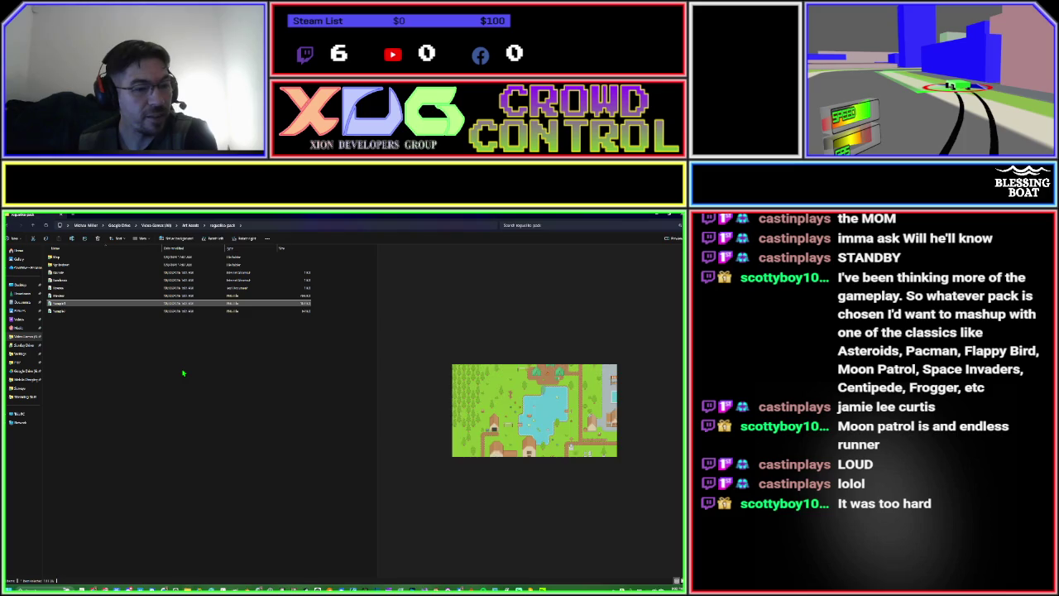
pyautogui.click(183, 373)
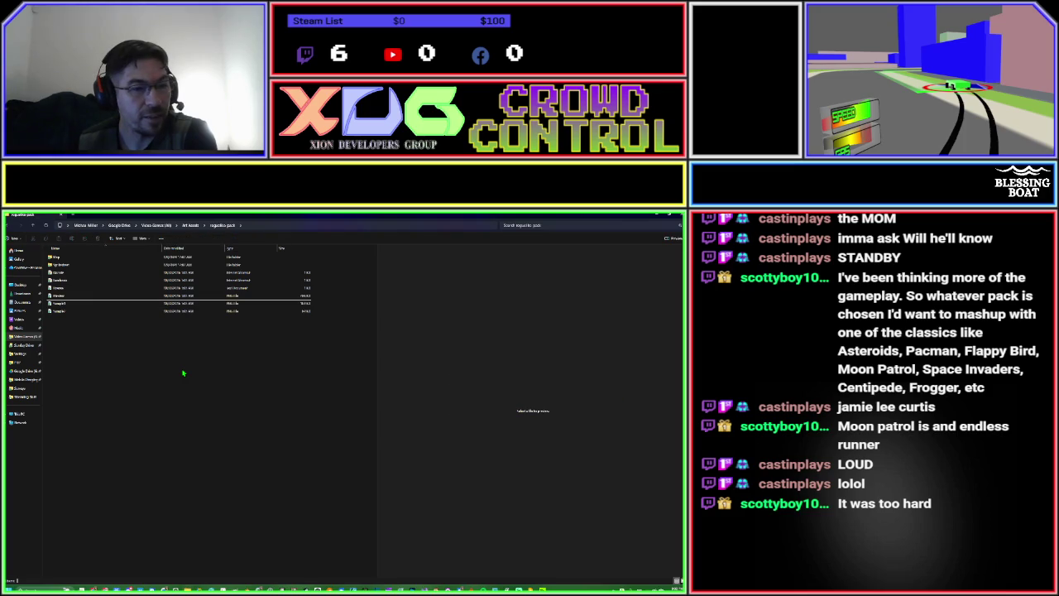
pyautogui.click(33, 227)
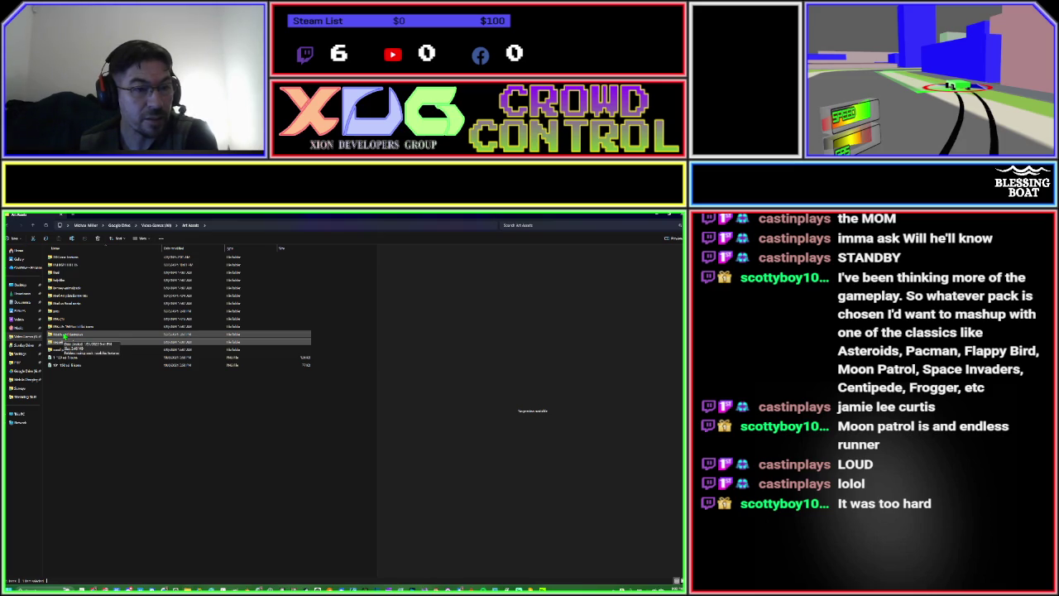
pyautogui.click(53, 350)
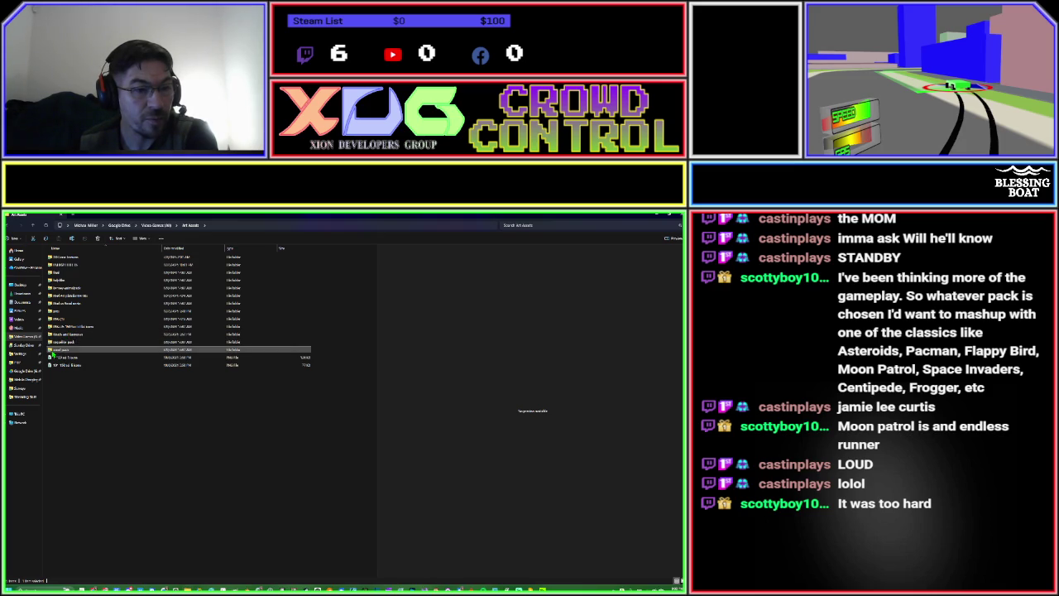
pyautogui.doubleClick(53, 351)
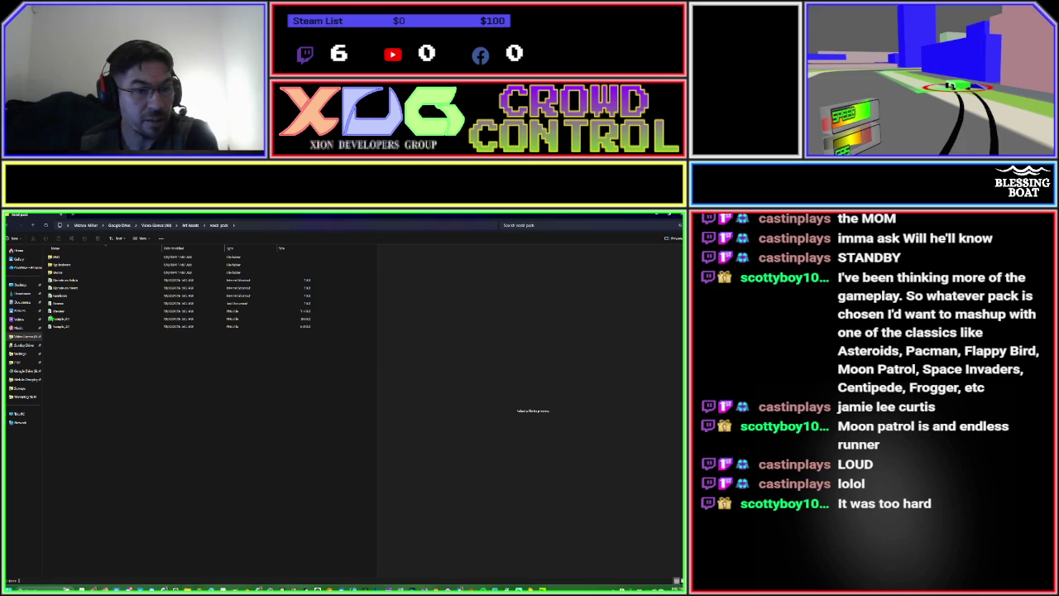
pyautogui.click(52, 311)
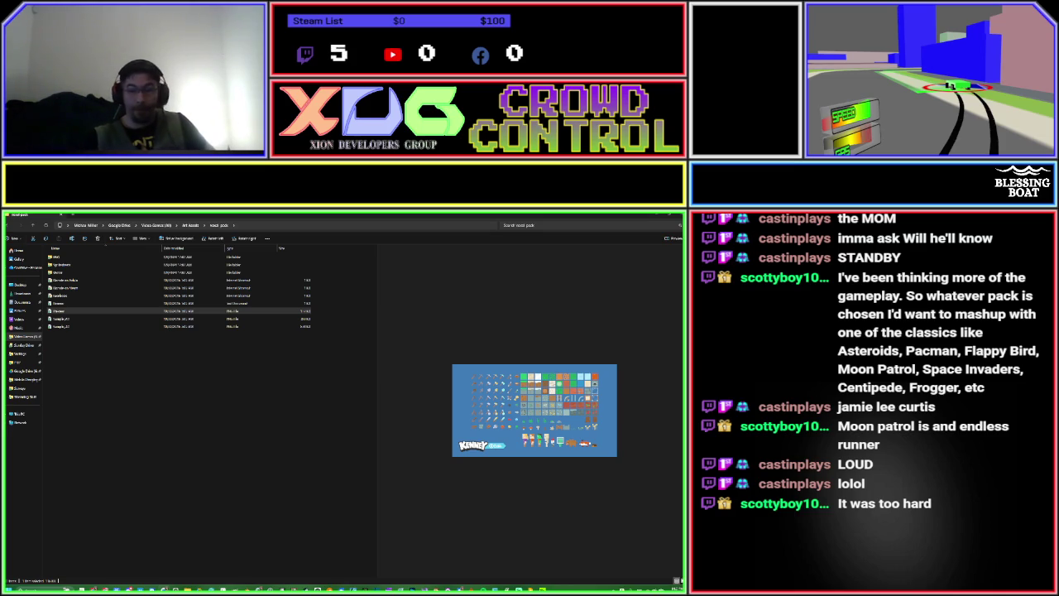
pyautogui.click(124, 310)
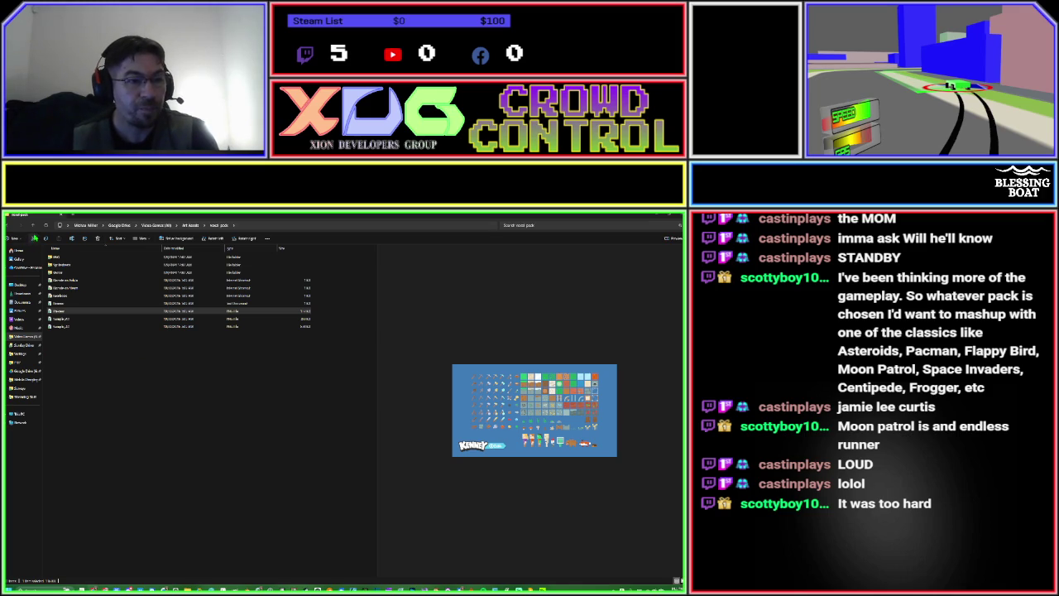
pyautogui.click(34, 227)
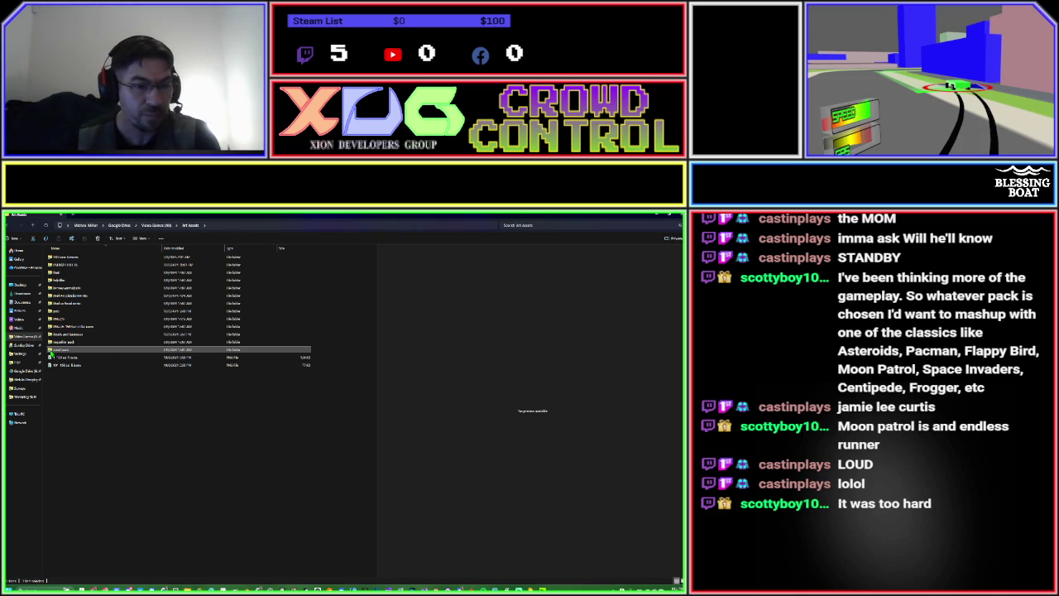
# Reopen the Kenney pack folder, preview its sample platformer scene, then minimize Explorer.
pyautogui.doubleClick(55, 351)
pyautogui.click(53, 320)
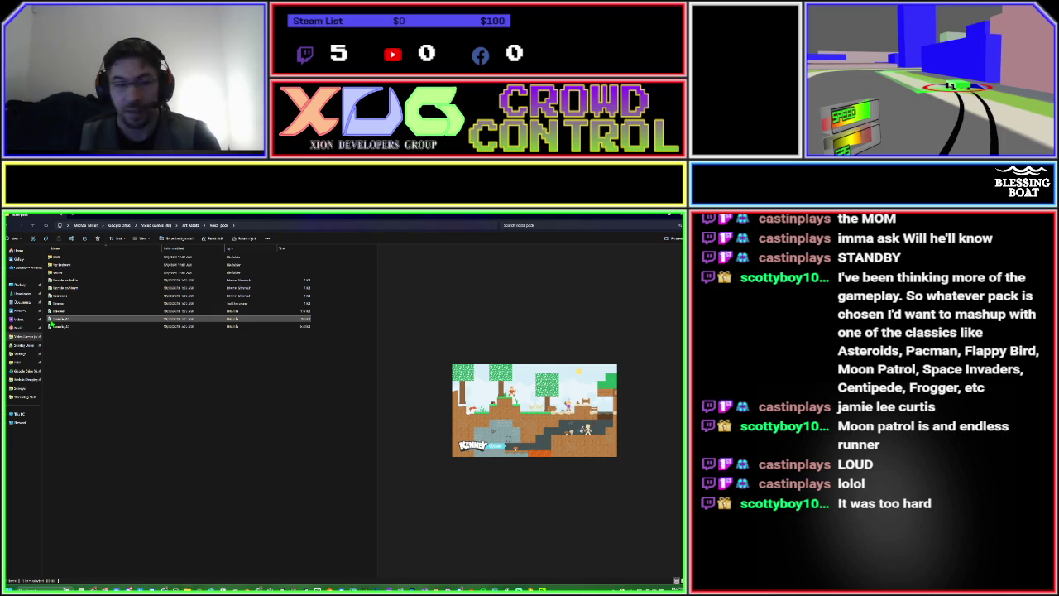
pyautogui.click(208, 466)
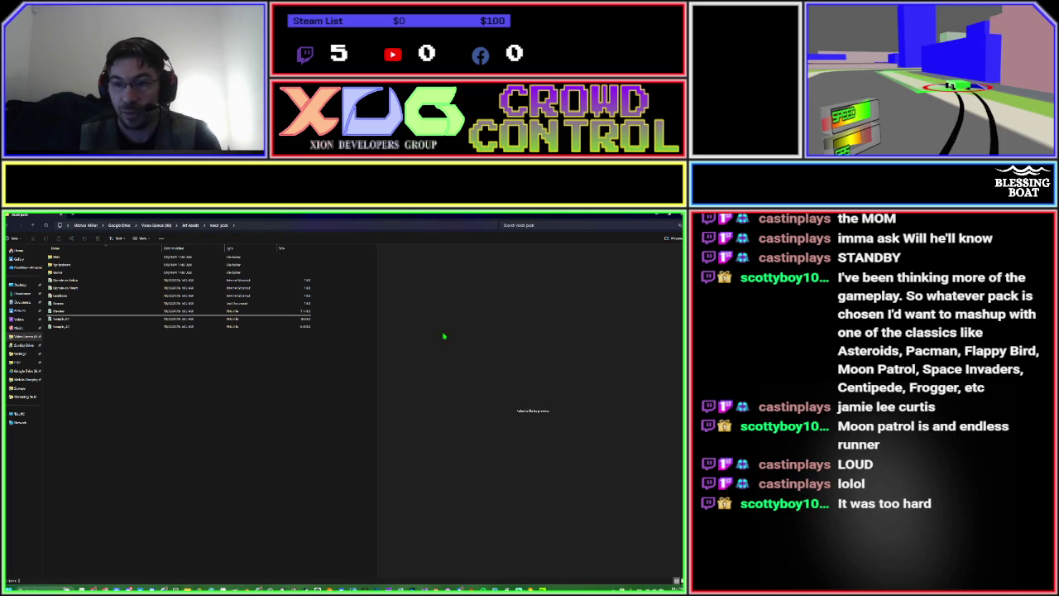
pyautogui.click(656, 216)
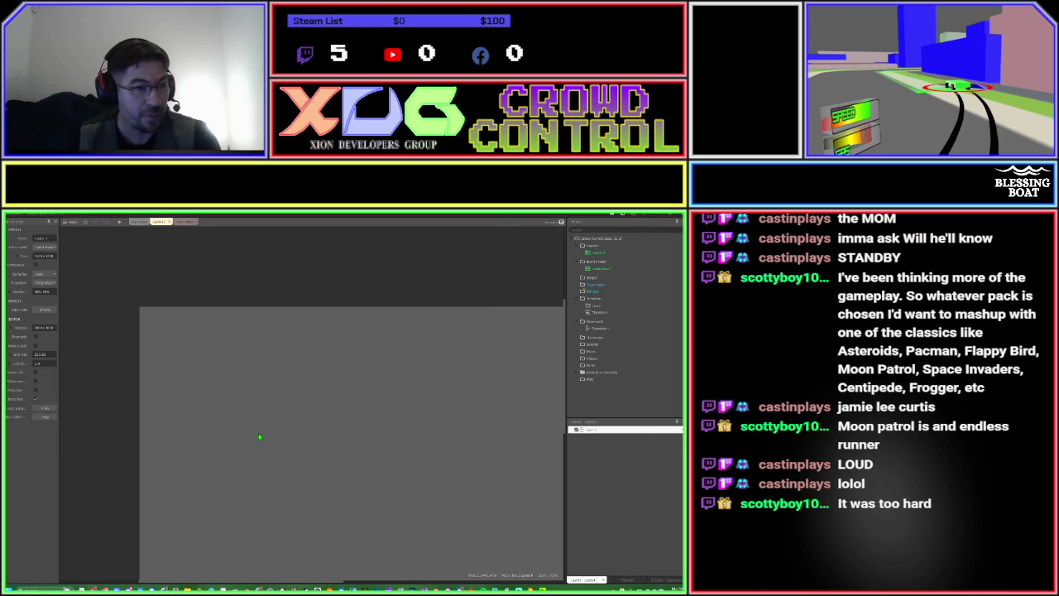
# Insert a Sprite object by searching 'spr' and place it on the layout.
pyautogui.doubleClick(247, 398)
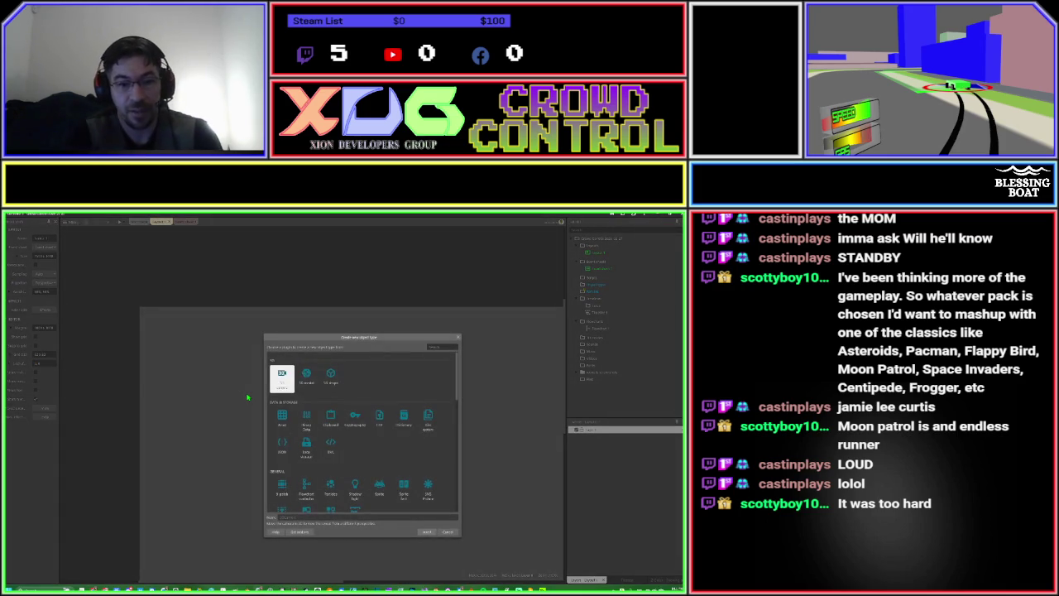
pyautogui.write('spr')
pyautogui.press('Return')
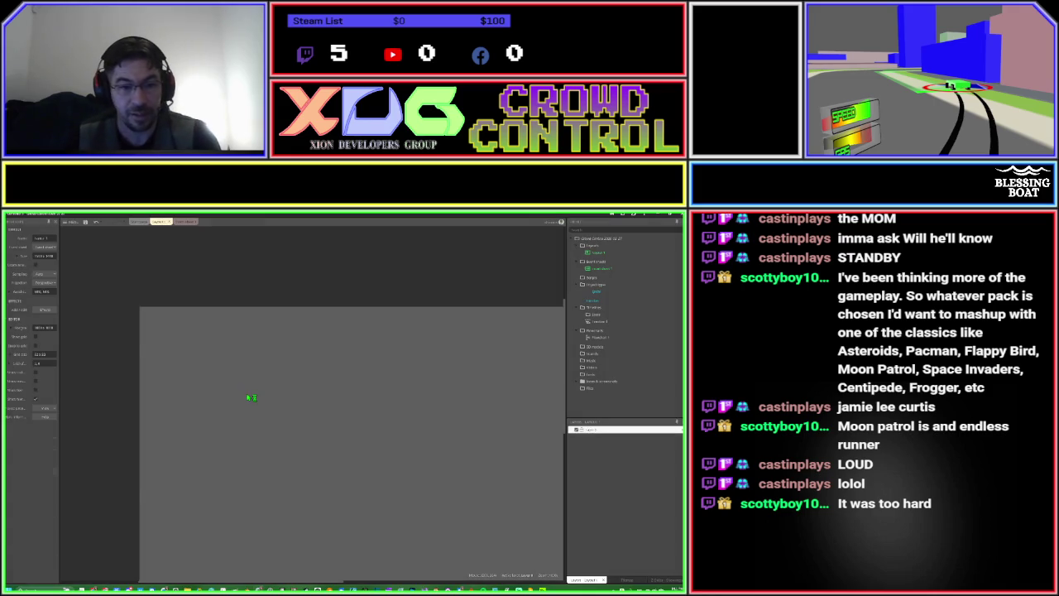
pyautogui.click(247, 397)
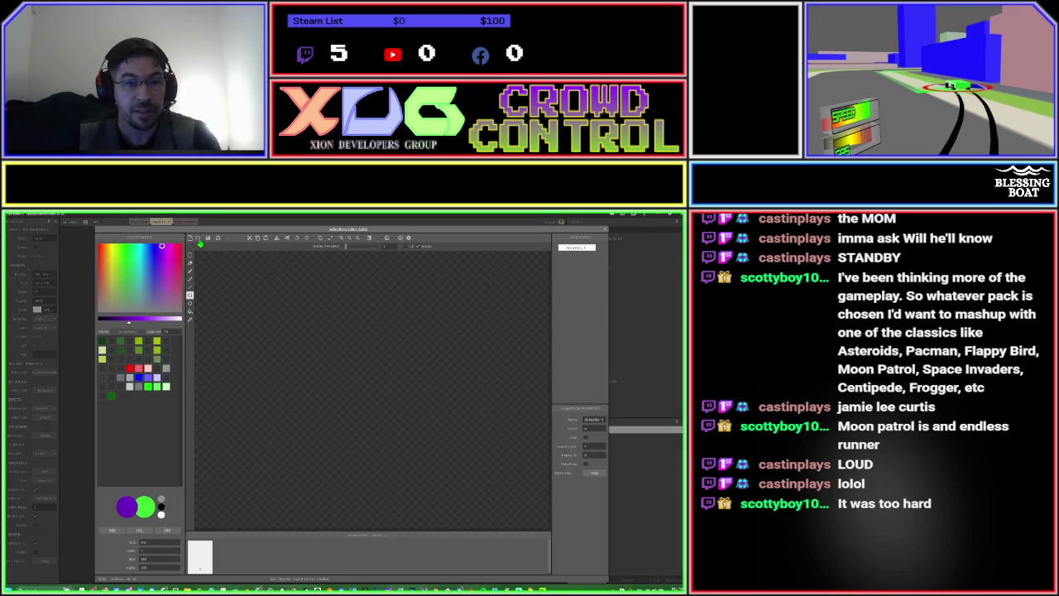
# Browse the image import dialog to the asset pack's Vector folder and preview a vector file.
pyautogui.click(198, 239)
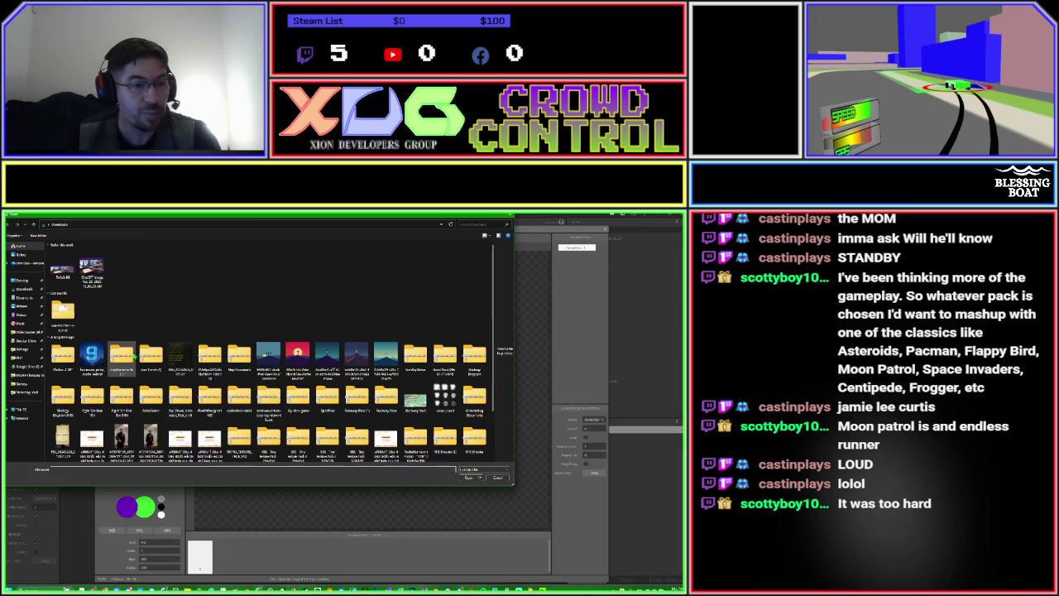
pyautogui.click(23, 334)
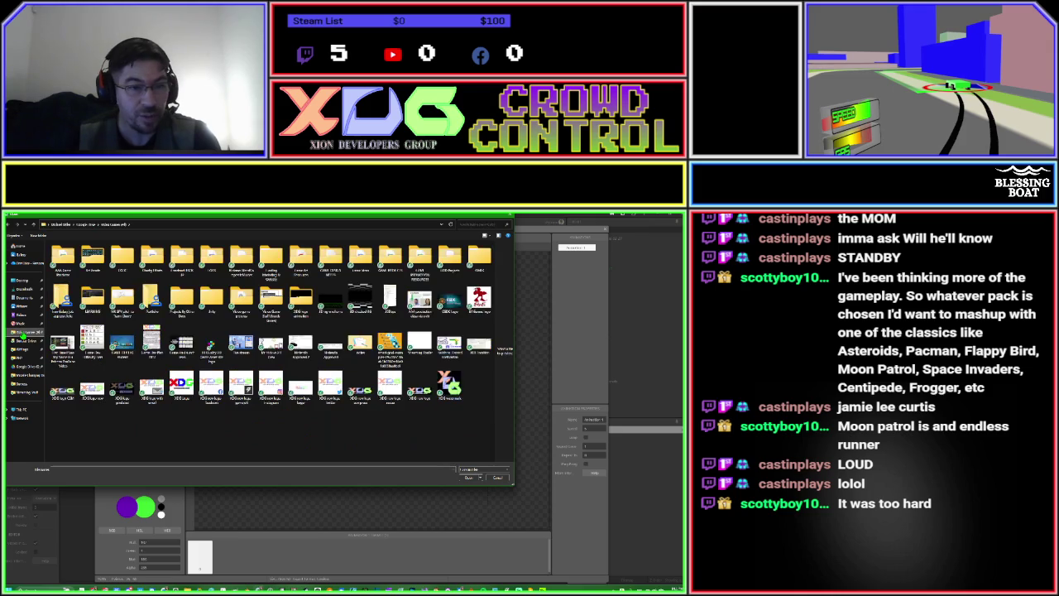
pyautogui.doubleClick(93, 257)
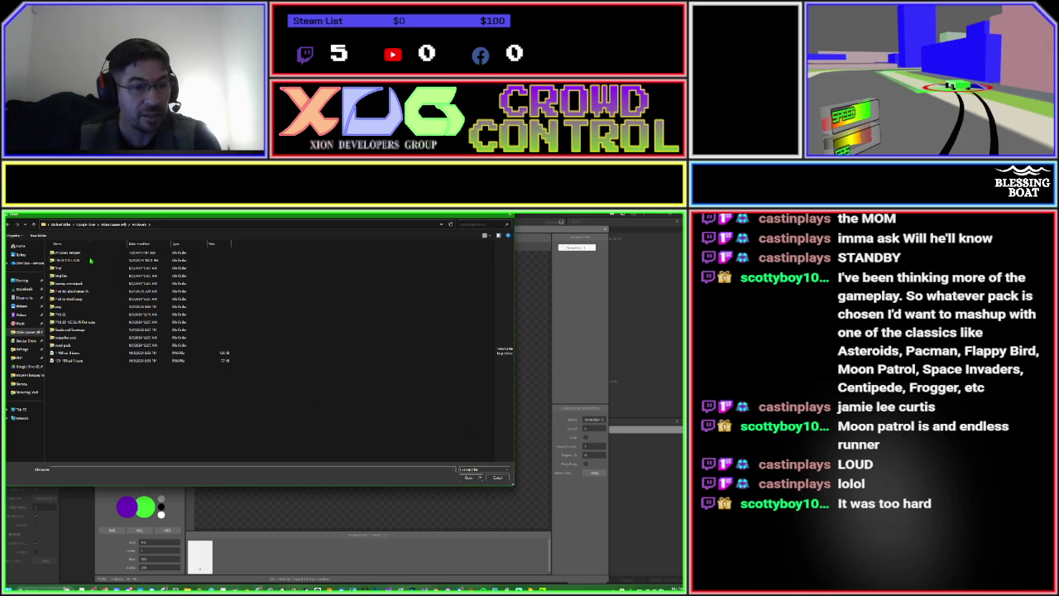
pyautogui.doubleClick(53, 347)
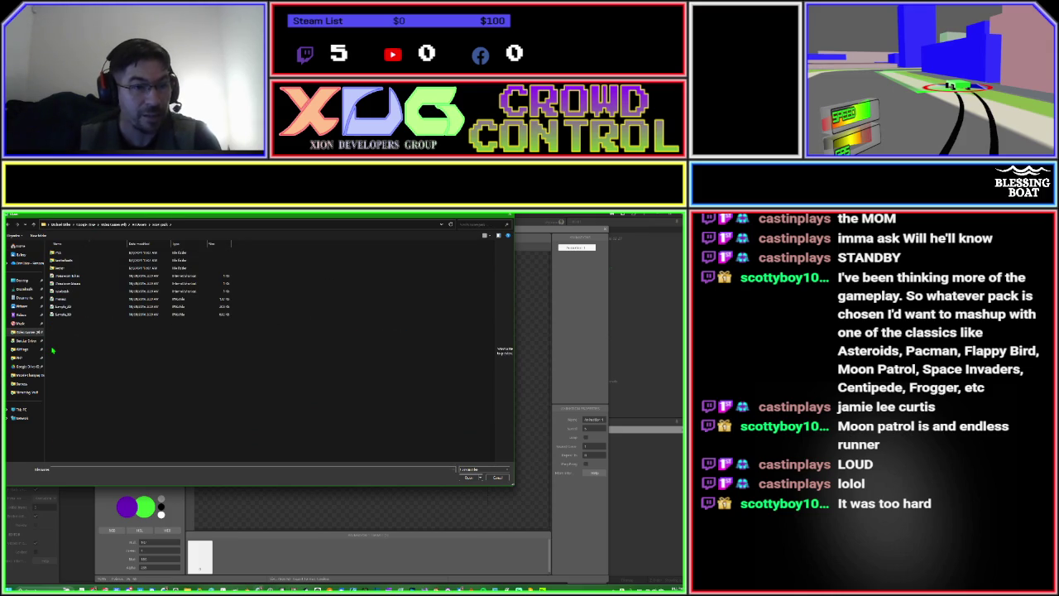
pyautogui.click(52, 270)
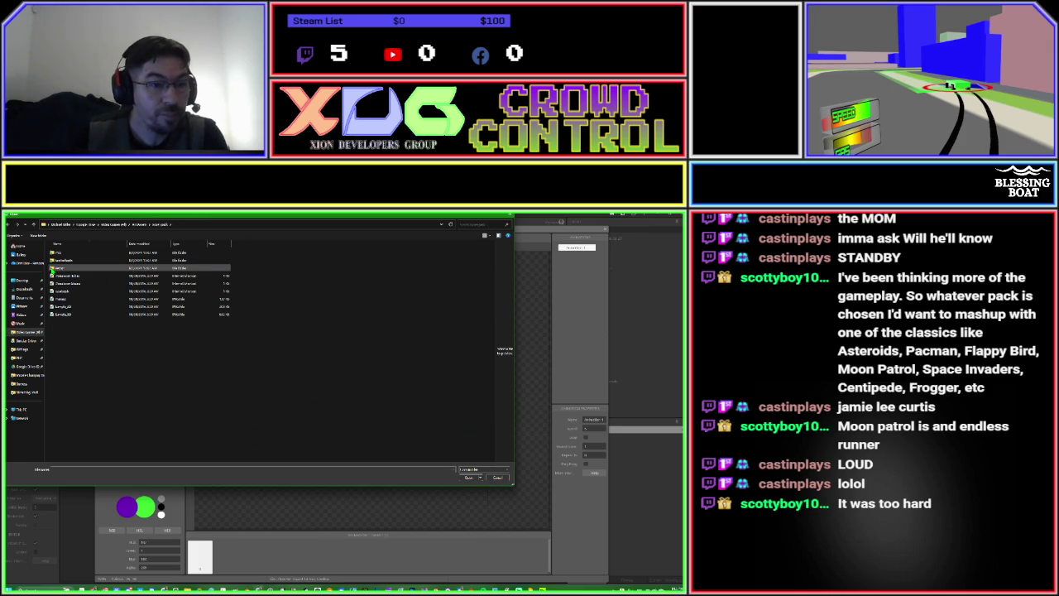
pyautogui.doubleClick(52, 270)
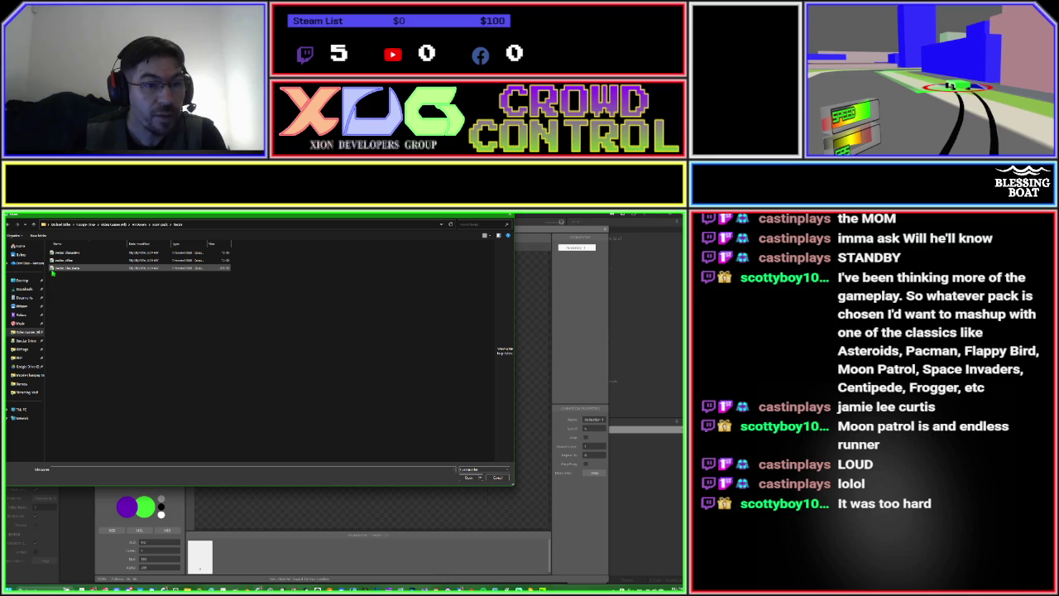
pyautogui.click(52, 271)
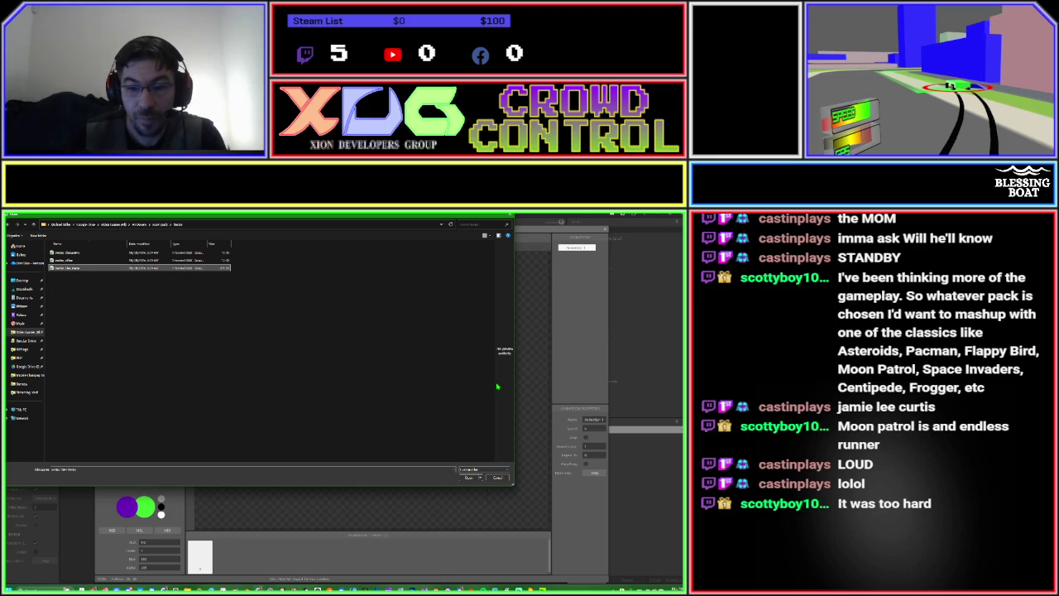
pyautogui.moveTo(495, 387); pyautogui.dragTo(330, 387)
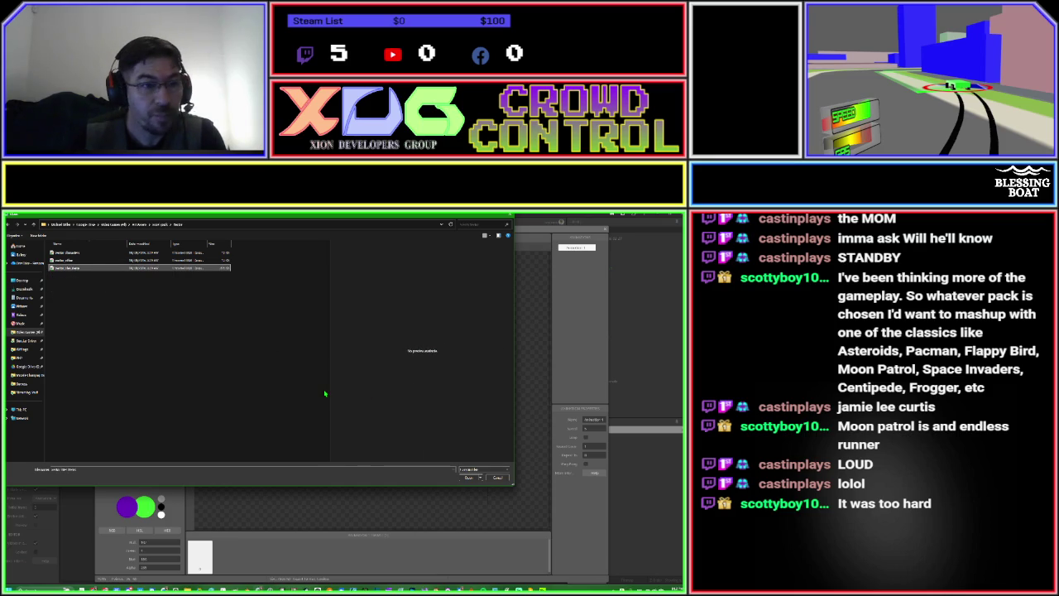
# Open PNG > Characters and look through the Alien and Gnome character folders.
pyautogui.click(33, 224)
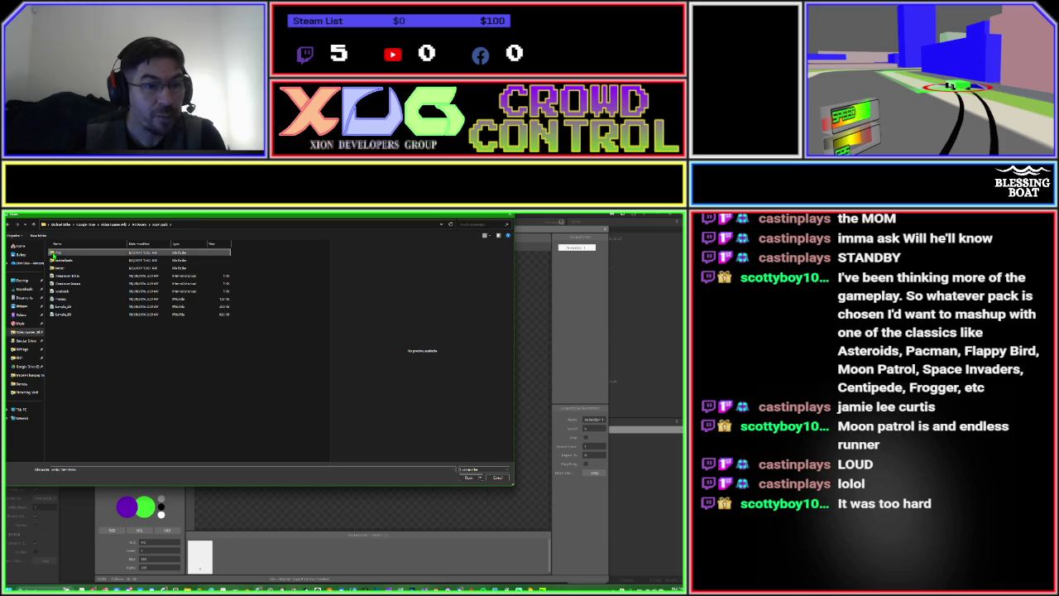
pyautogui.doubleClick(54, 253)
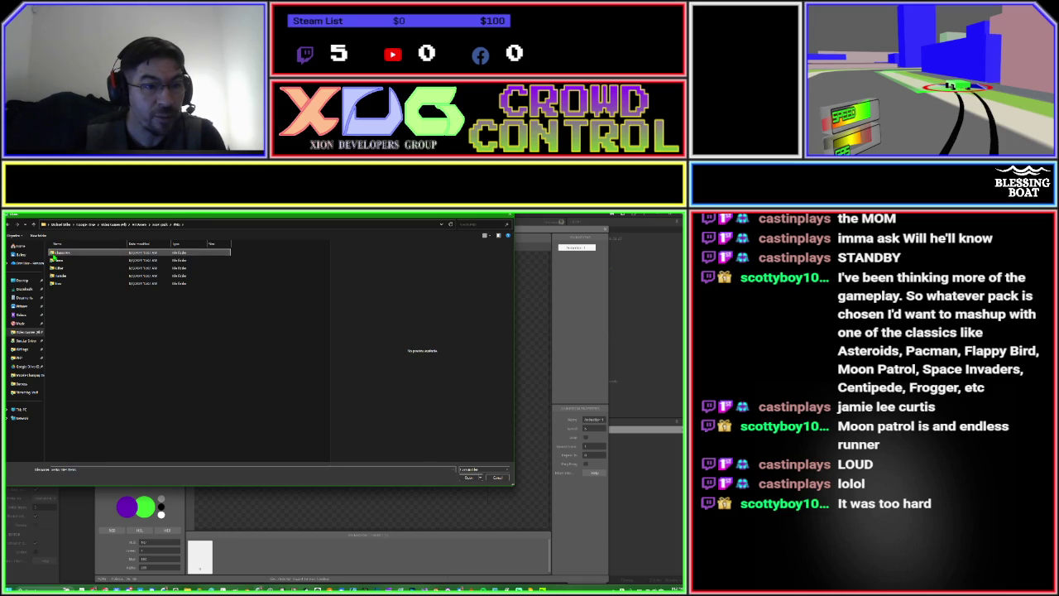
pyautogui.doubleClick(55, 253)
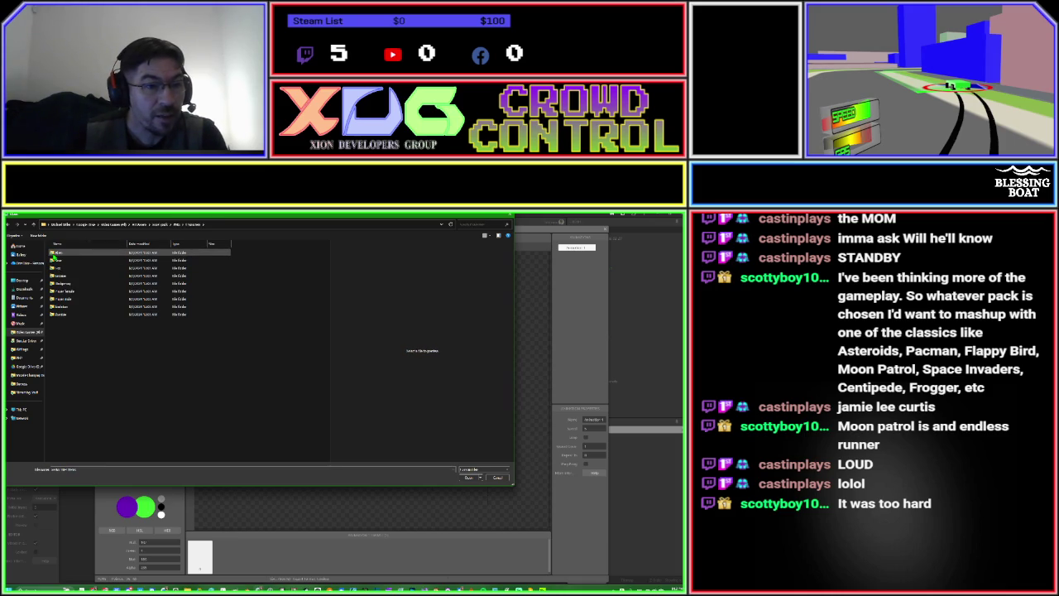
pyautogui.doubleClick(54, 252)
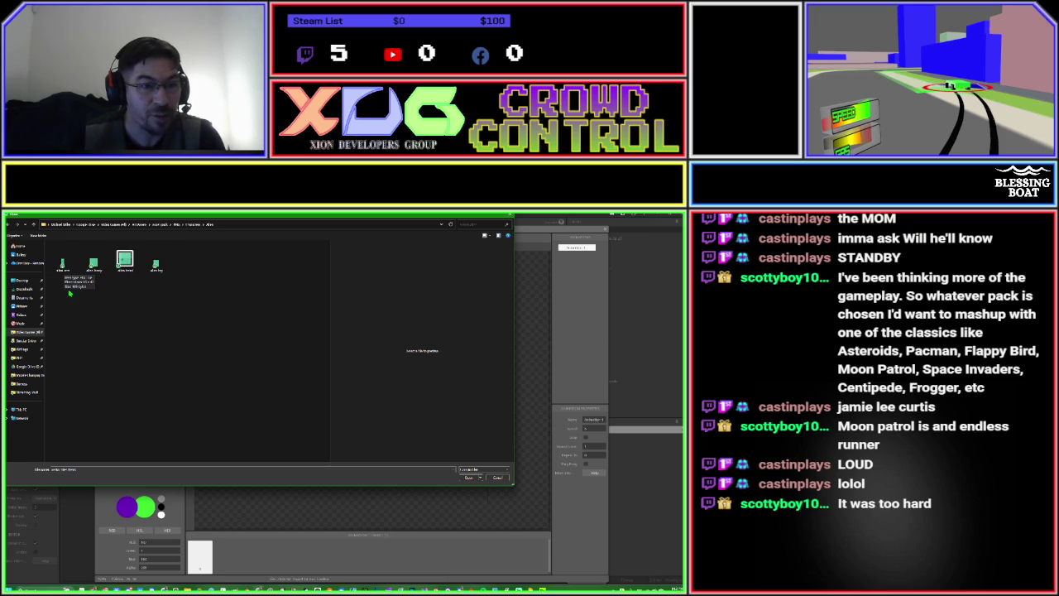
pyautogui.click(34, 225)
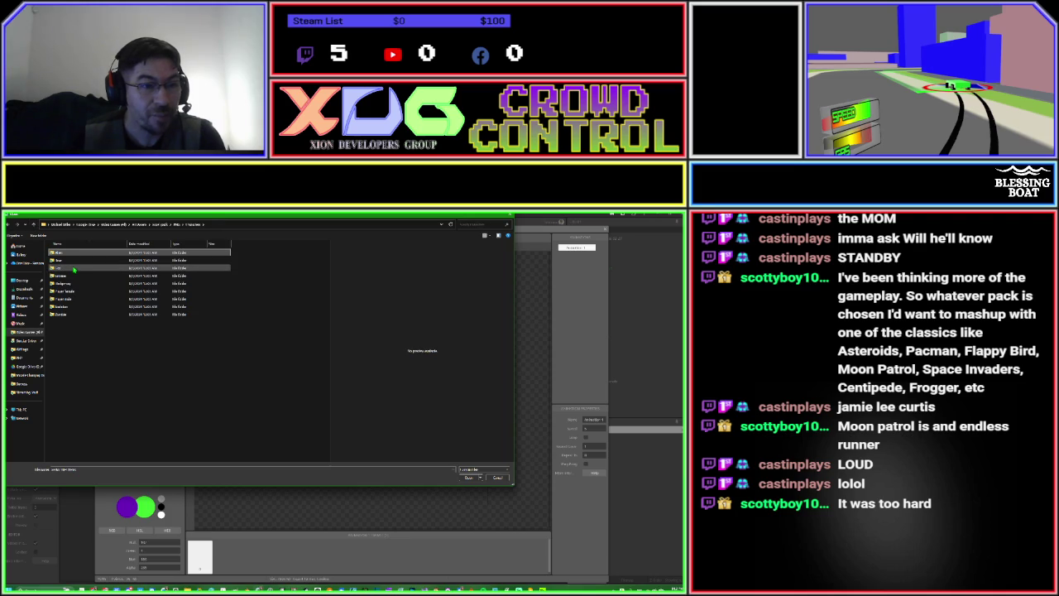
pyautogui.click(71, 268)
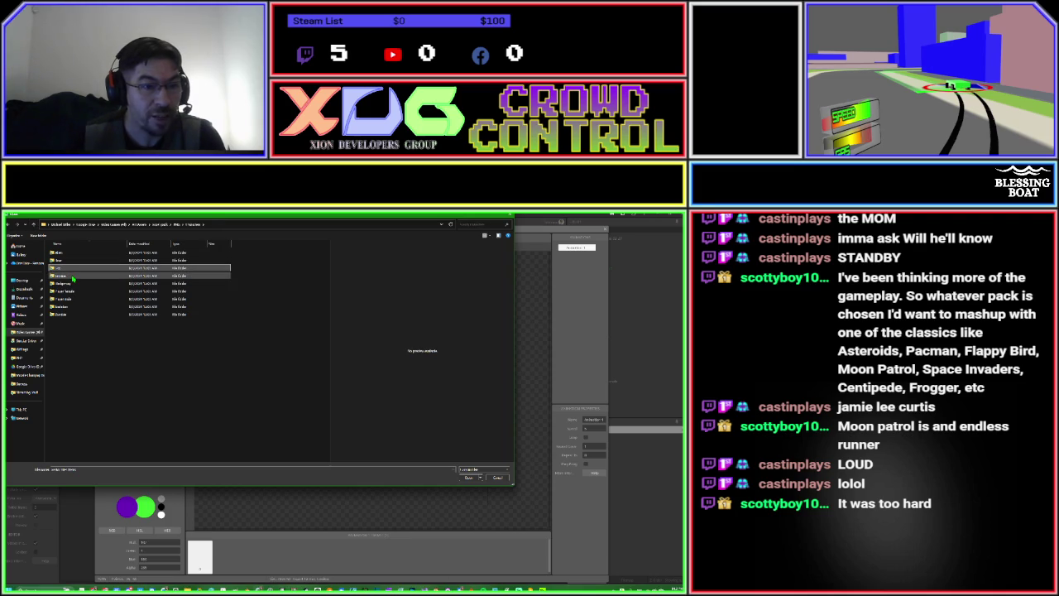
pyautogui.doubleClick(71, 270)
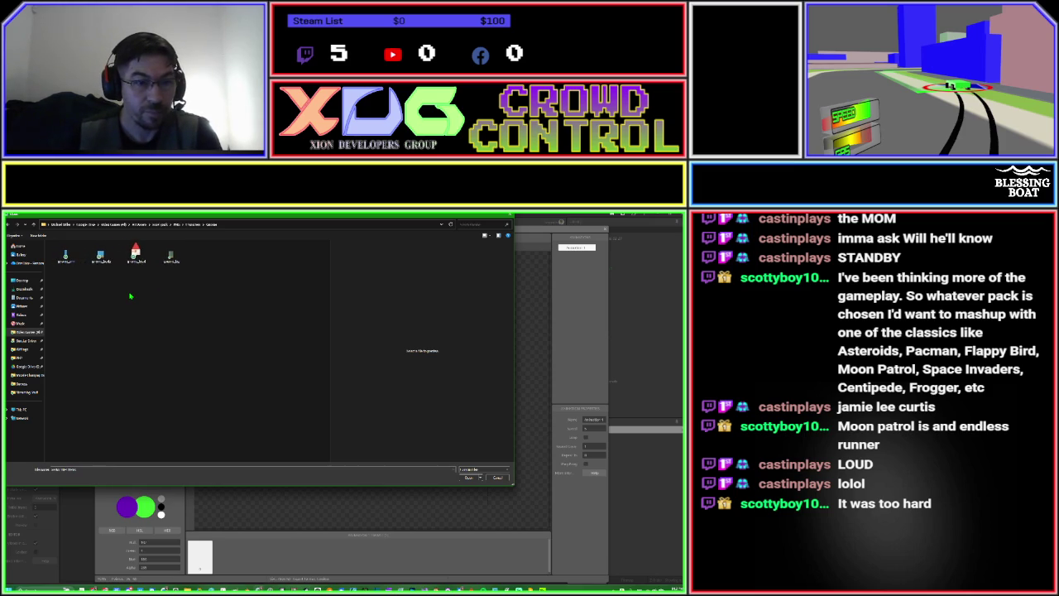
pyautogui.click(130, 295)
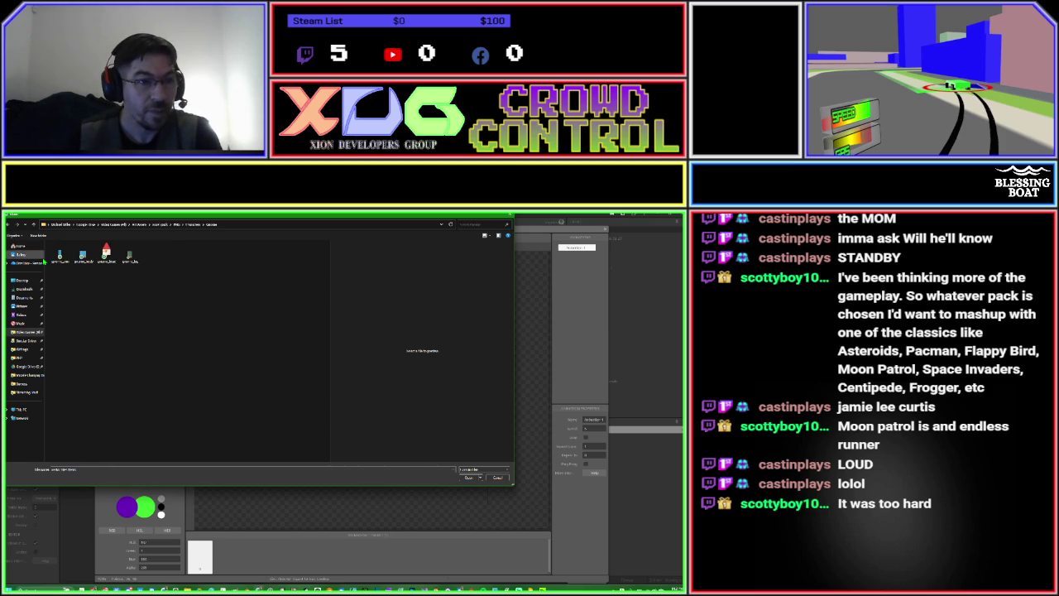
# Load the Player male character's head image into the sprite's first frame.
pyautogui.click(33, 225)
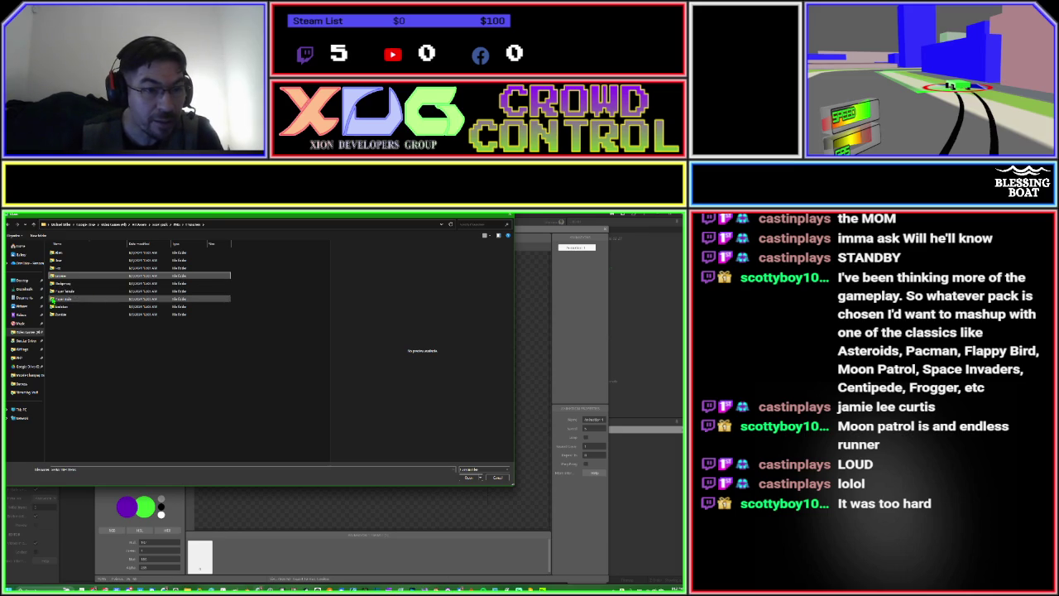
pyautogui.doubleClick(52, 298)
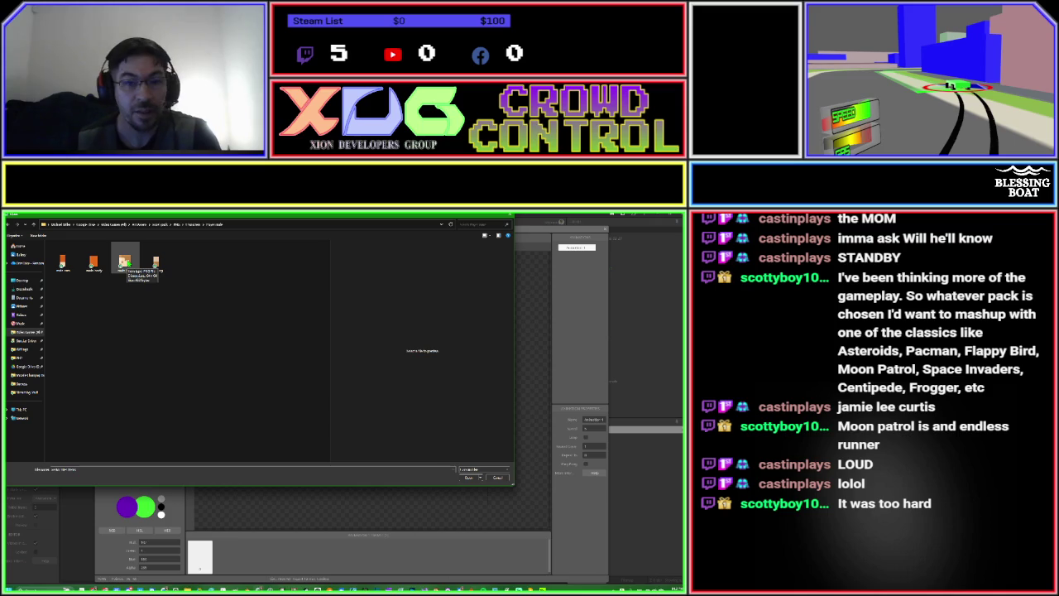
pyautogui.doubleClick(125, 261)
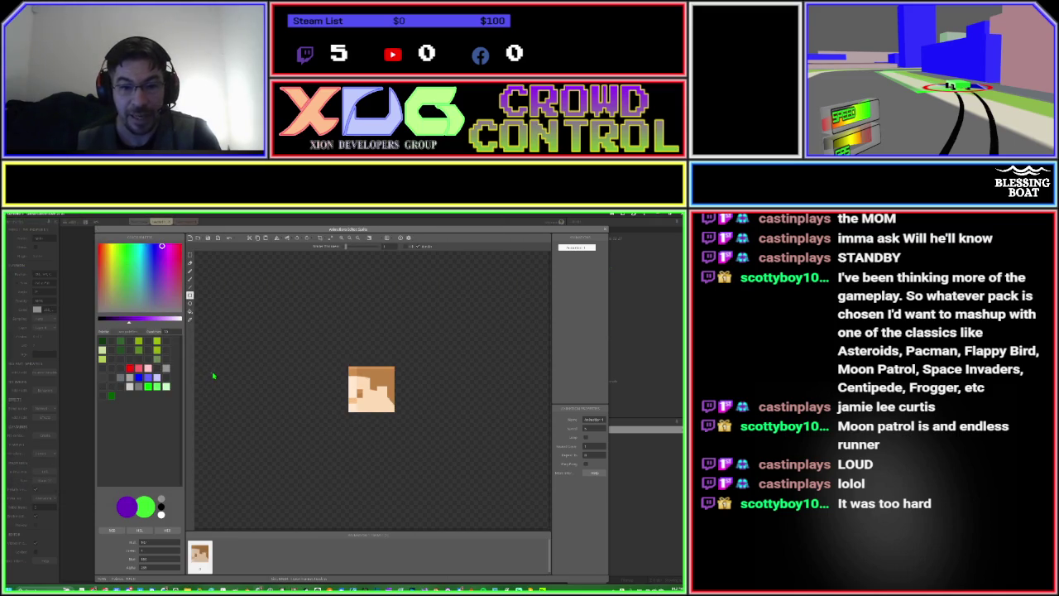
pyautogui.scroll(3, 366, 420)
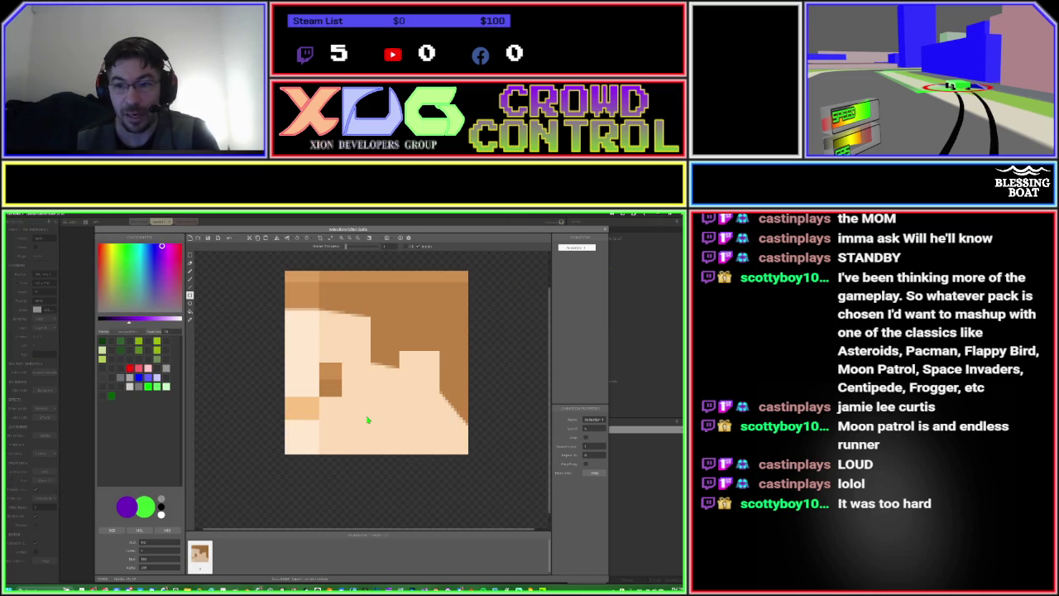
pyautogui.scroll(-4, 366, 420)
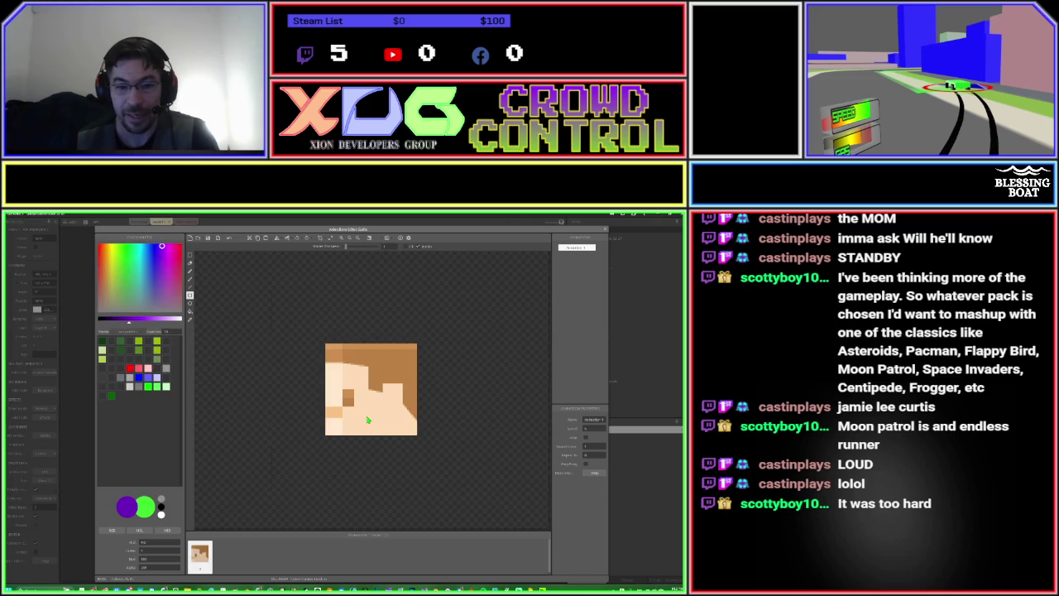
# Close the sprite editor and rename the sprite, typing '_wall' as its name.
pyautogui.click(606, 229)
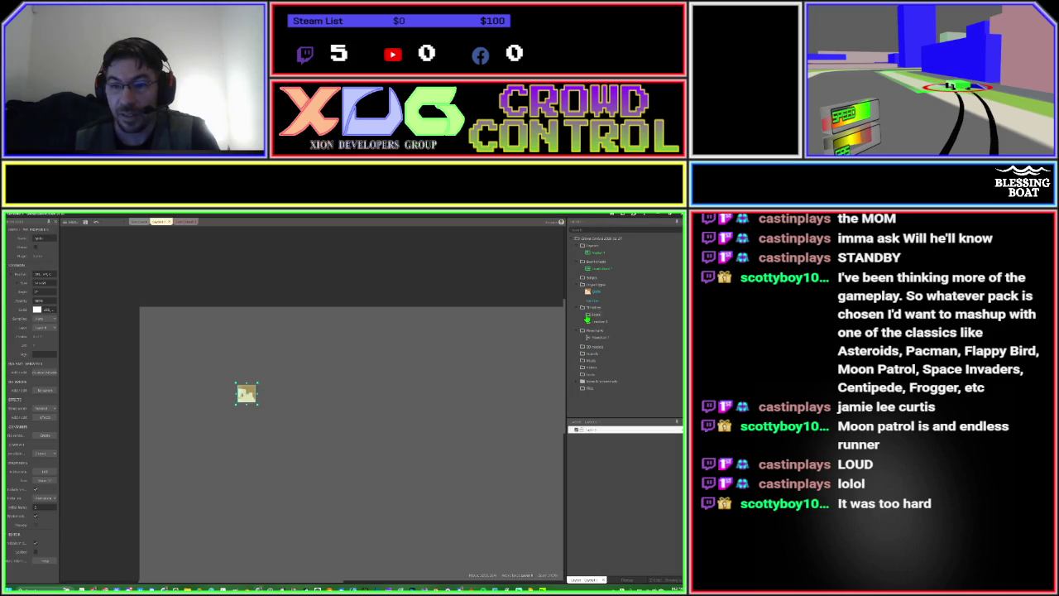
pyautogui.click(598, 292)
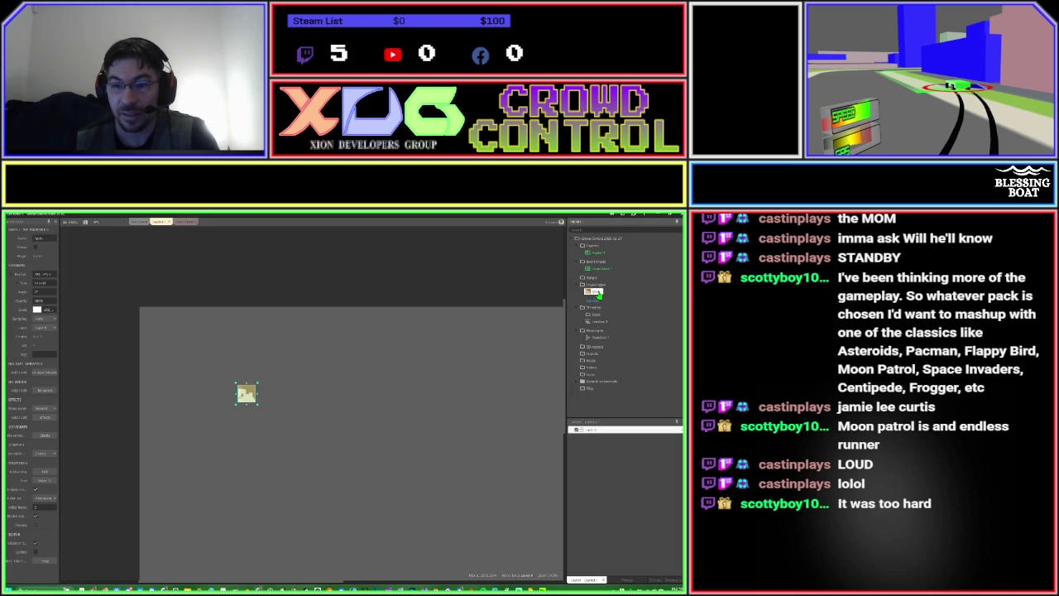
pyautogui.press('F2')
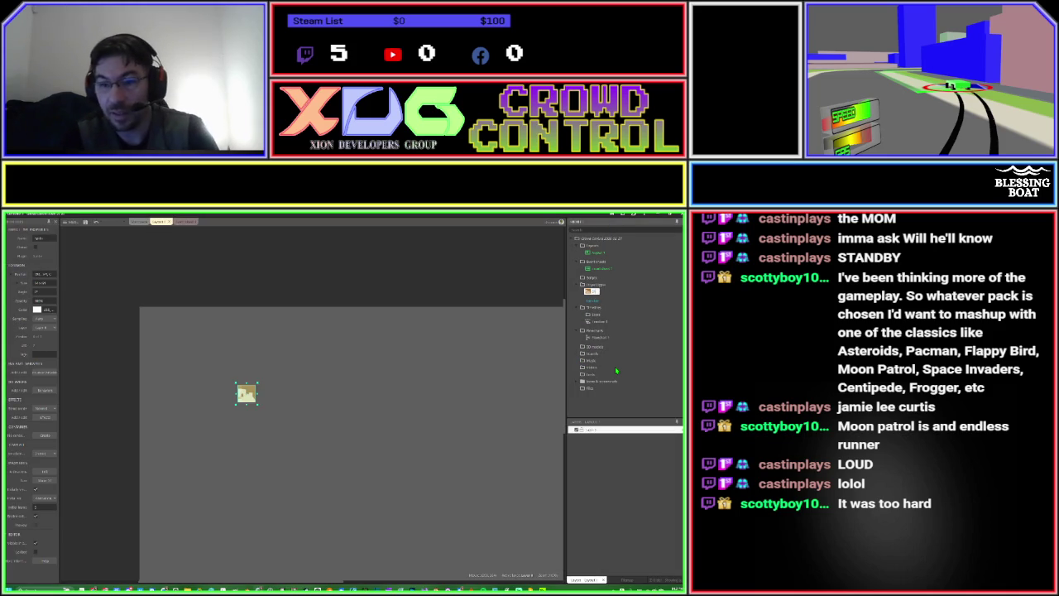
pyautogui.write('_wall')
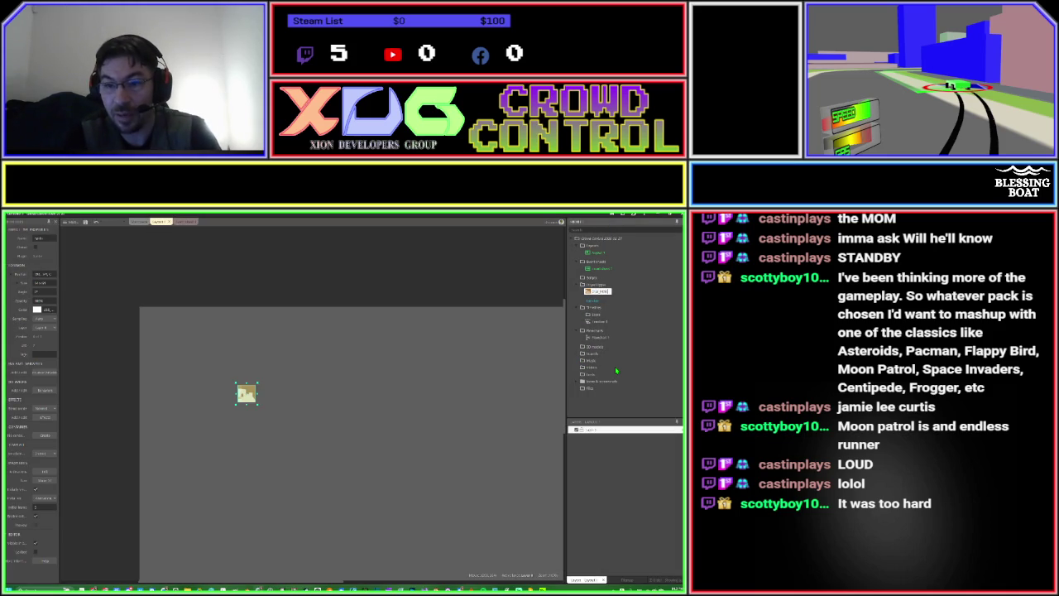
pyautogui.press('Return')
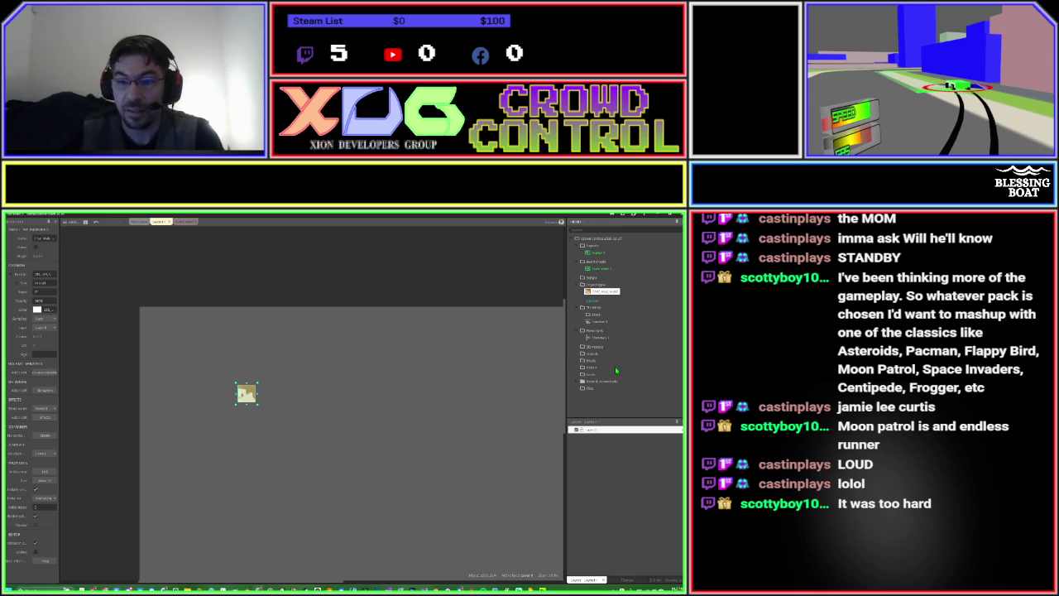
# Add a Characters folder under Object types with a Hero subfolder inside it.
pyautogui.rightClick(587, 284)
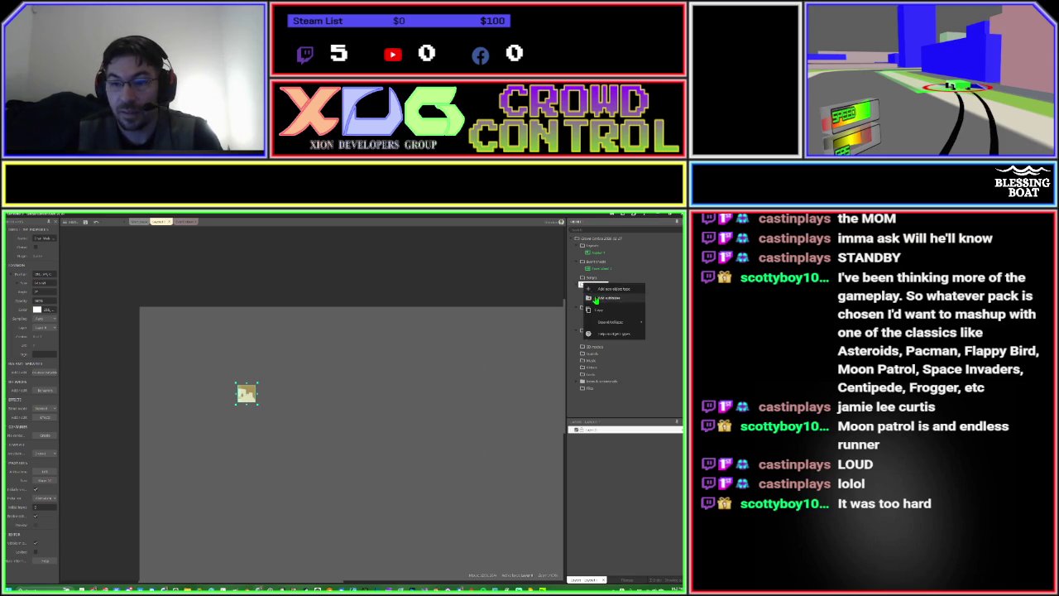
pyautogui.click(596, 298)
pyautogui.write('Characters')
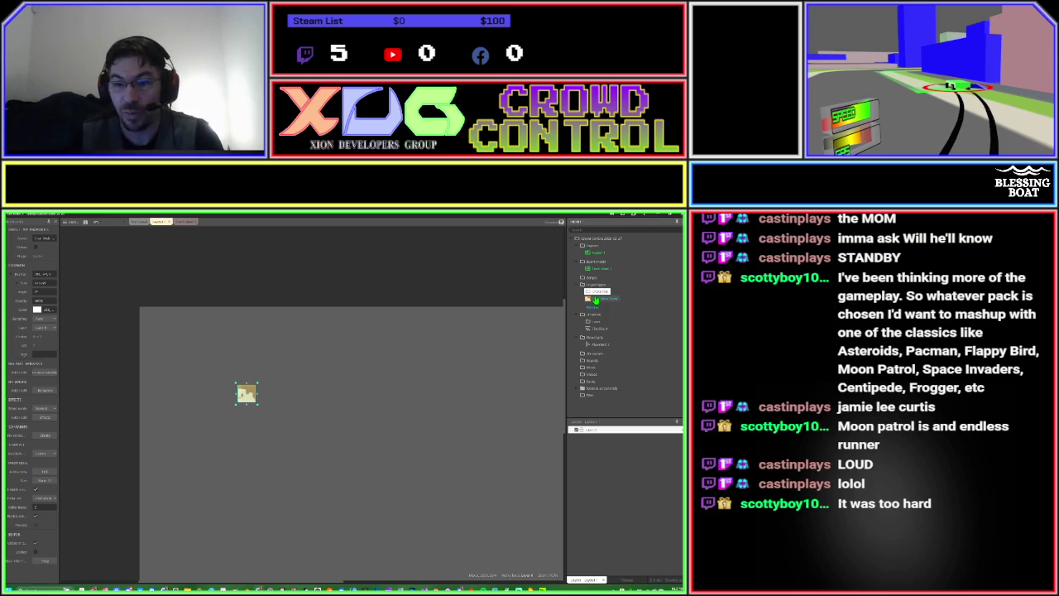
pyautogui.press('Return')
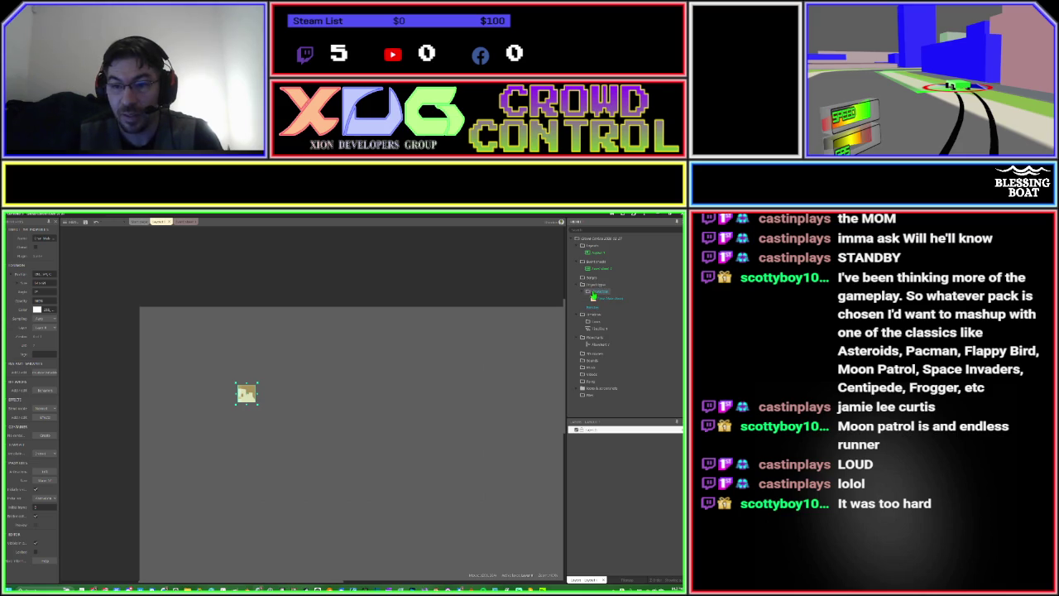
pyautogui.rightClick(592, 291)
pyautogui.click(604, 306)
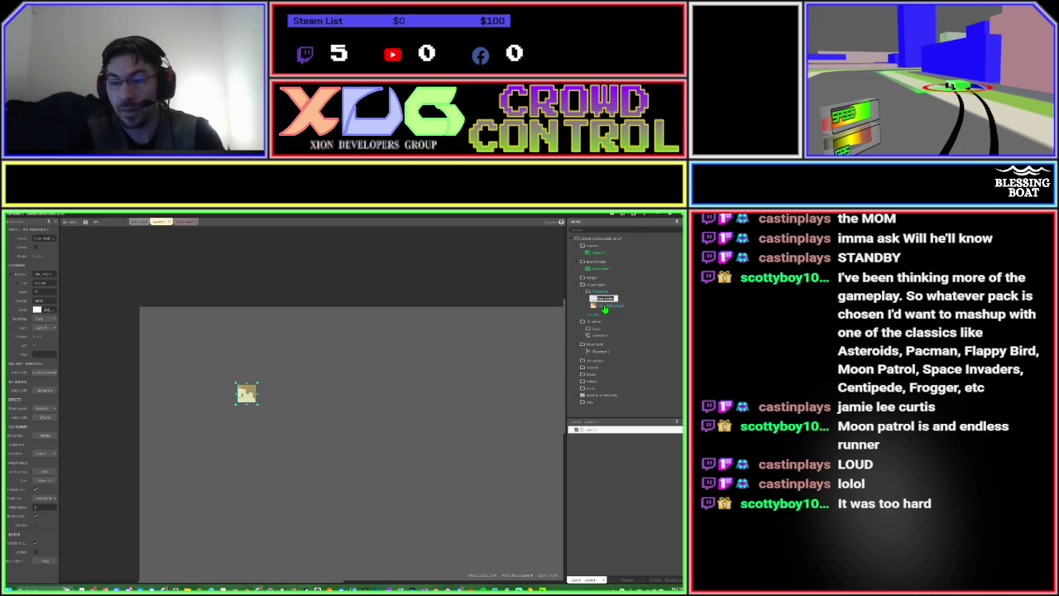
pyautogui.write('Hero')
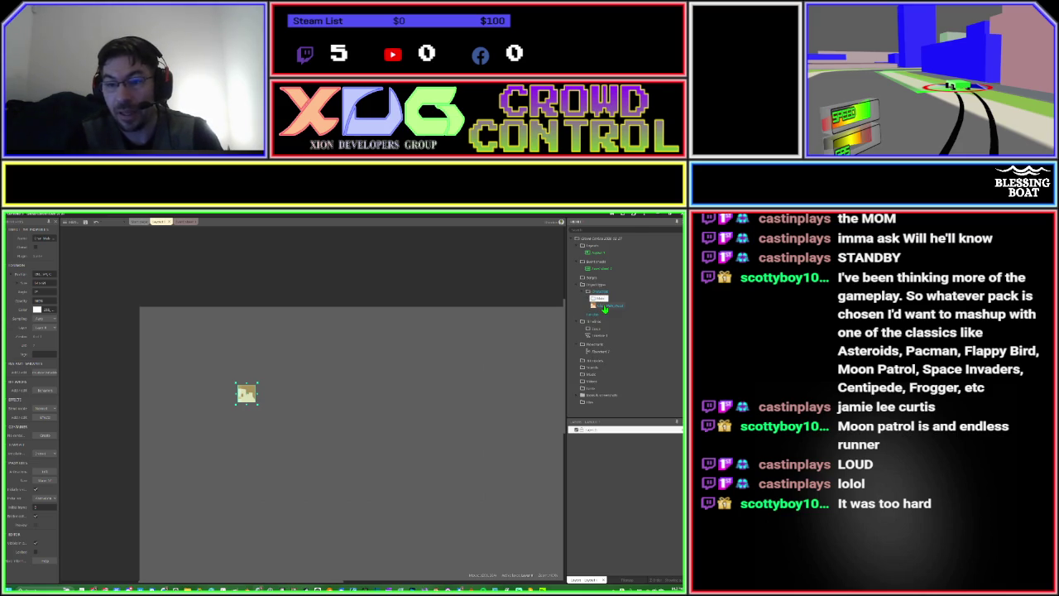
pyautogui.press('Return')
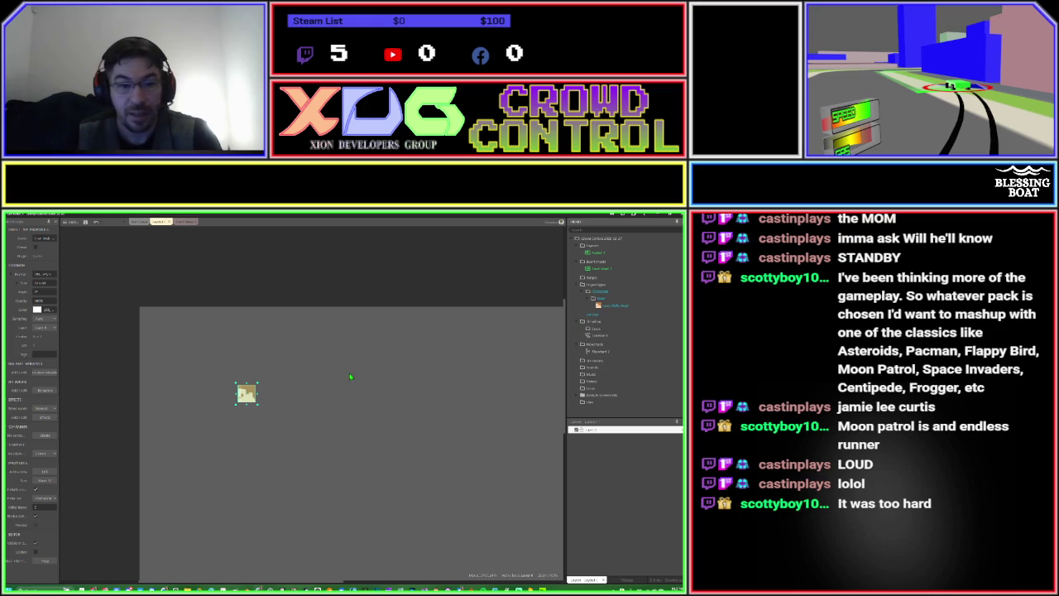
# Move the head sprite up and right, enable Snap to grid, then reselect the head.
pyautogui.moveTo(254, 399); pyautogui.dragTo(291, 366)
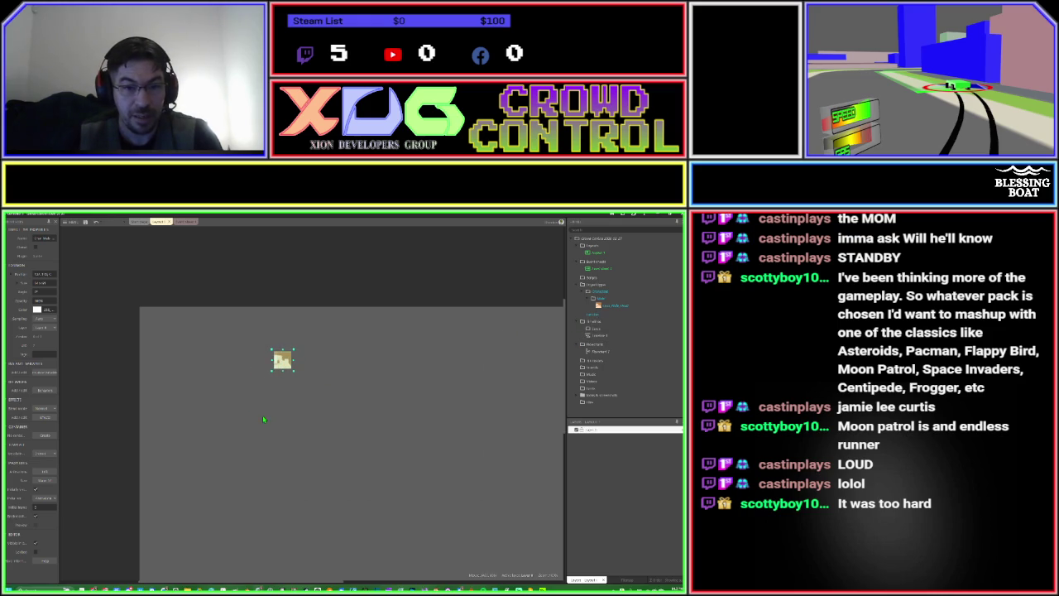
pyautogui.click(165, 409)
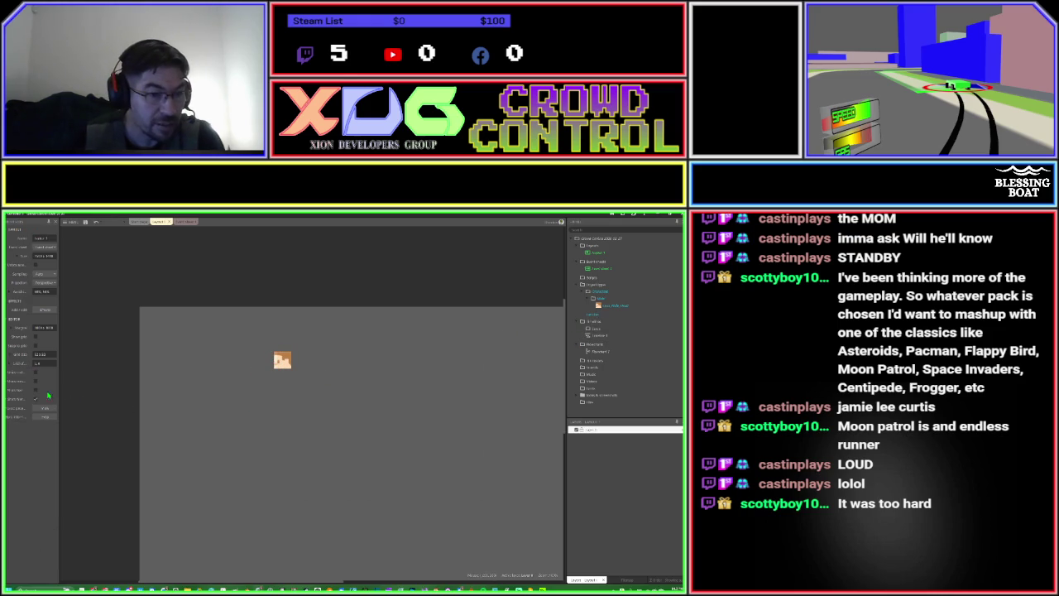
pyautogui.moveTo(60, 386); pyautogui.dragTo(83, 384)
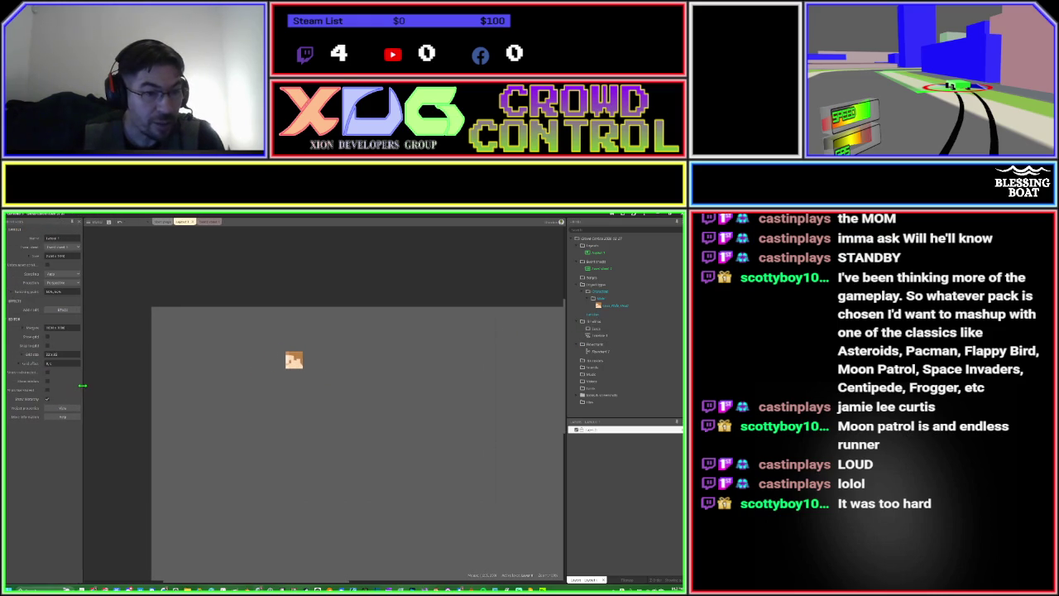
pyautogui.click(48, 345)
pyautogui.click(288, 369)
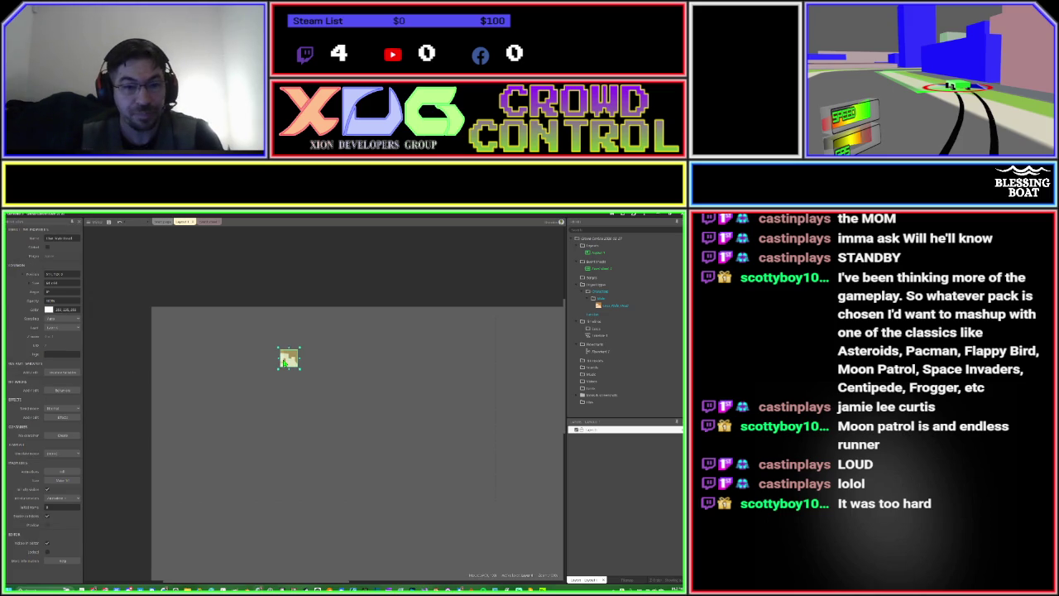
# Insert a new sprite with the imported legs image and snap it under the body.
pyautogui.doubleClick(289, 395)
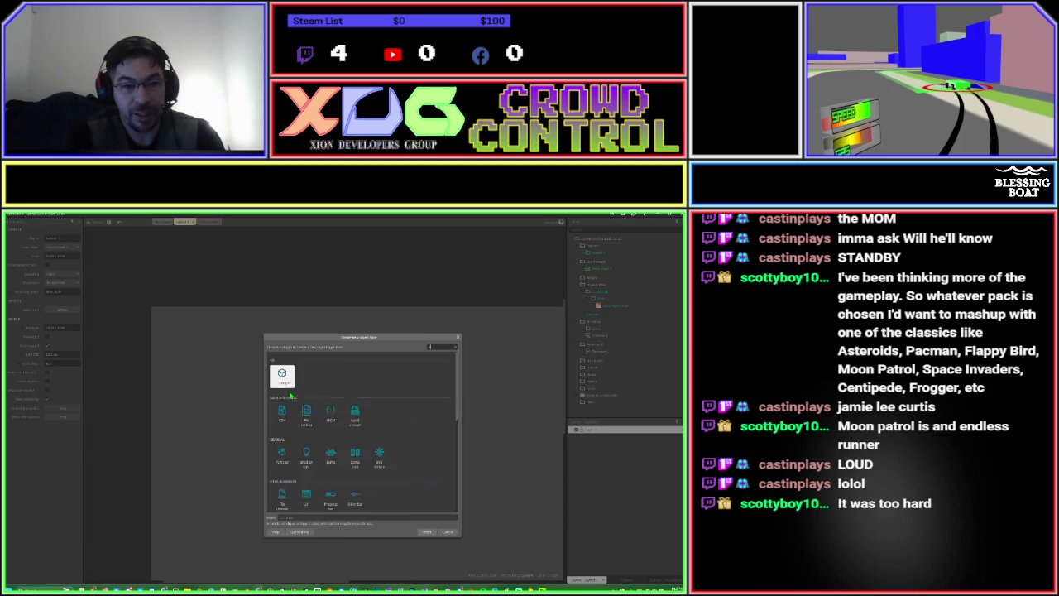
pyautogui.press('Return')
pyautogui.click(293, 396)
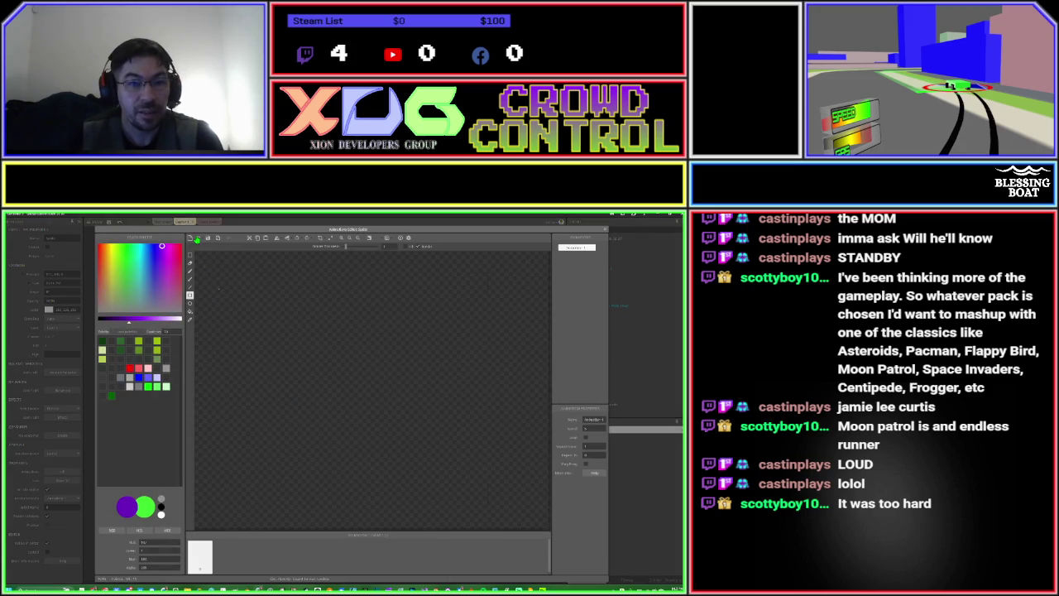
pyautogui.click(198, 238)
pyautogui.doubleClick(156, 263)
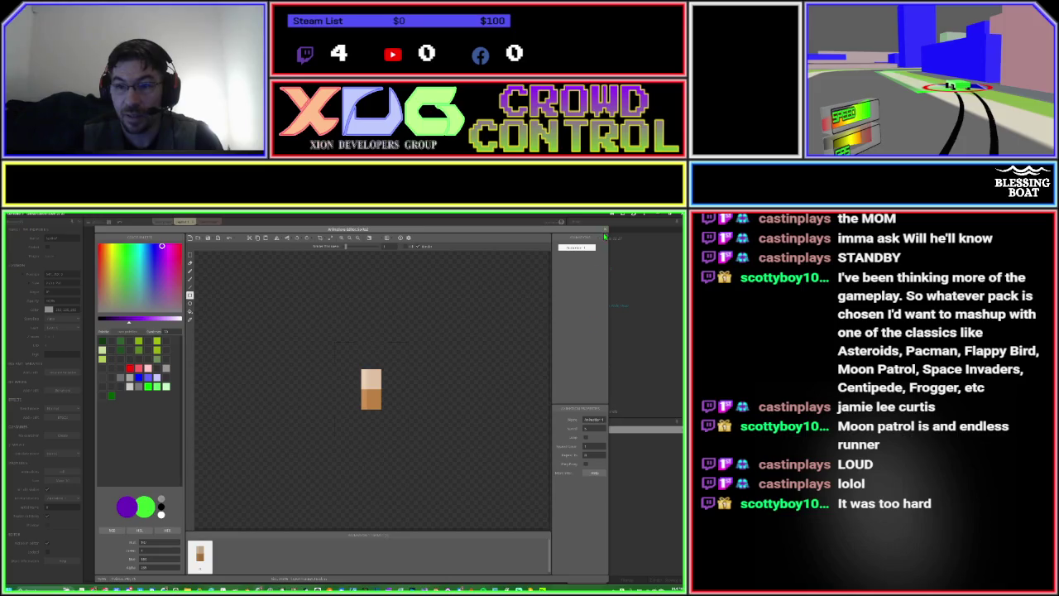
pyautogui.click(604, 231)
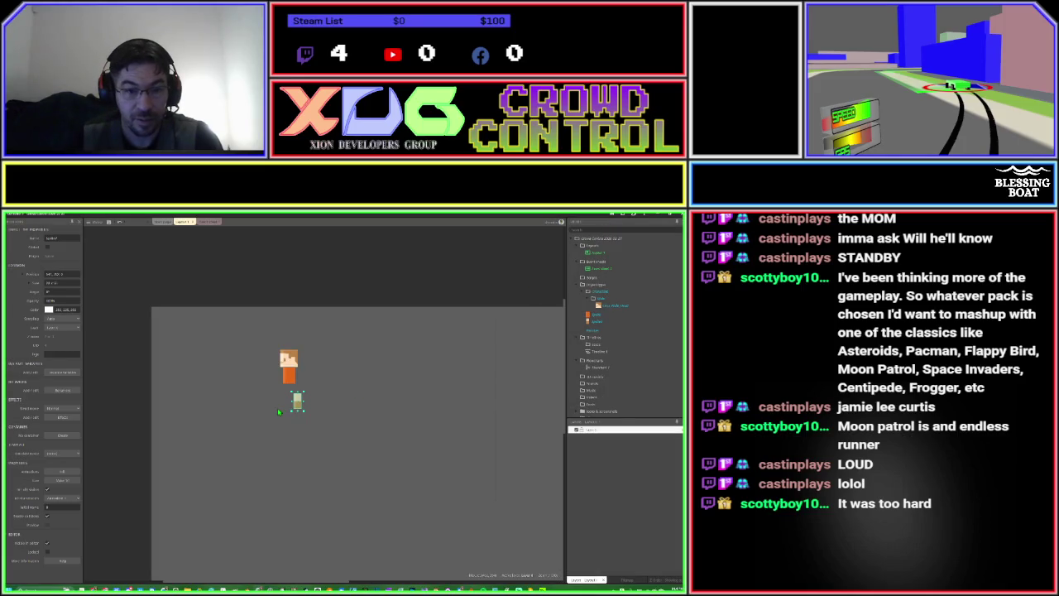
pyautogui.moveTo(298, 403); pyautogui.dragTo(289, 394)
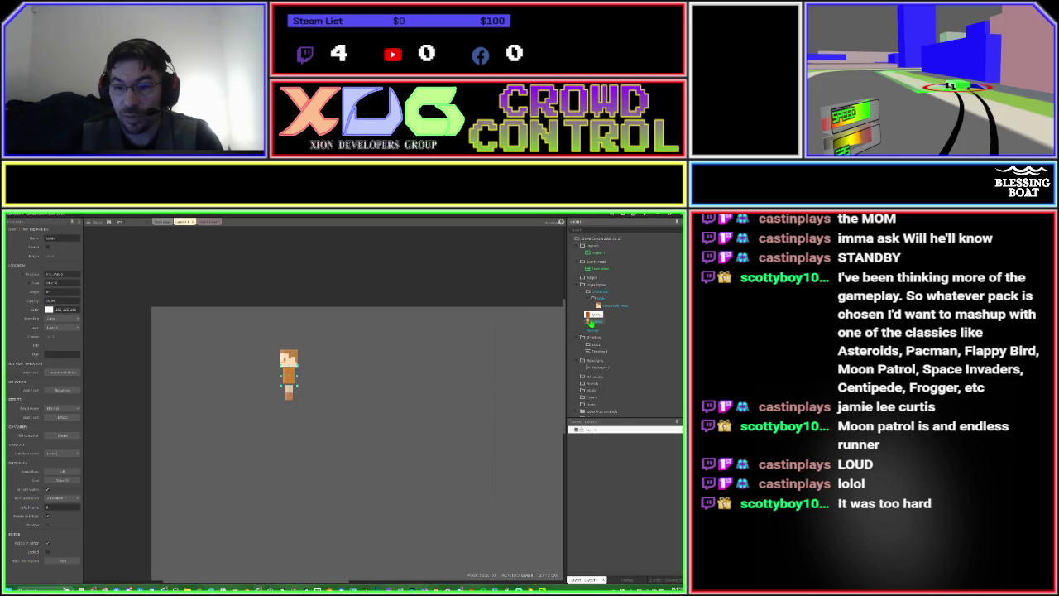
# File the new sprite into the Hero folder and rename the body sprite, ending 'yerBody'.
pyautogui.click(593, 322)
pyautogui.moveTo(590, 324); pyautogui.dragTo(606, 315)
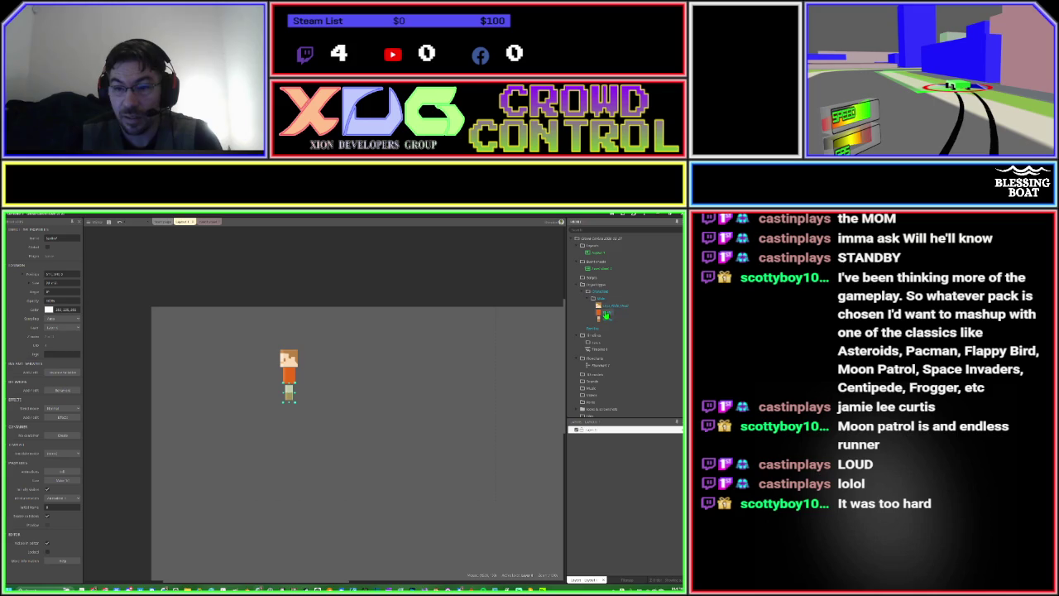
pyautogui.doubleClick(607, 316)
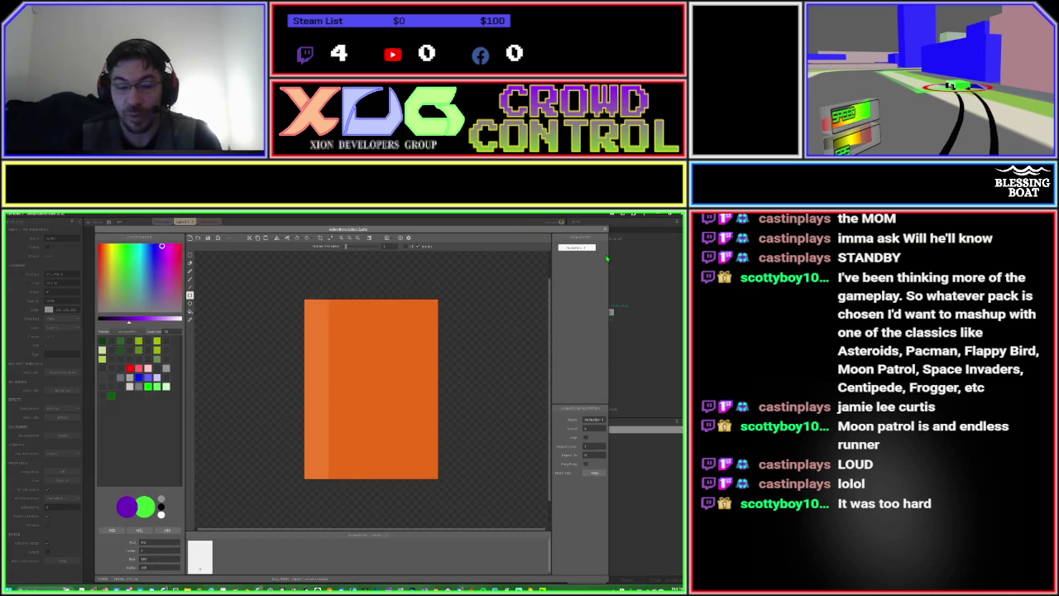
pyautogui.press('Escape')
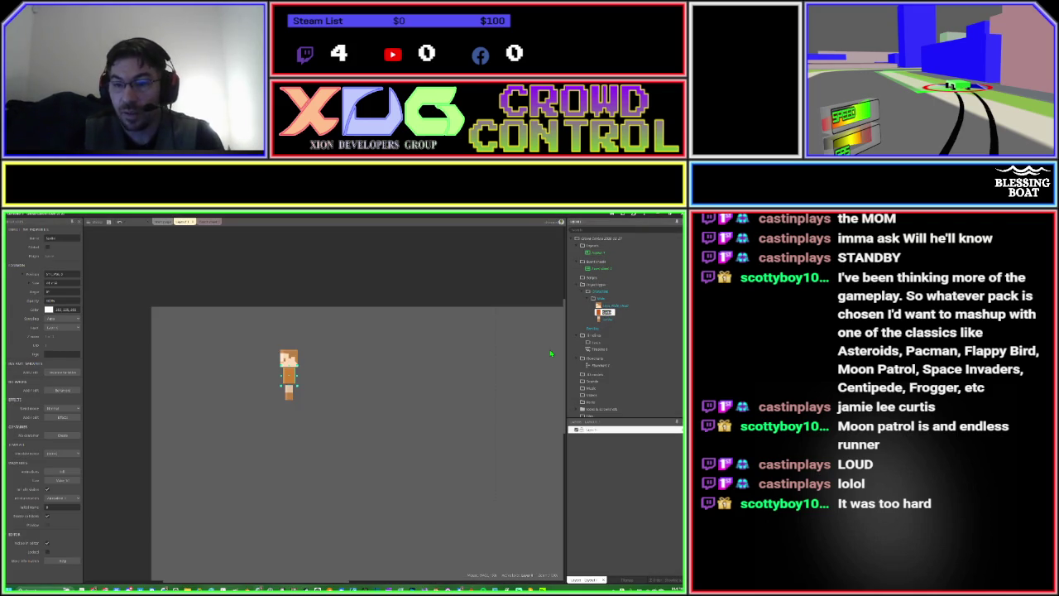
pyautogui.write('yer')
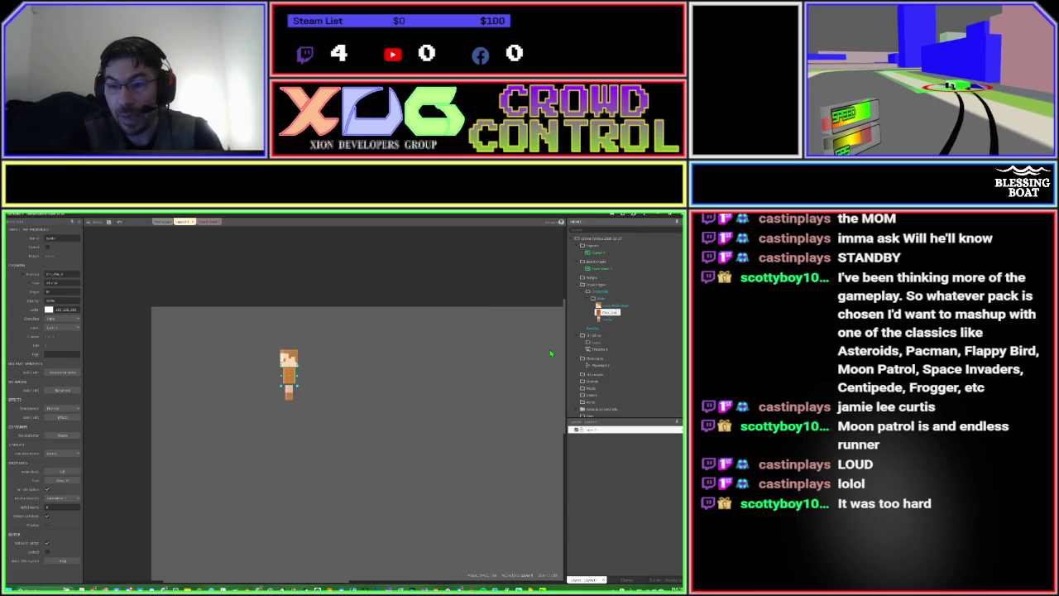
pyautogui.write('Body')
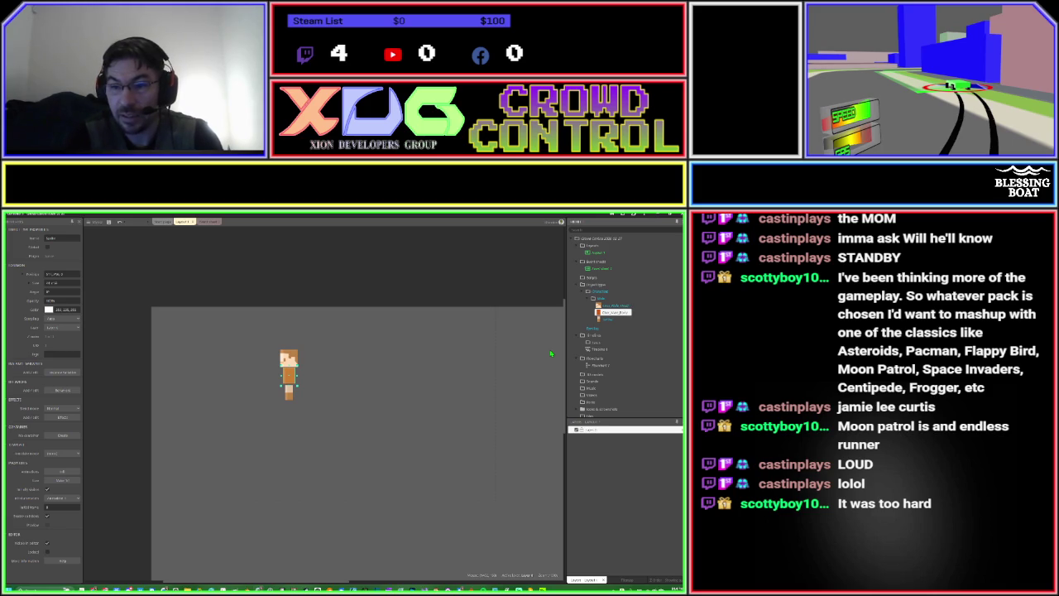
pyautogui.press('Return')
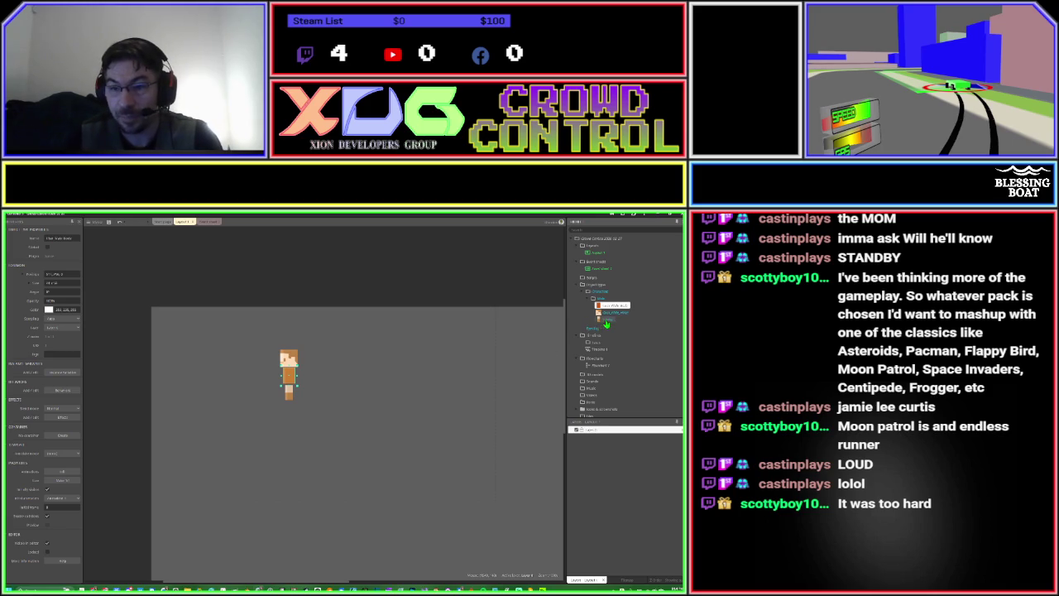
# Rename the legs sprite to 'Legs_WalkDown'.
pyautogui.click(606, 320)
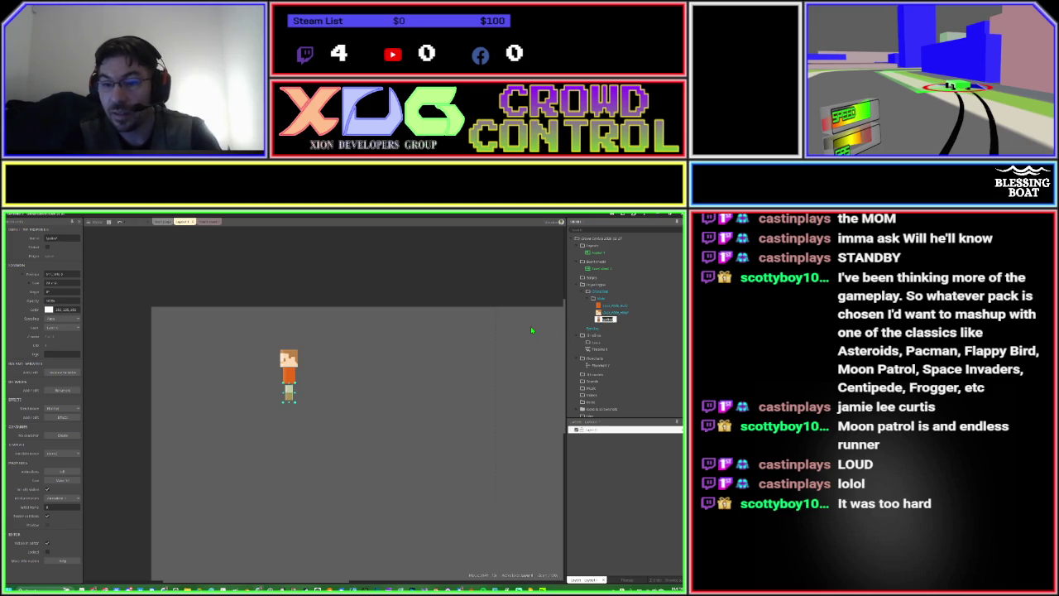
pyautogui.write('Legs')
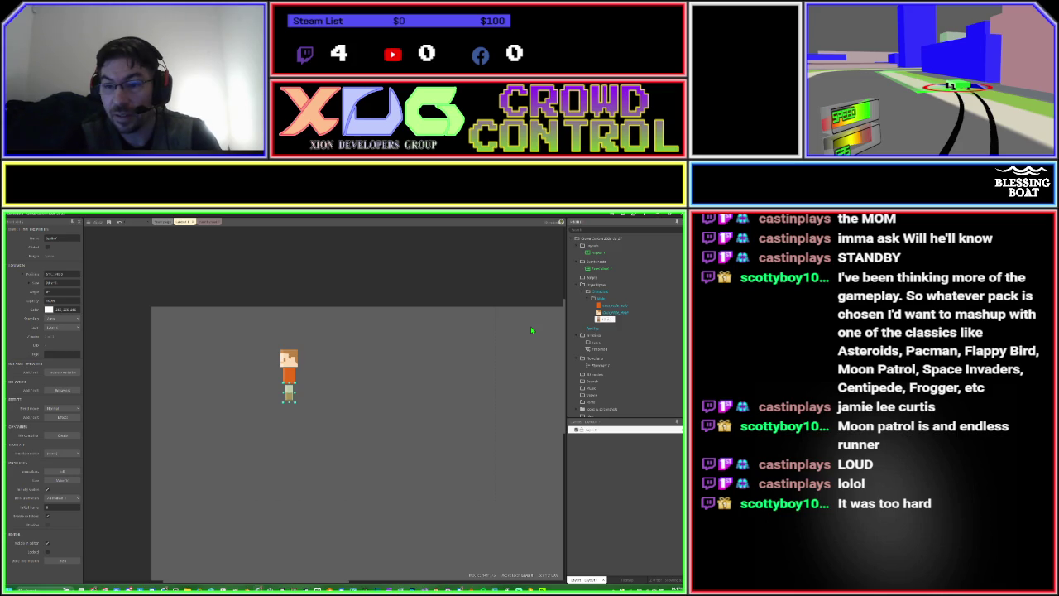
pyautogui.write('_Walk')
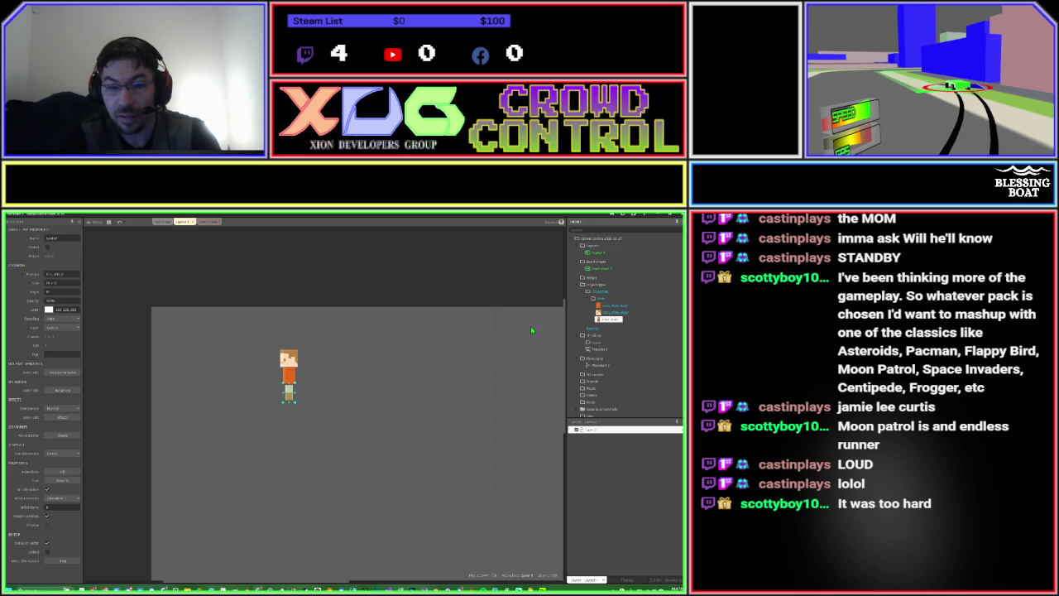
pyautogui.write('Down')
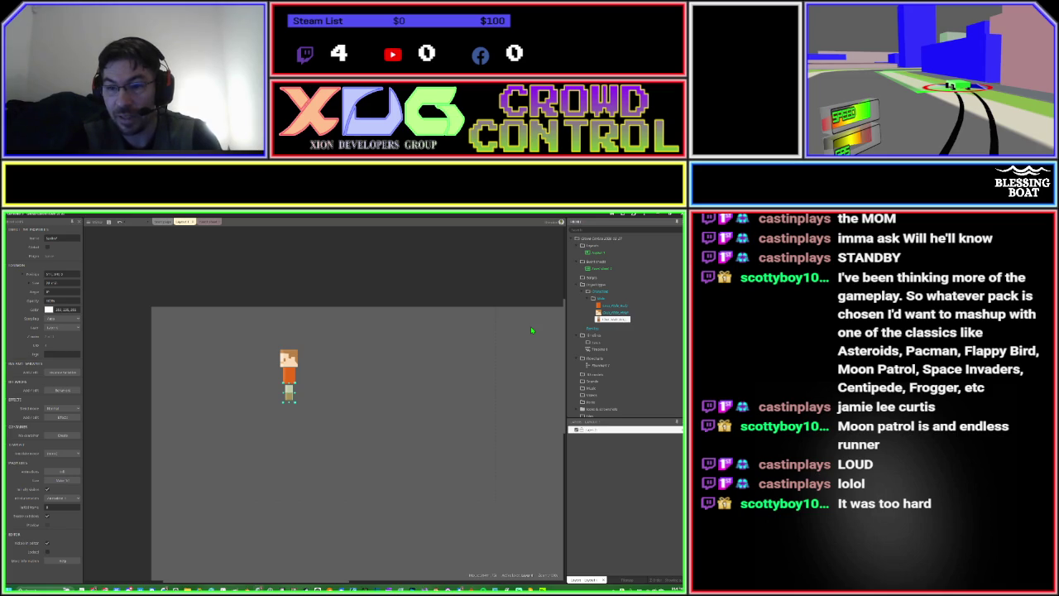
pyautogui.press('Return')
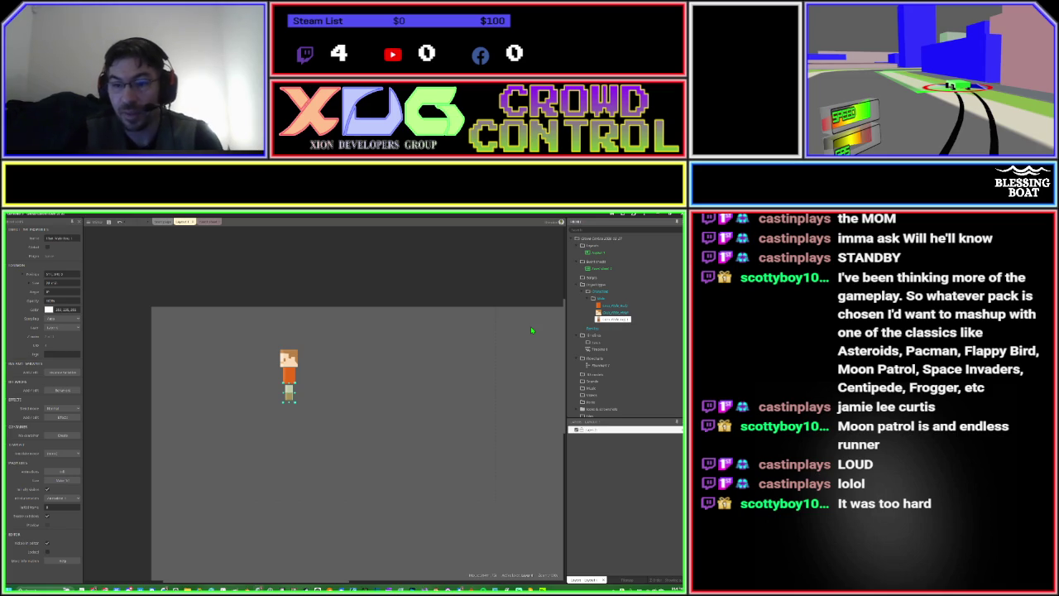
# Clone the Legs_WalkDown sprite and place the copy under the character's body.
pyautogui.rightClick(598, 323)
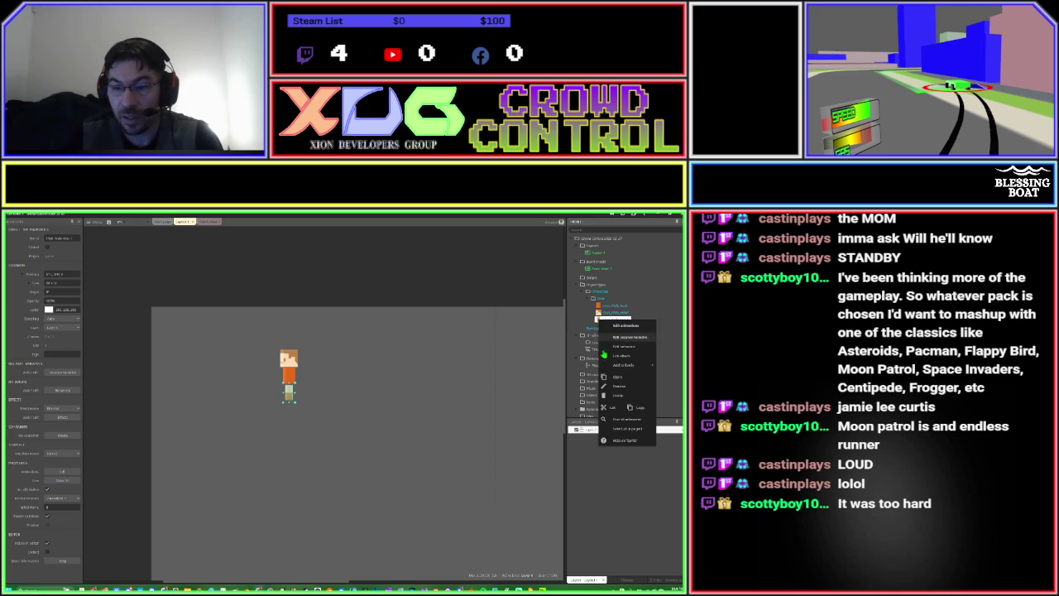
pyautogui.click(613, 378)
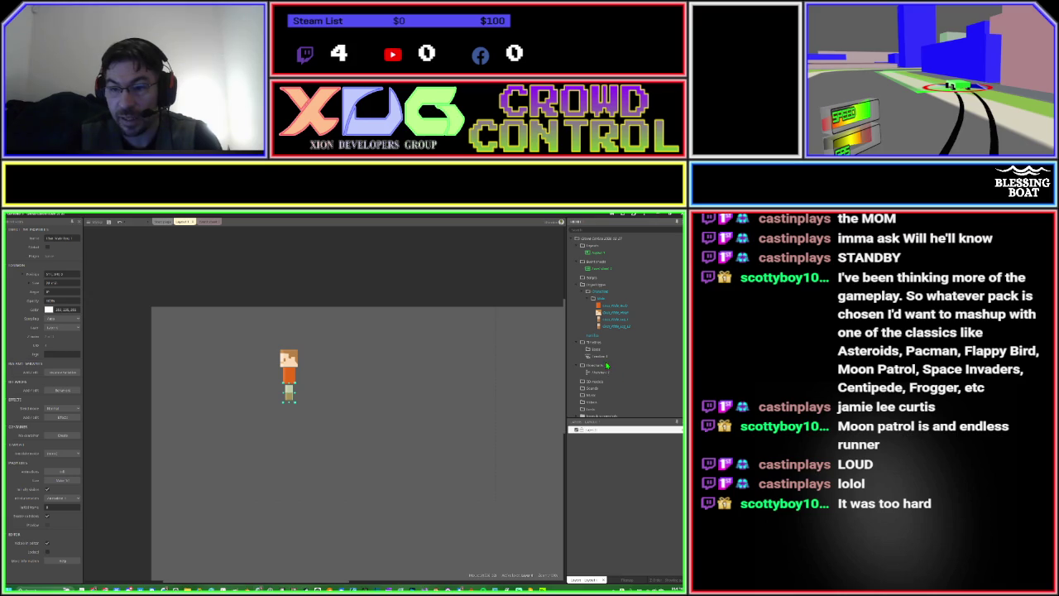
pyautogui.click(613, 327)
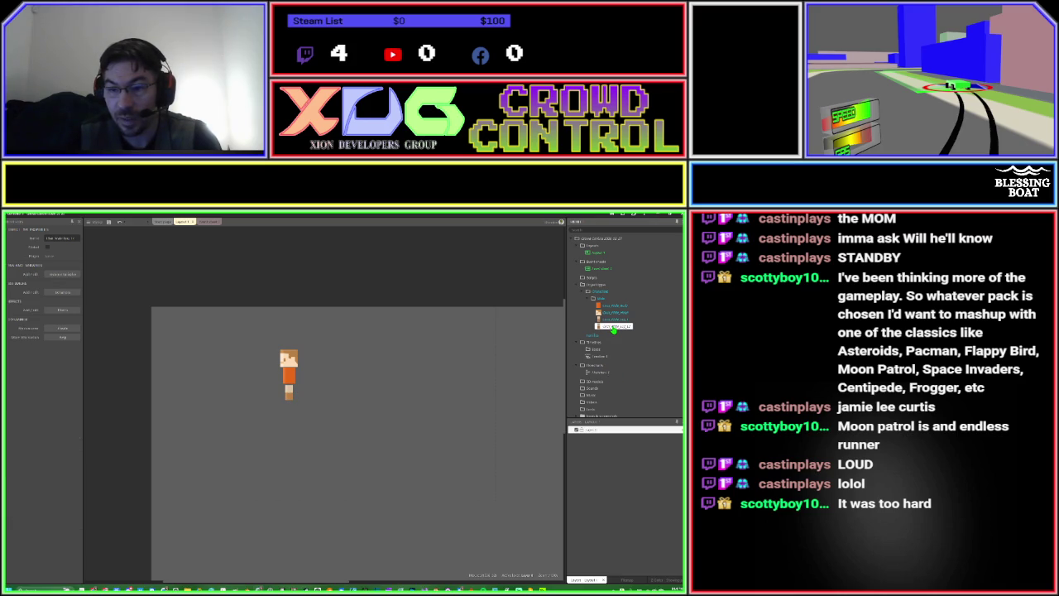
pyautogui.click(613, 328)
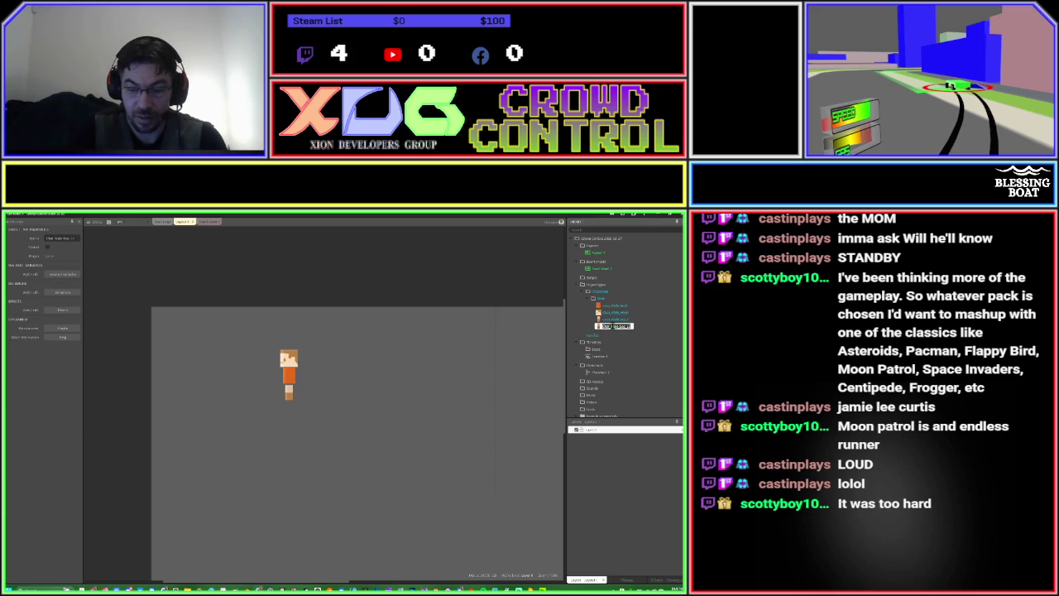
pyautogui.click(613, 328)
pyautogui.doubleClick(613, 328)
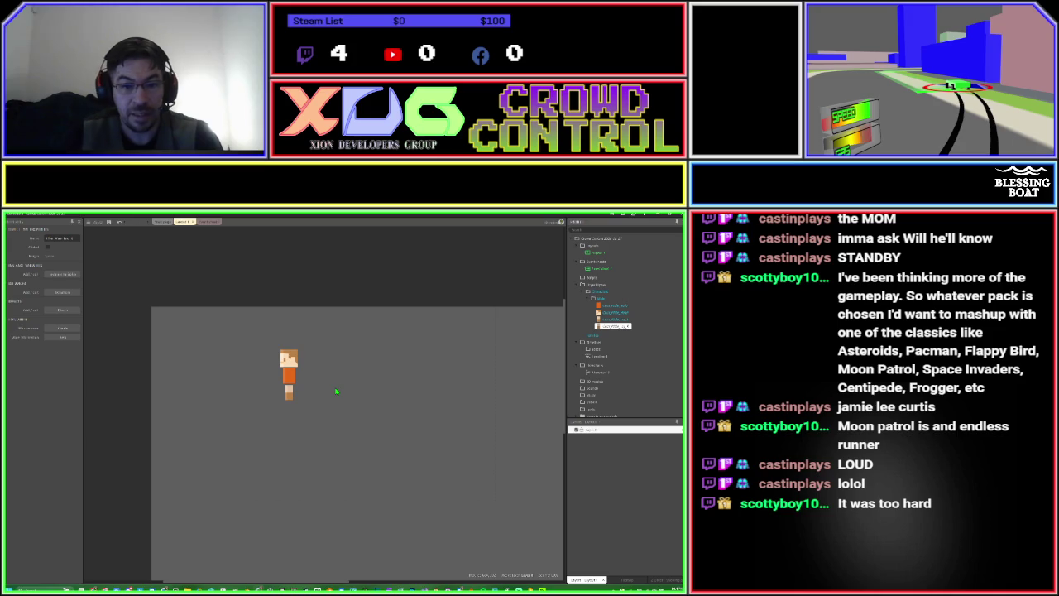
pyautogui.moveTo(597, 328)
pyautogui.mouseDown()
pyautogui.moveTo(297, 404)
pyautogui.moveTo(296, 392)
pyautogui.mouseUp()
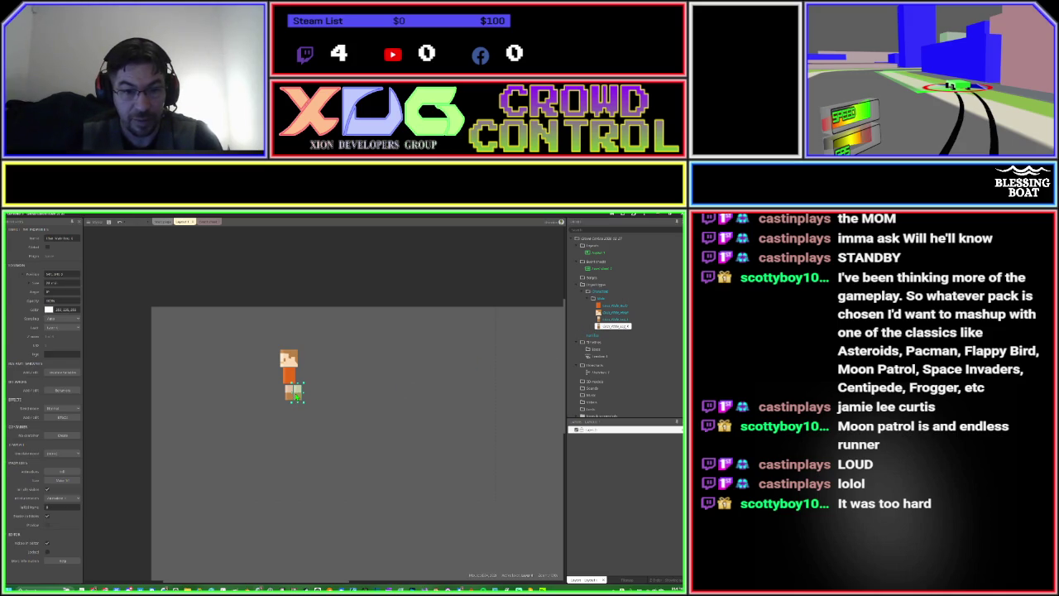
pyautogui.click(306, 439)
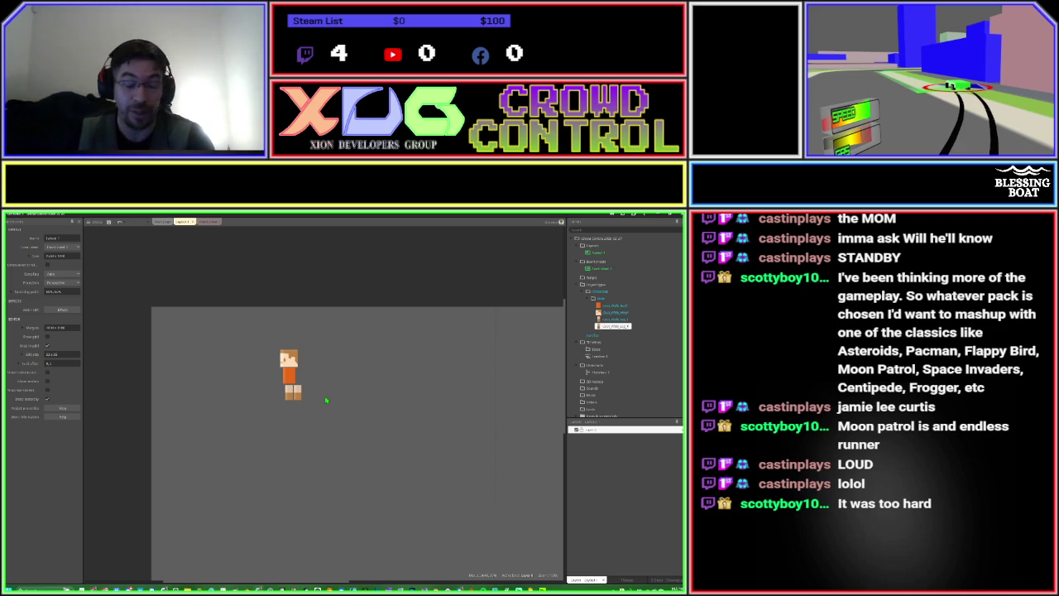
# Insert a sprite with the orange-sleeve-and-peach-hand image, placed right of the character.
pyautogui.doubleClick(328, 402)
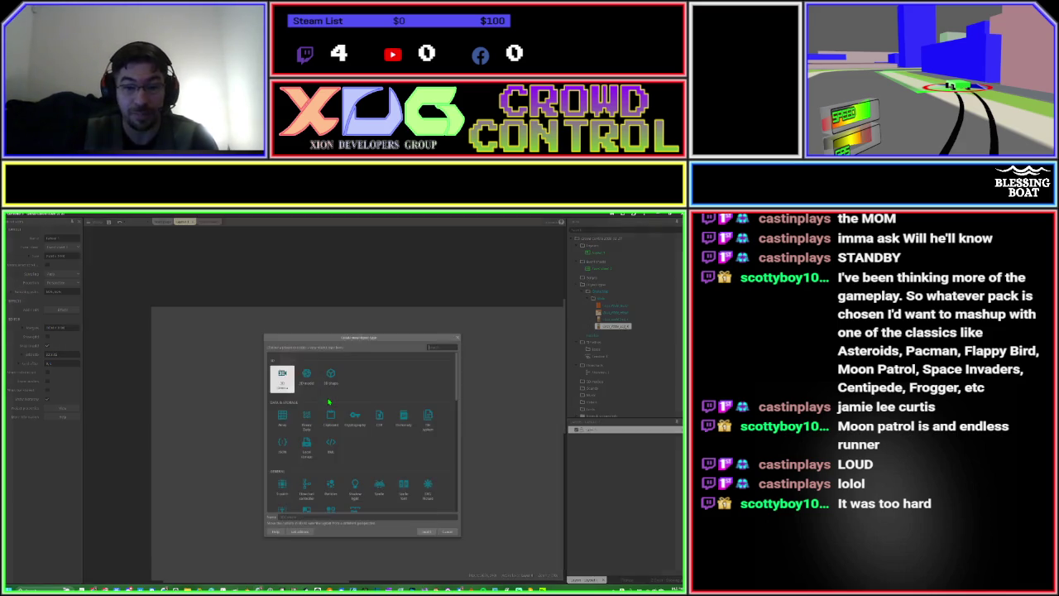
pyautogui.write('sp')
pyautogui.press('Return')
pyautogui.click(330, 403)
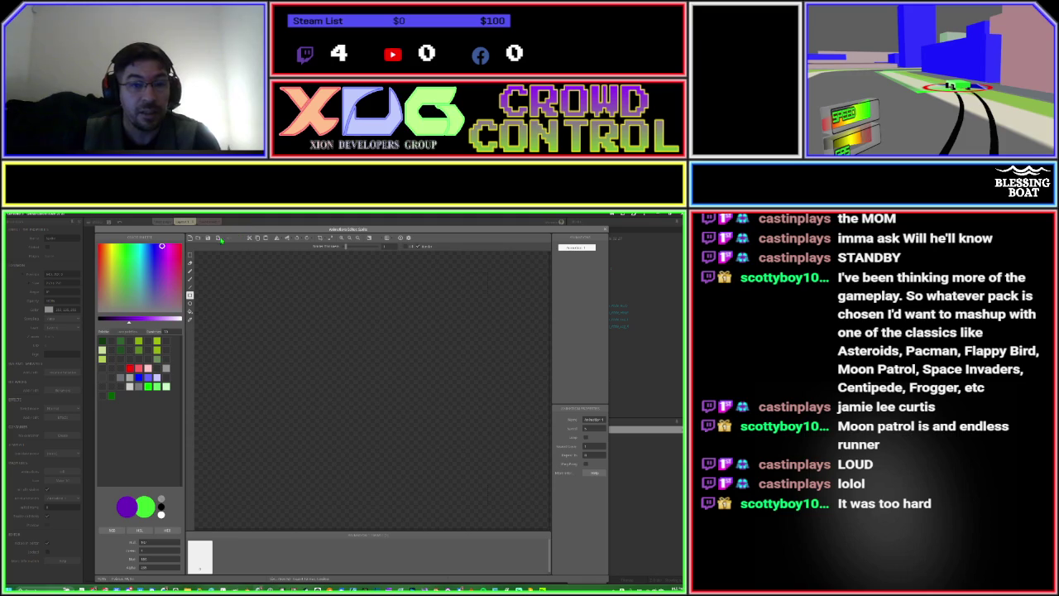
pyautogui.click(199, 242)
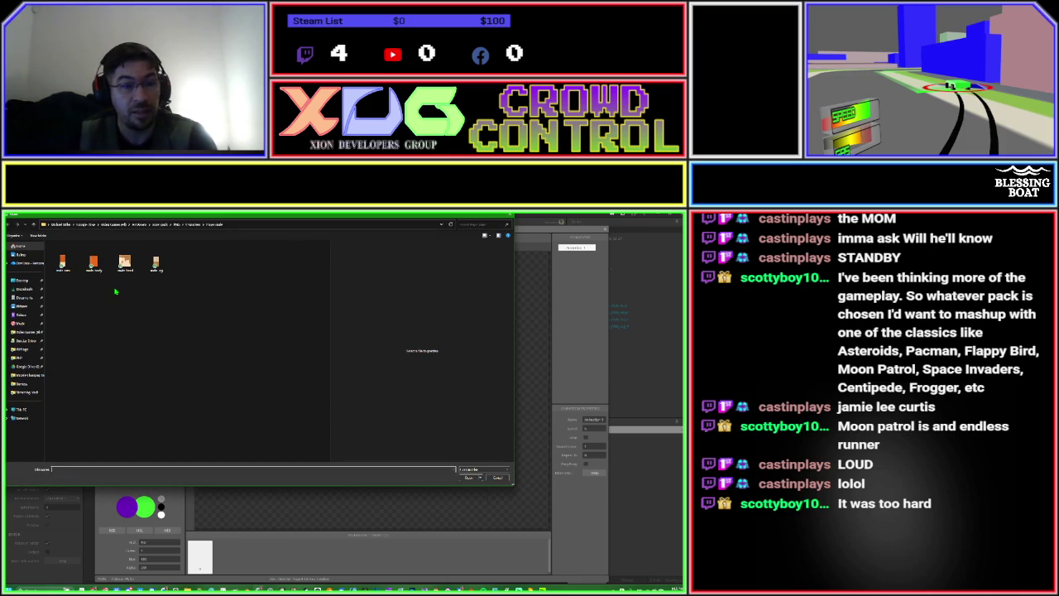
pyautogui.doubleClick(63, 264)
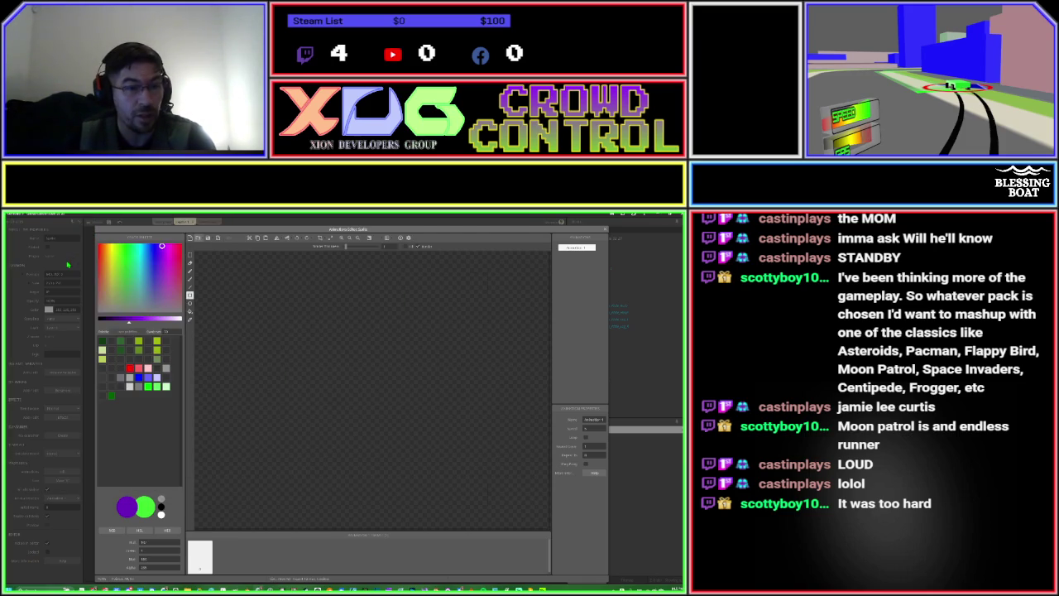
pyautogui.click(610, 234)
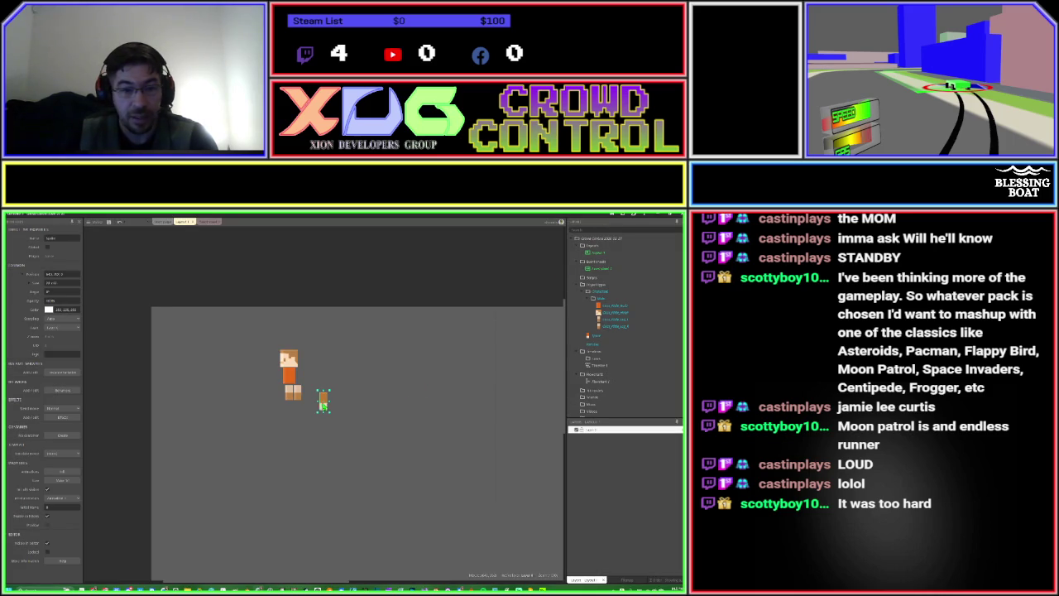
pyautogui.moveTo(324, 406)
pyautogui.mouseDown()
pyautogui.moveTo(317, 388)
pyautogui.moveTo(342, 405)
pyautogui.mouseUp()
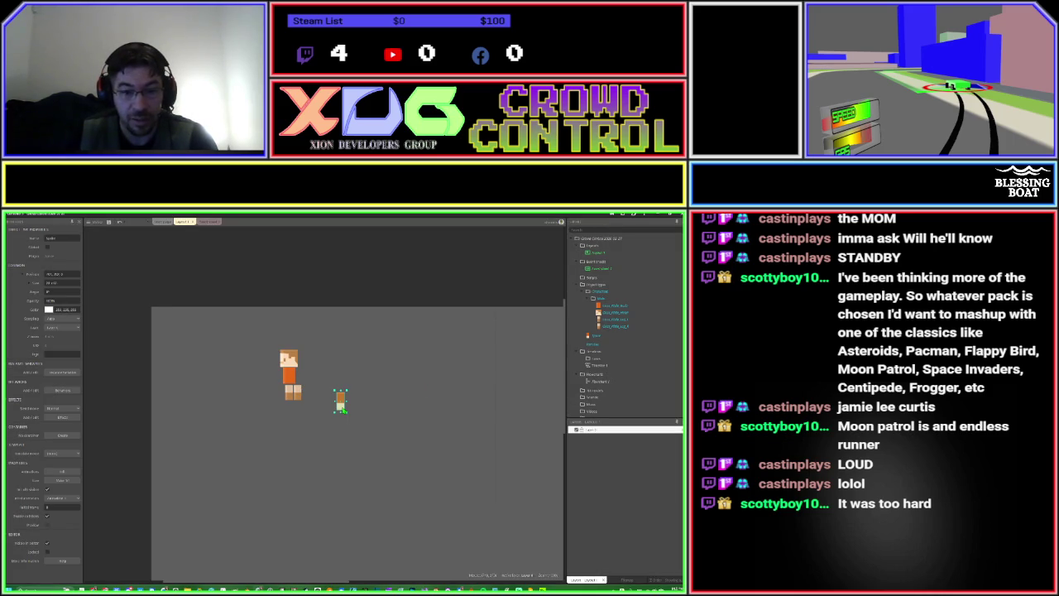
# Reopen the new sprite's image to check its image points.
pyautogui.doubleClick(341, 404)
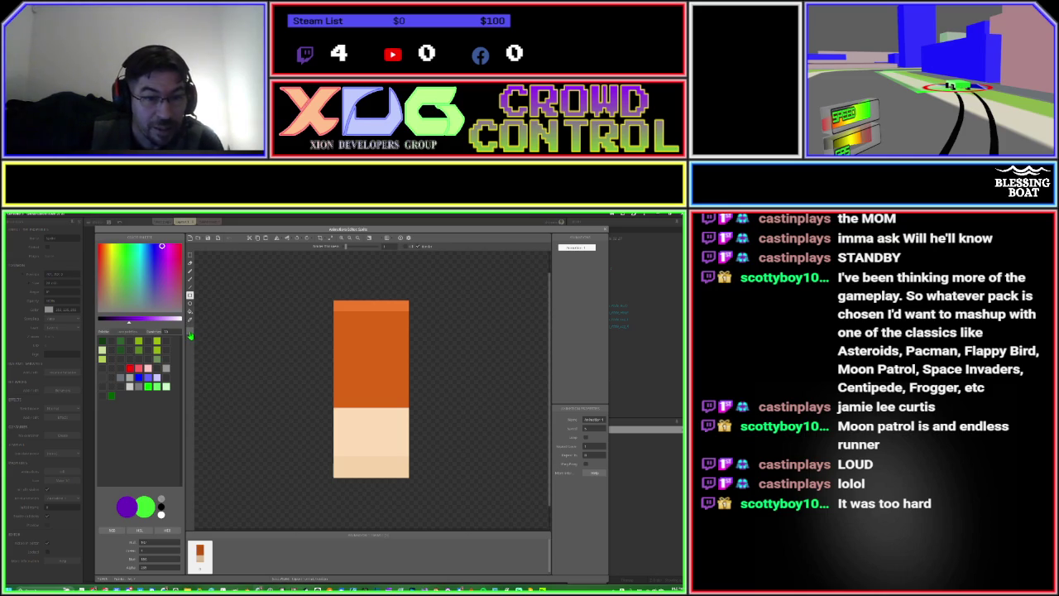
pyautogui.click(190, 331)
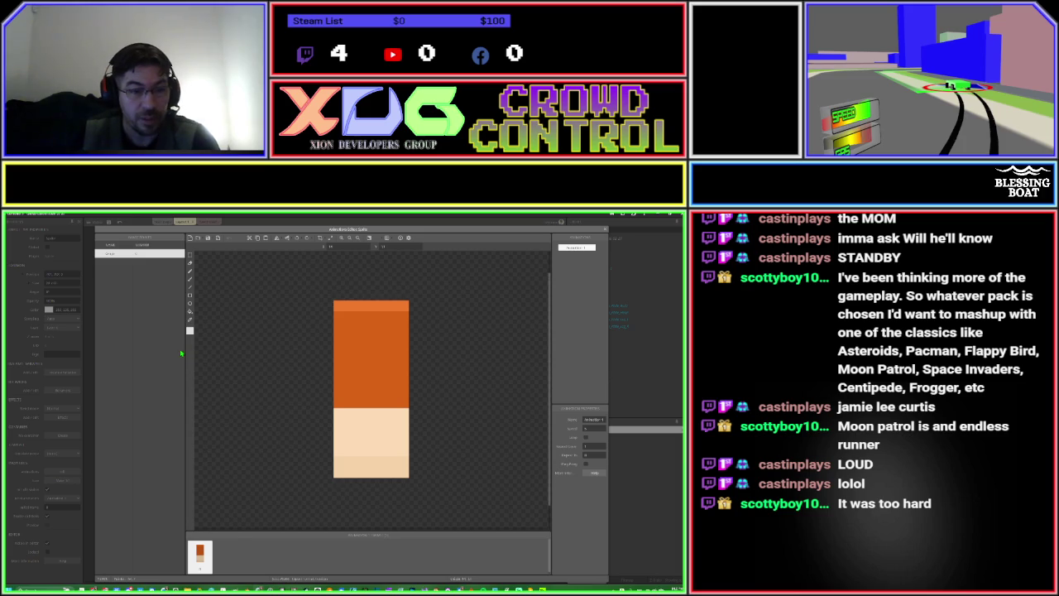
pyautogui.click(292, 385)
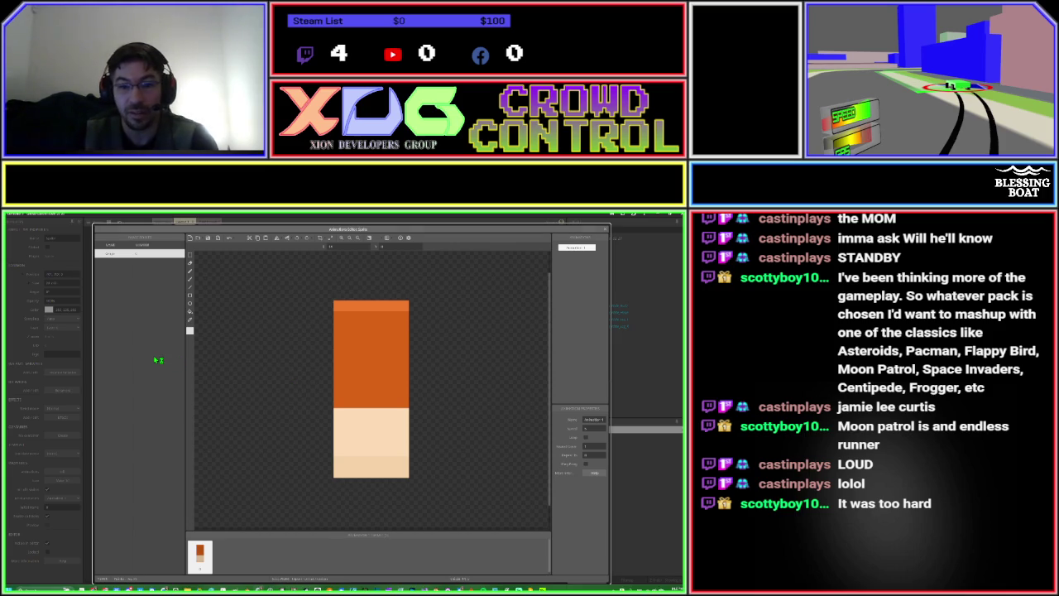
pyautogui.press('Escape')
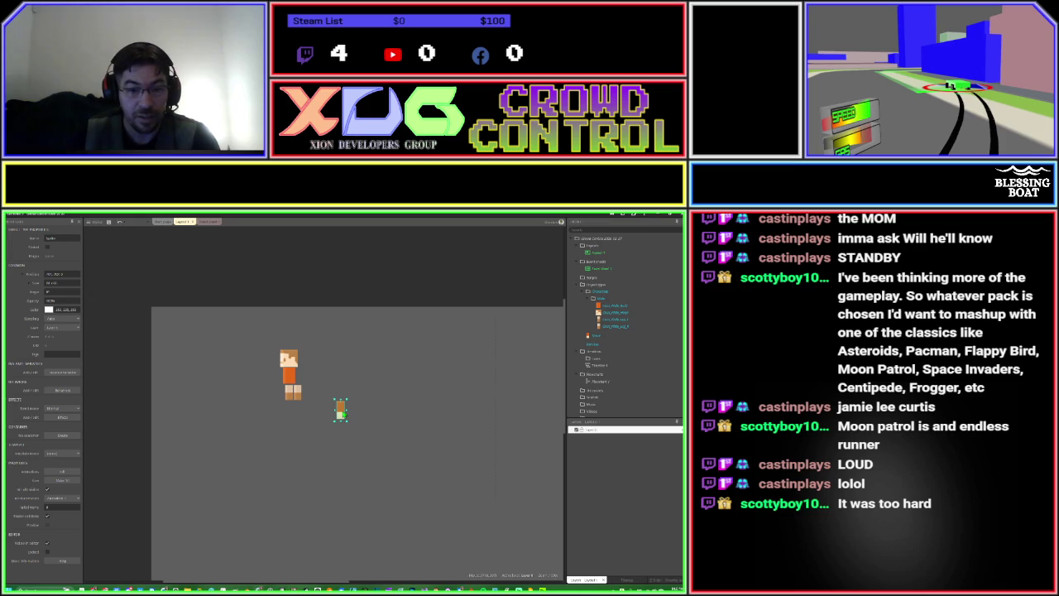
# Put the arm on the body, file it in the Hero folder, and append '_1' to its name.
pyautogui.moveTo(305, 409); pyautogui.dragTo(292, 374)
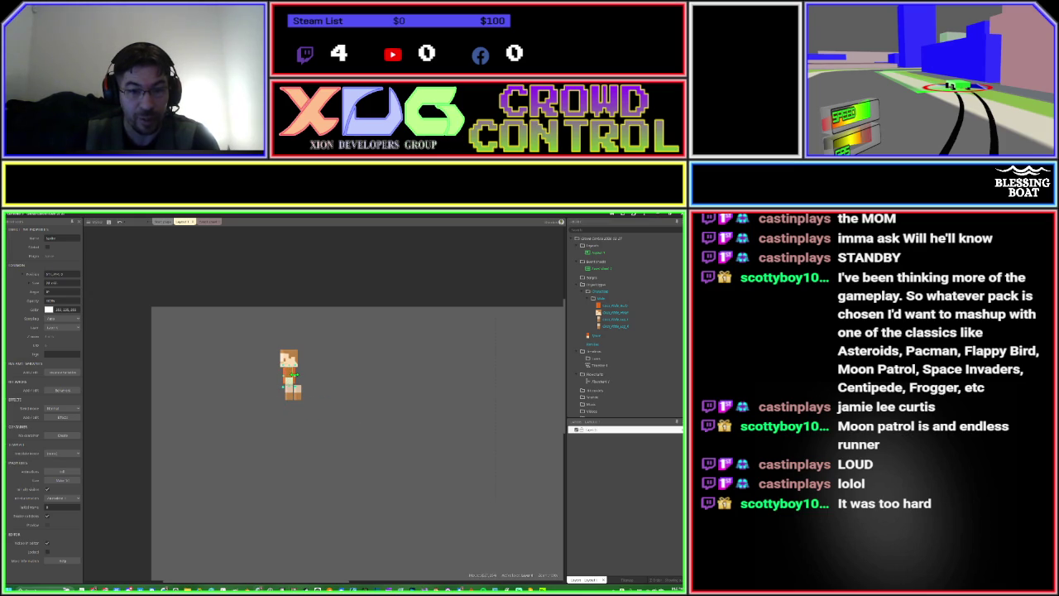
pyautogui.click(592, 337)
pyautogui.moveTo(592, 338); pyautogui.dragTo(608, 336)
pyautogui.click(609, 336)
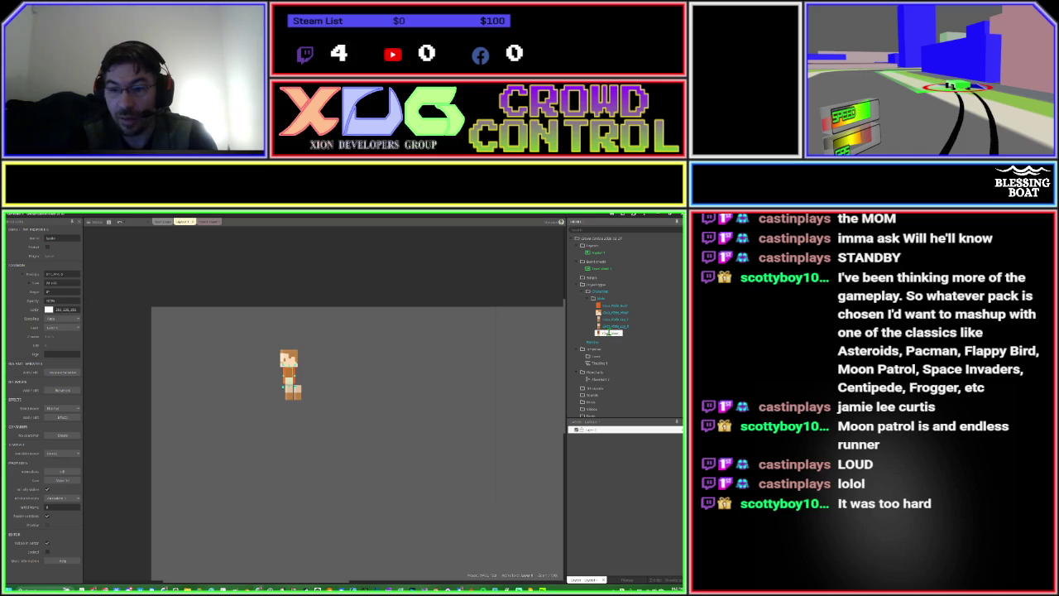
pyautogui.write('_1')
pyautogui.press('Return')
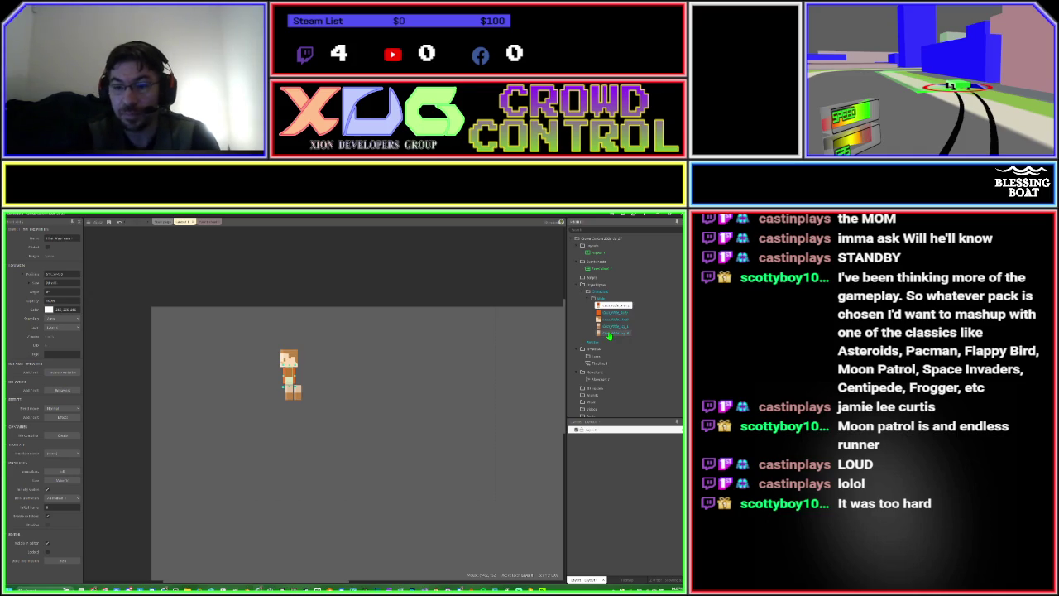
# Clone the arm sprite and place the copy on the character's other side.
pyautogui.rightClick(598, 305)
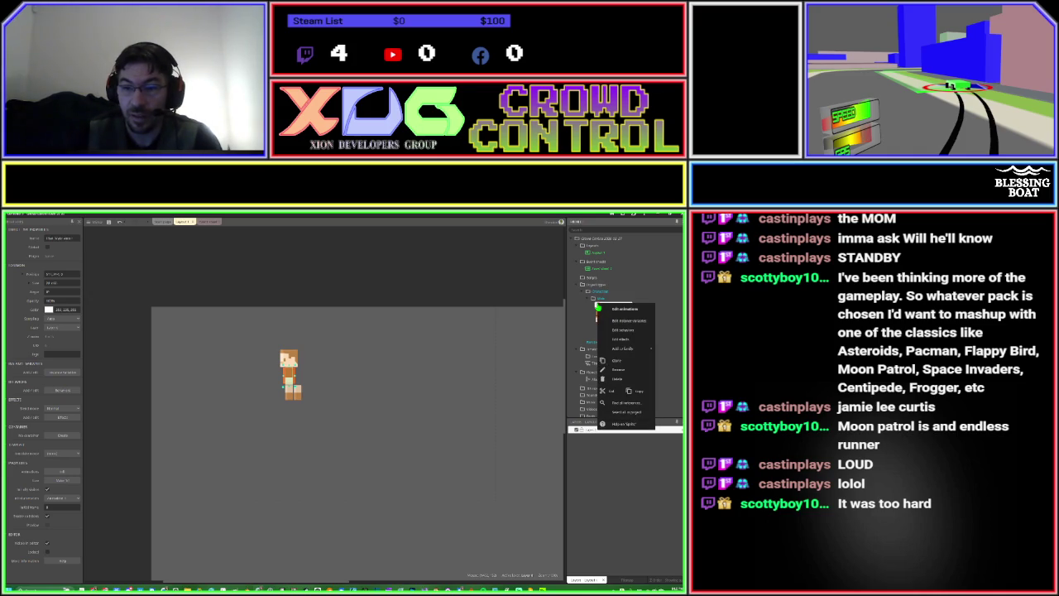
pyautogui.click(620, 362)
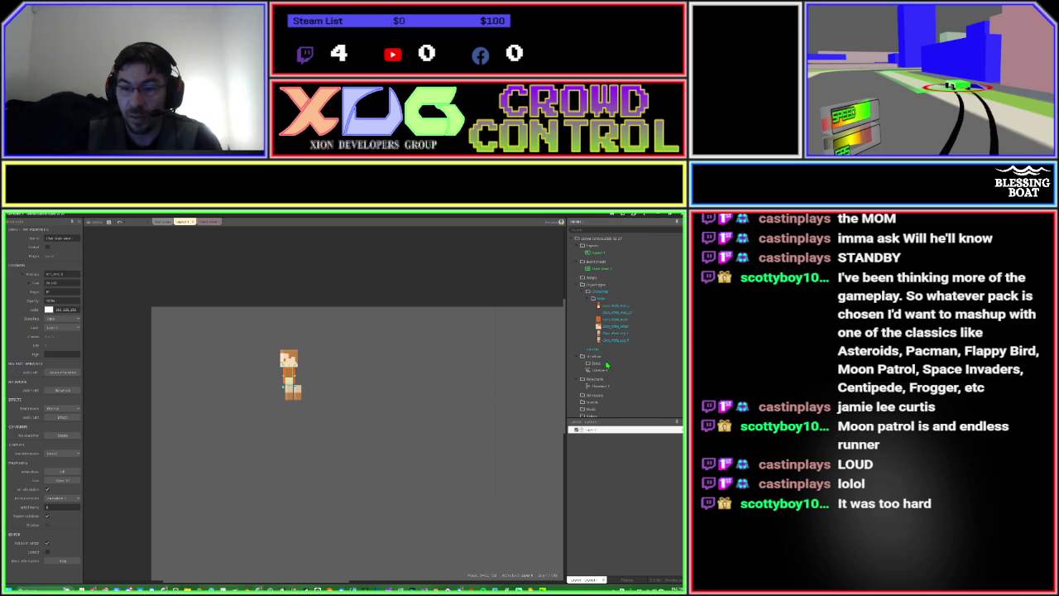
pyautogui.click(615, 314)
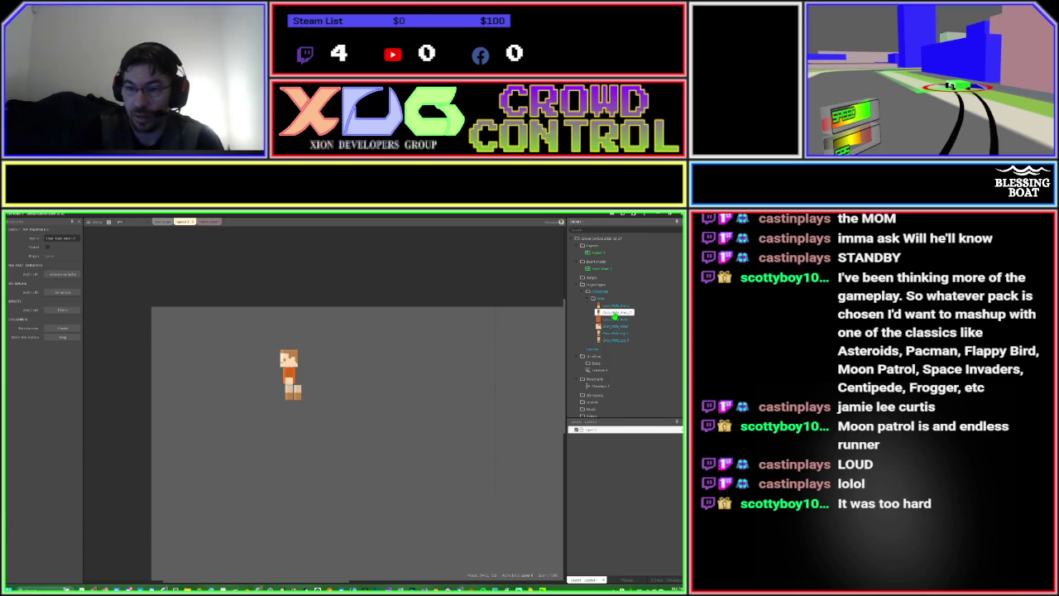
pyautogui.click(616, 313)
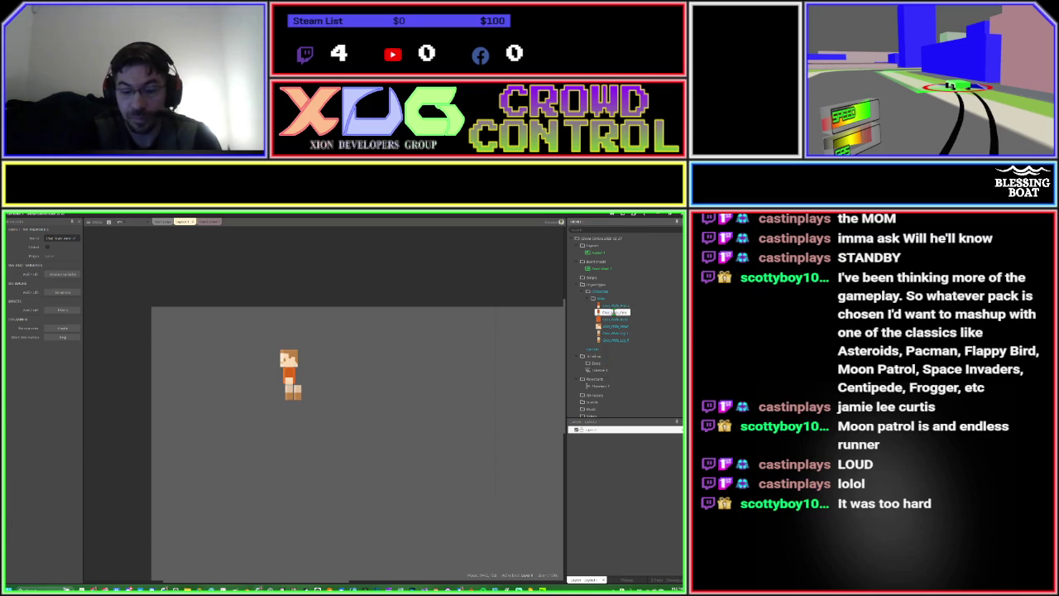
pyautogui.click(615, 314)
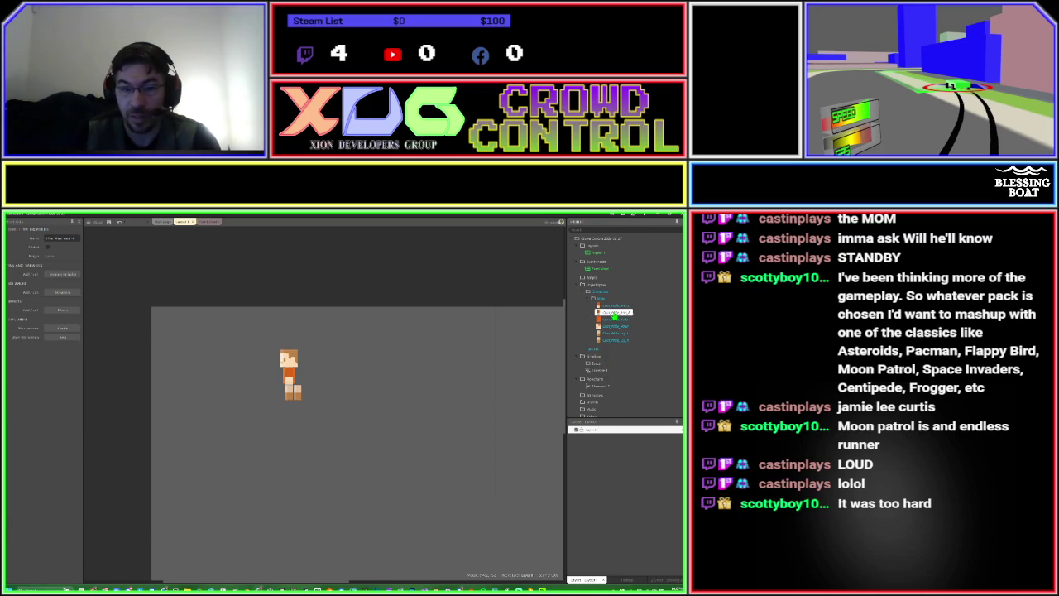
pyautogui.moveTo(614, 314)
pyautogui.mouseDown()
pyautogui.moveTo(351, 422)
pyautogui.moveTo(315, 389)
pyautogui.mouseUp()
pyautogui.moveTo(351, 424); pyautogui.dragTo(300, 385)
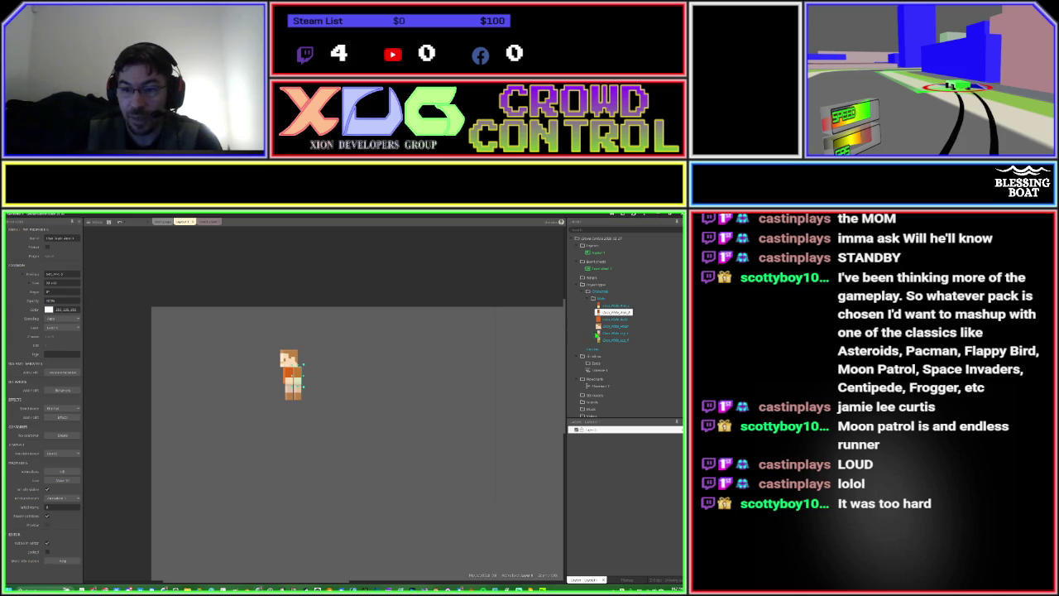
# Shift the leg piece about 8 px to the right.
pyautogui.click(612, 340)
pyautogui.click(453, 390)
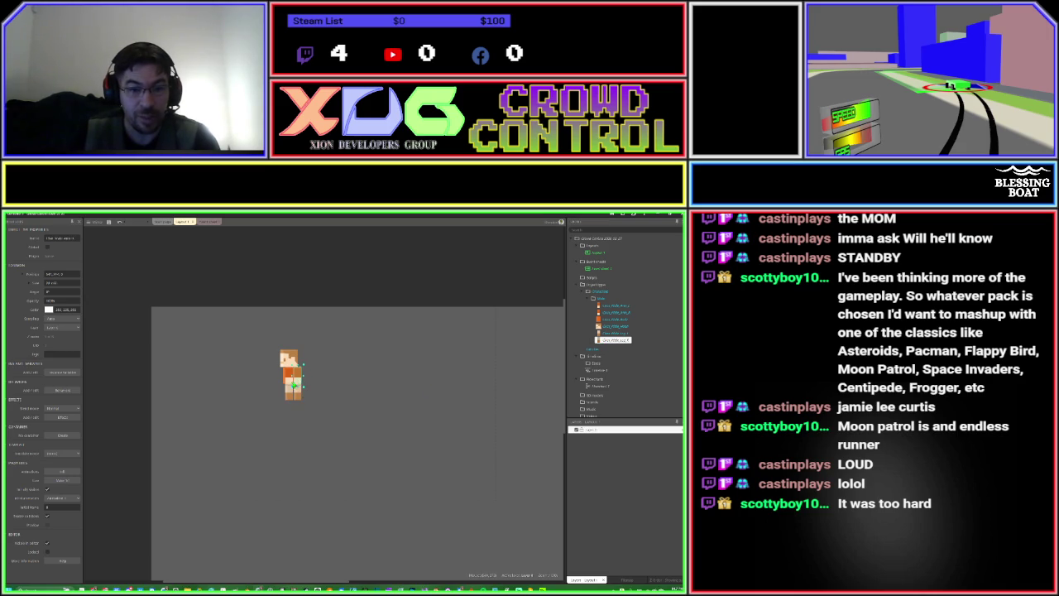
pyautogui.click(298, 397)
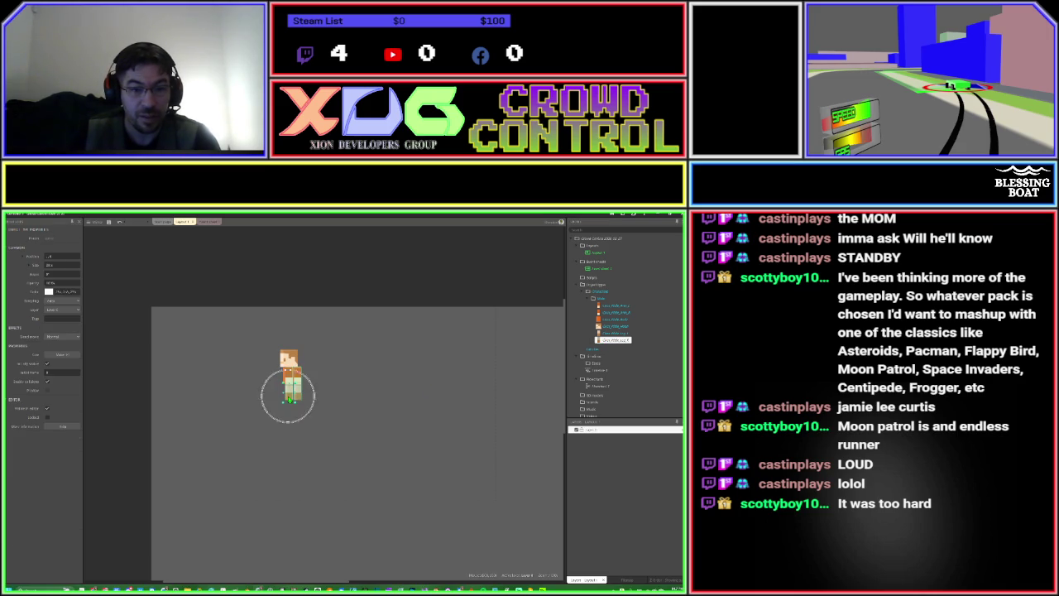
pyautogui.moveTo(299, 397); pyautogui.dragTo(304, 400)
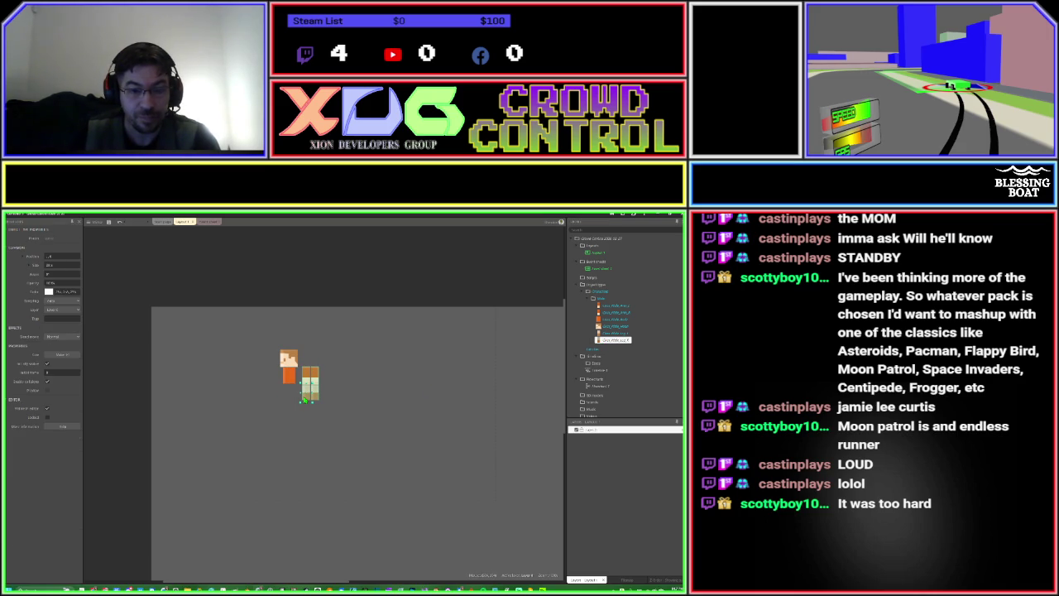
pyautogui.click(356, 396)
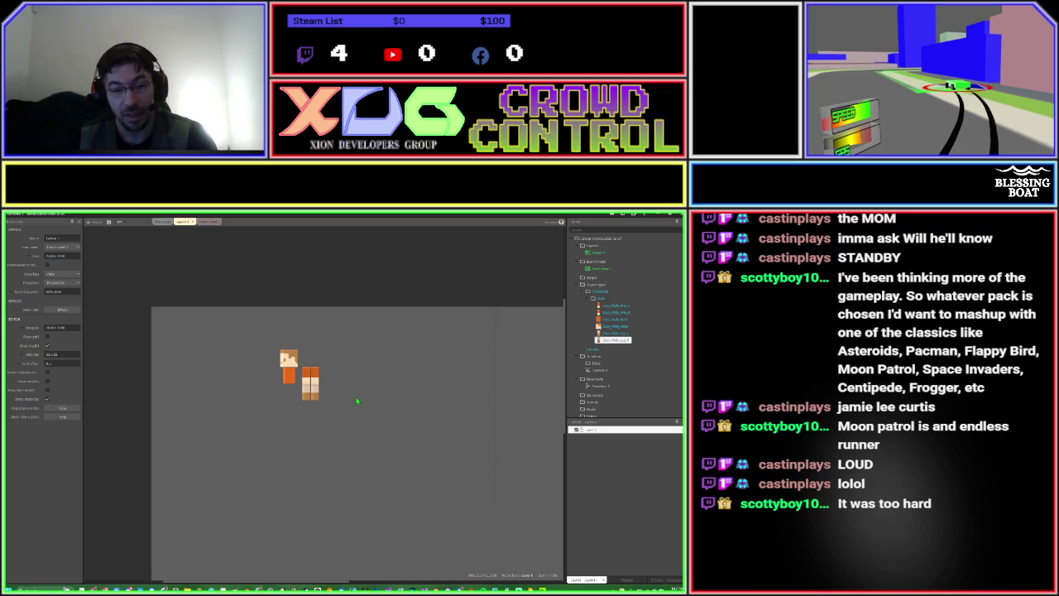
# Inspect the leg, green and orange sprites' frames, moving the green piece under the torso.
pyautogui.doubleClick(317, 398)
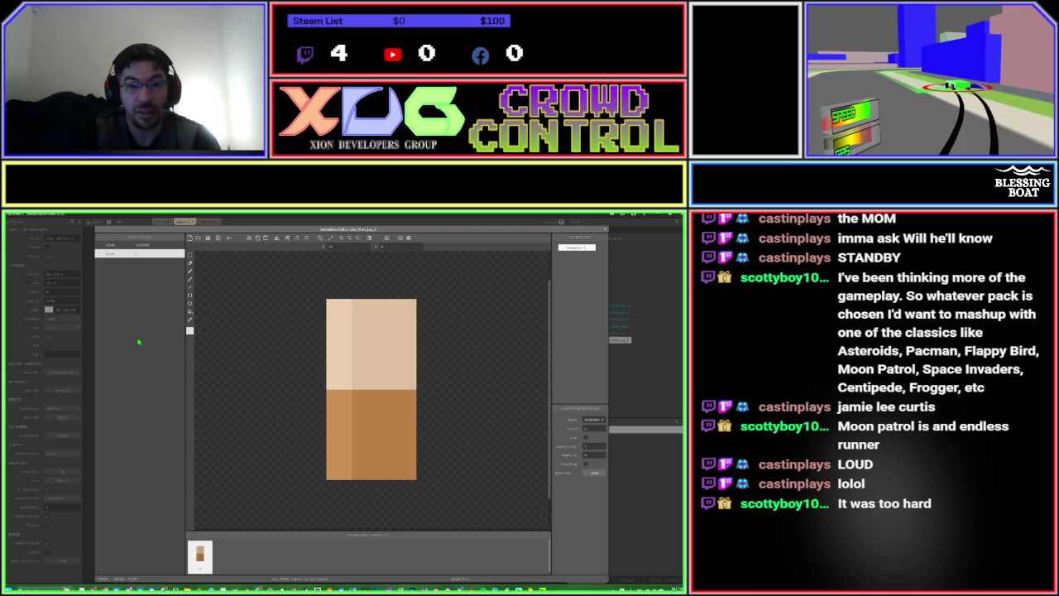
pyautogui.press('Escape')
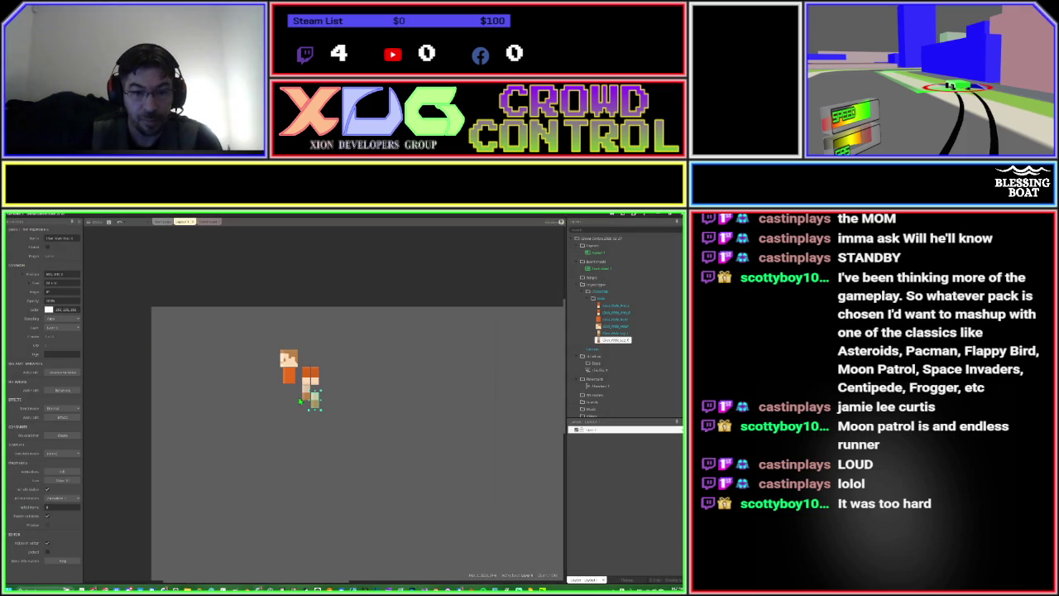
pyautogui.click(304, 400)
pyautogui.doubleClick(304, 400)
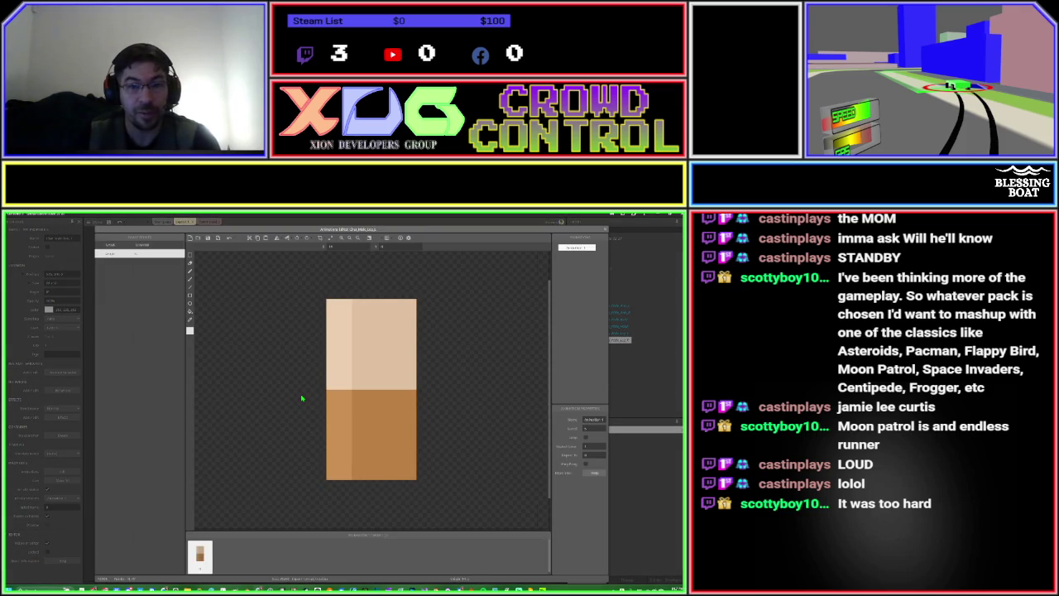
pyautogui.press('Escape')
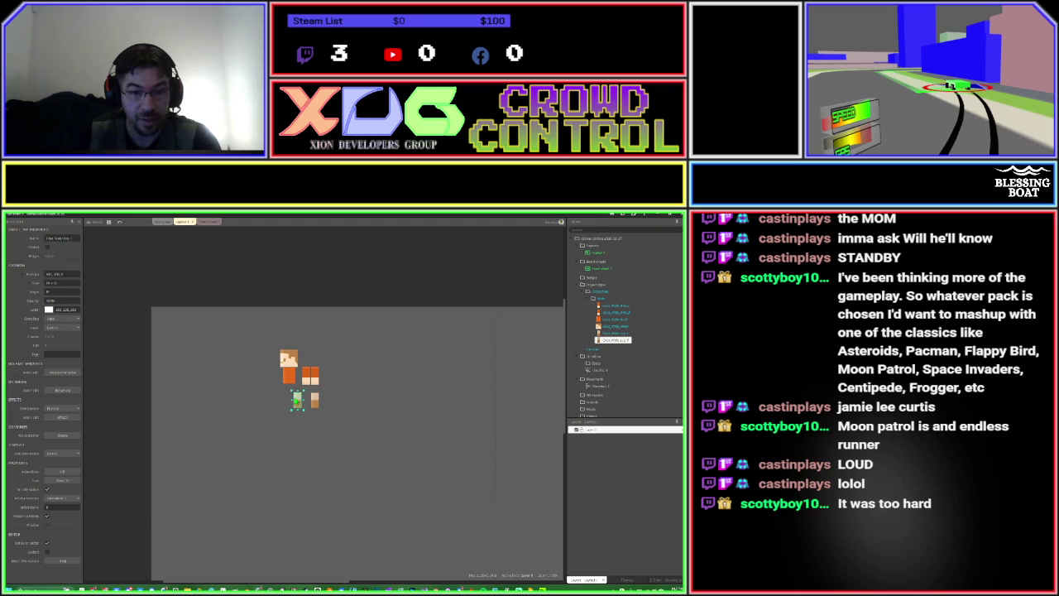
pyautogui.moveTo(298, 401)
pyautogui.mouseDown()
pyautogui.moveTo(315, 402)
pyautogui.moveTo(301, 398)
pyautogui.moveTo(306, 379)
pyautogui.moveTo(275, 383)
pyautogui.moveTo(306, 382)
pyautogui.mouseUp()
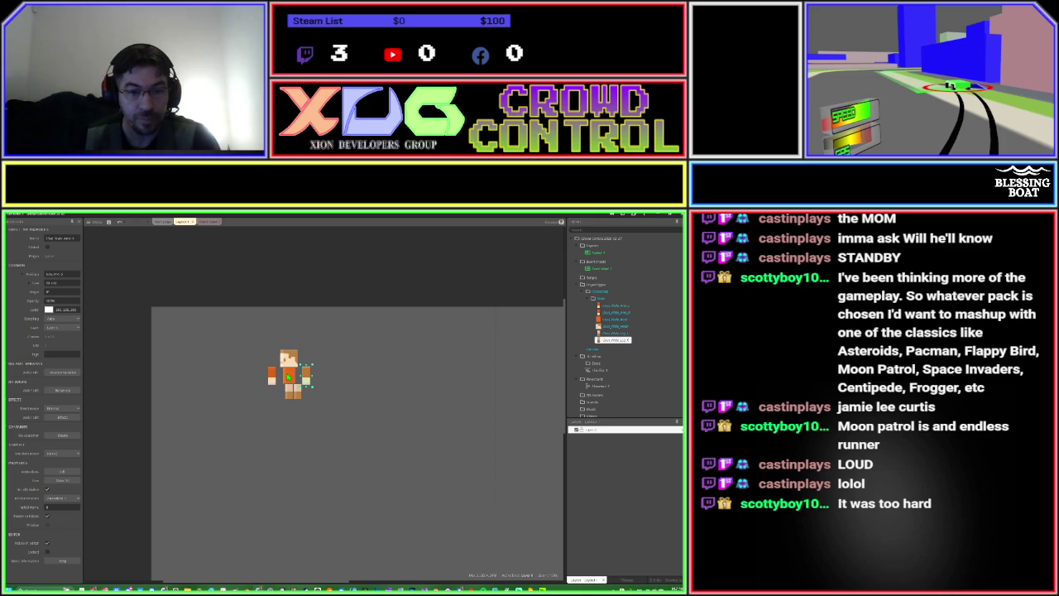
pyautogui.doubleClick(288, 376)
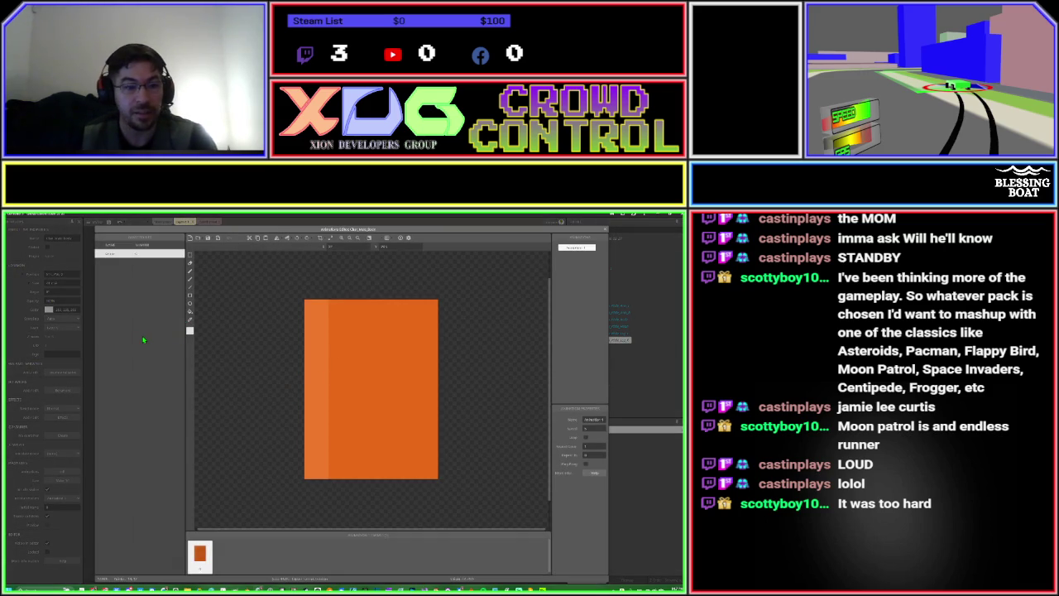
pyautogui.press('Escape')
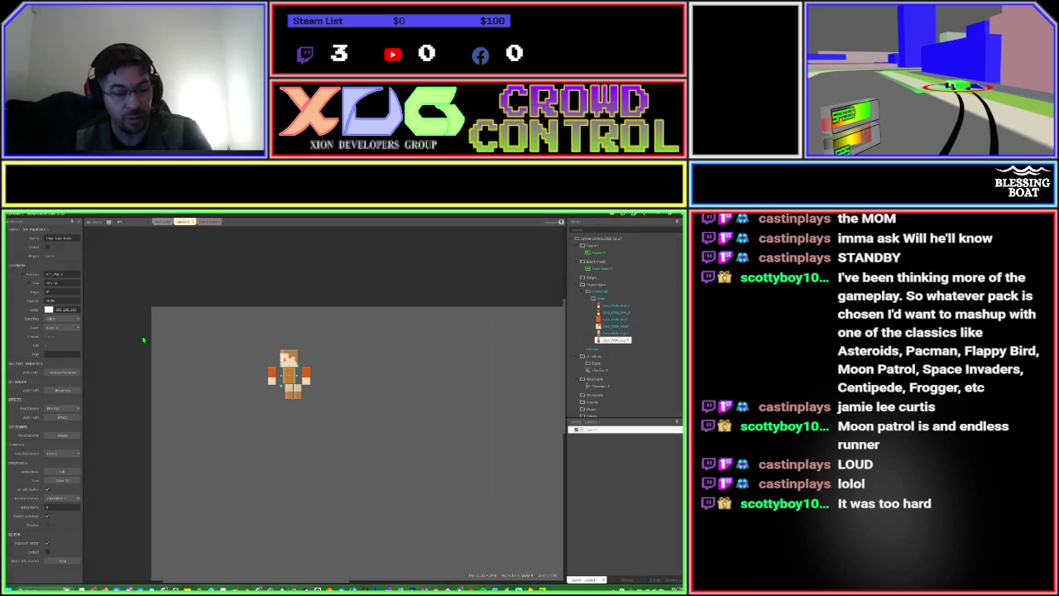
pyautogui.hotkey('ctrl', 's')
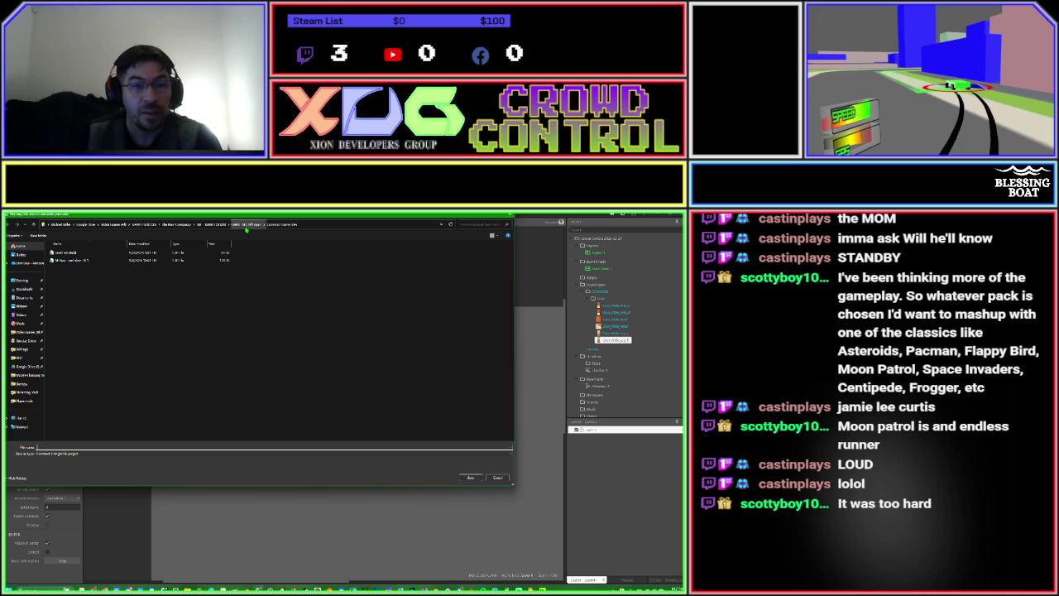
# Inside GAME PROJECTS, open the first folder and create a new folder 'Tester'.
pyautogui.click(151, 227)
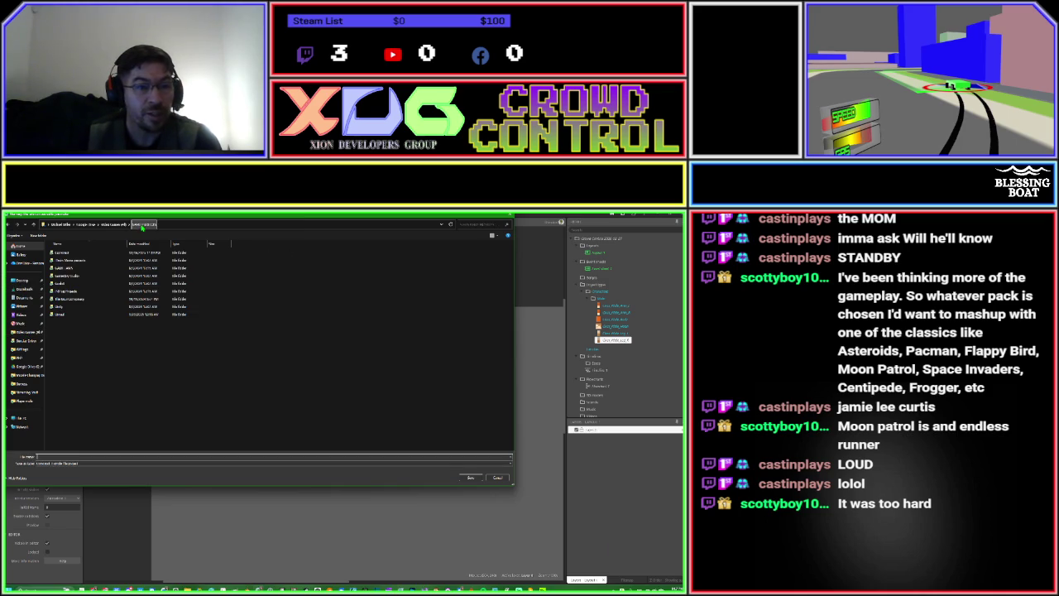
pyautogui.click(84, 253)
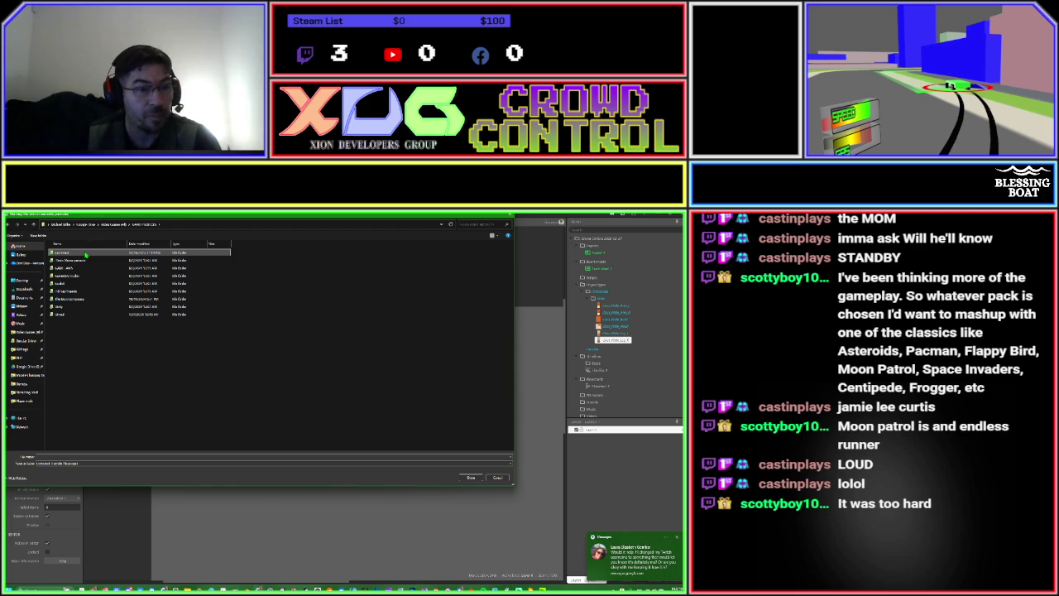
pyautogui.doubleClick(84, 253)
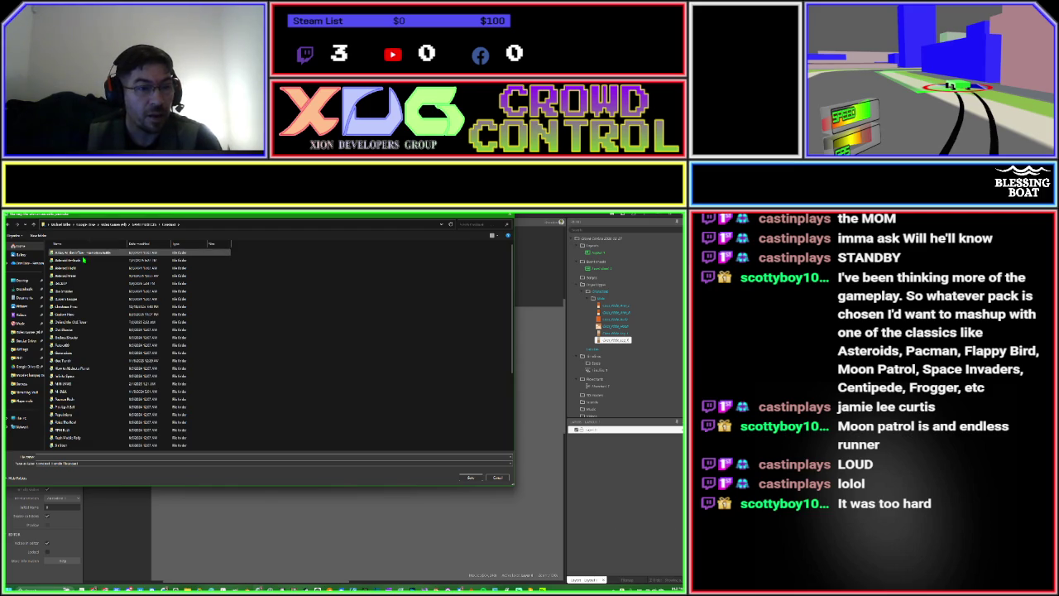
pyautogui.click(45, 237)
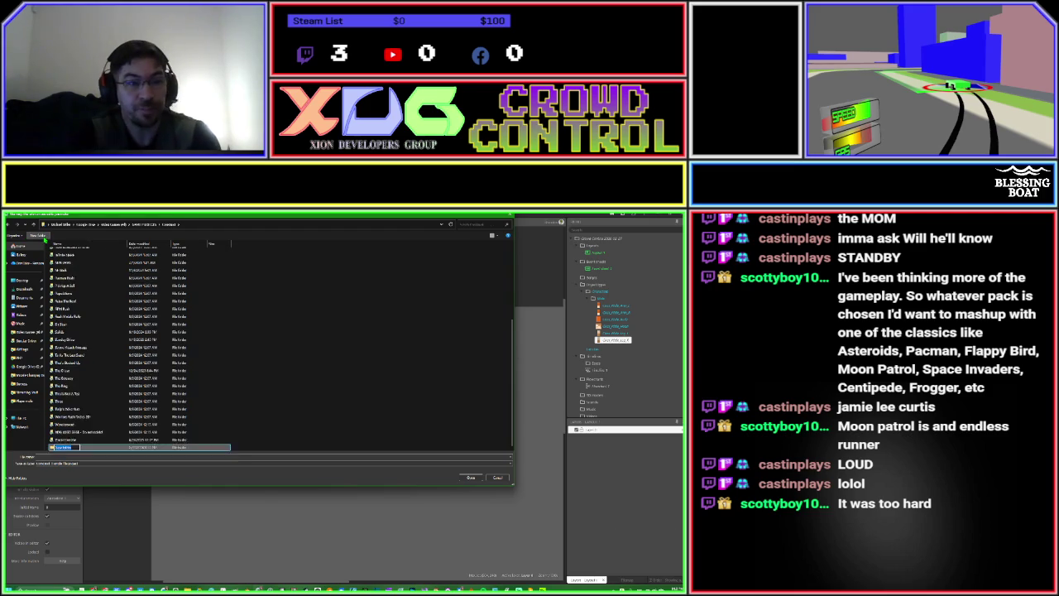
pyautogui.write('Test')
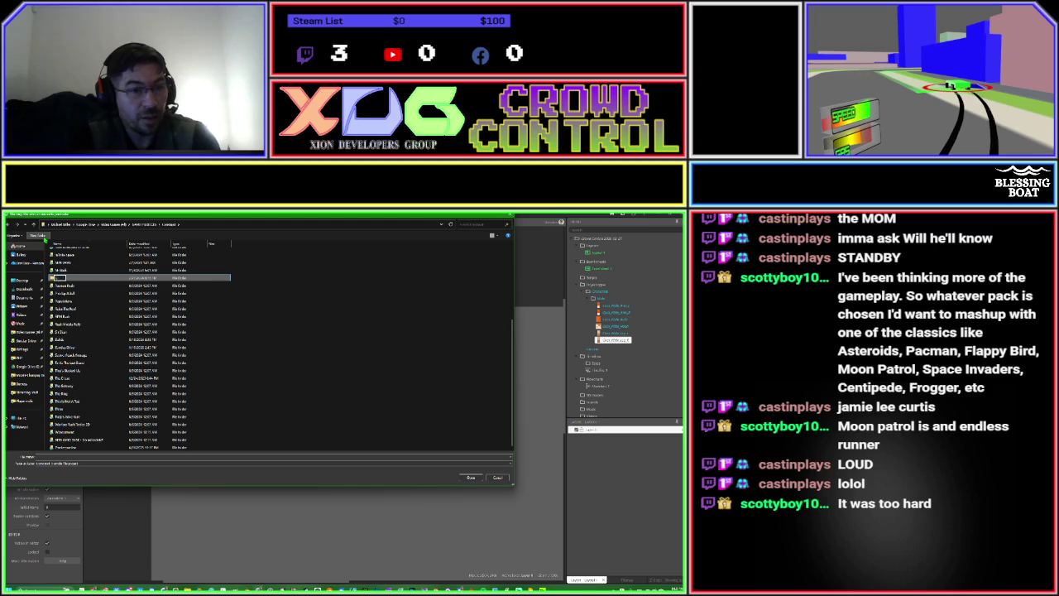
pyautogui.write('er')
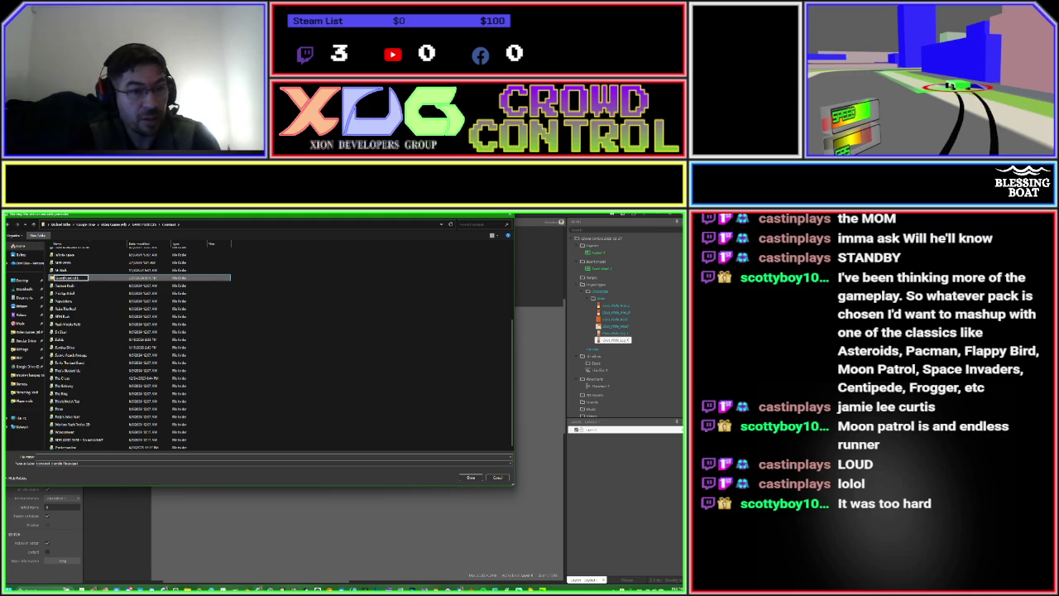
pyautogui.press('Return')
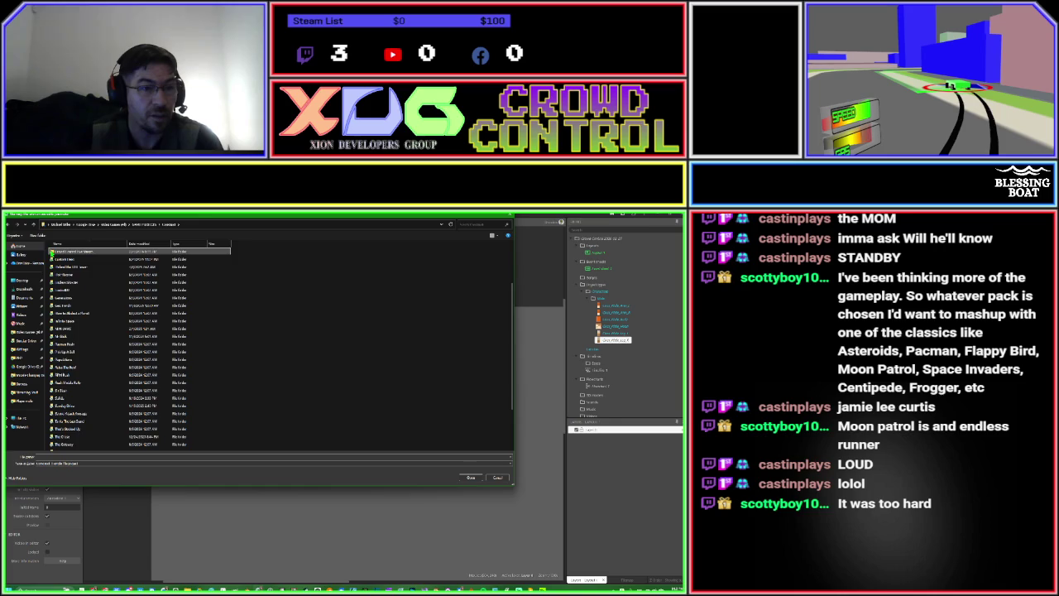
# Create a 'UIons' folder inside Tester and save the project file there.
pyautogui.doubleClick(52, 251)
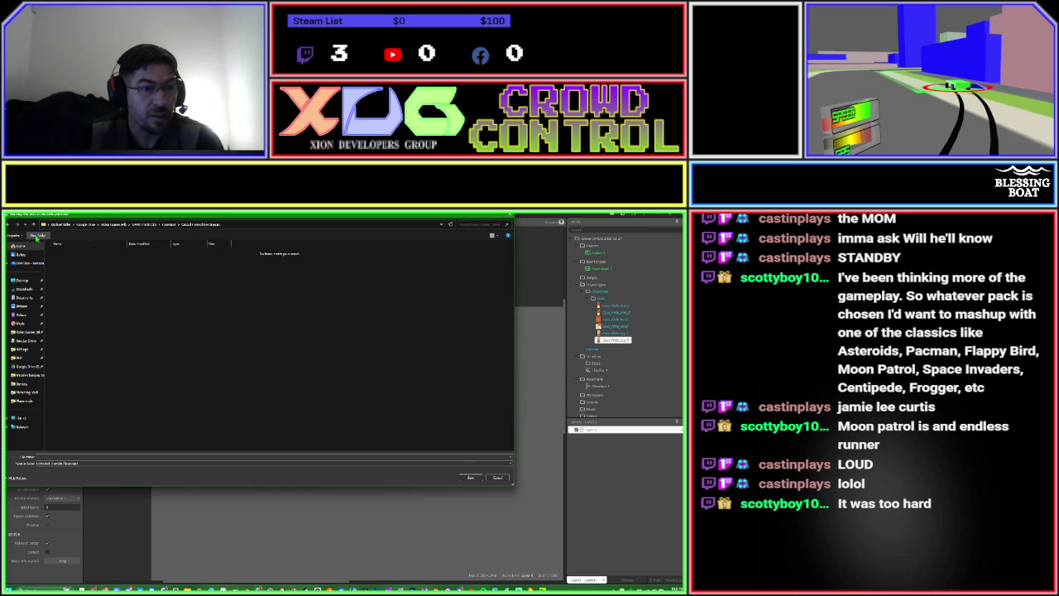
pyautogui.click(36, 237)
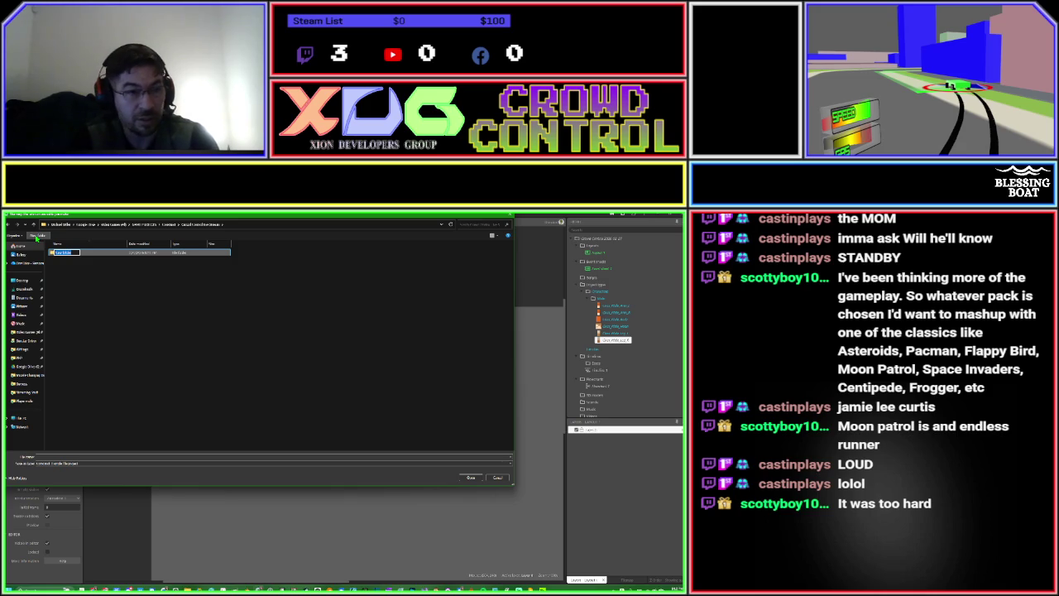
pyautogui.write('UI')
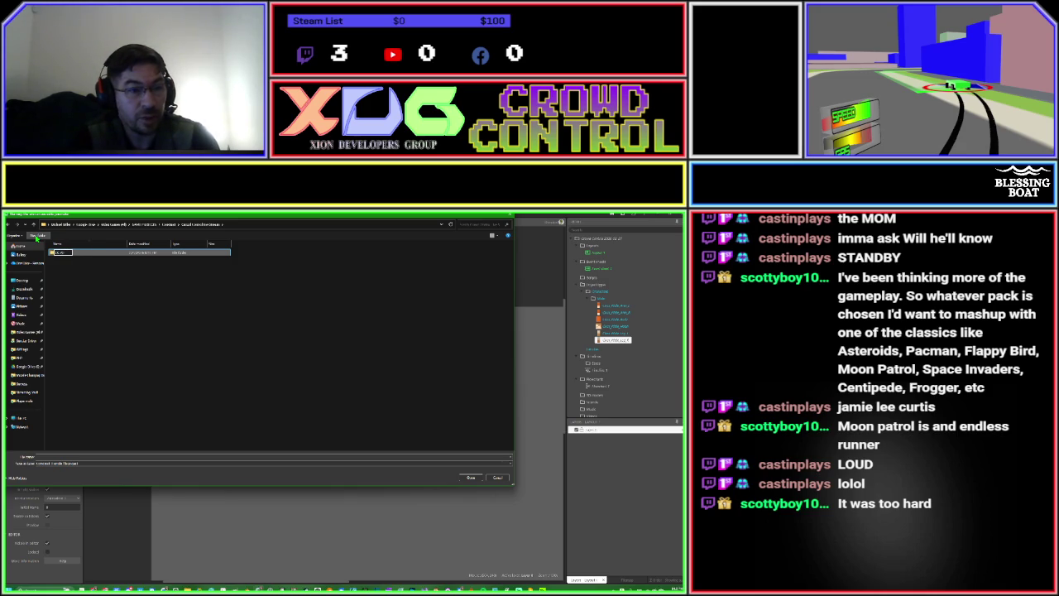
pyautogui.write('ons')
pyautogui.press('Return')
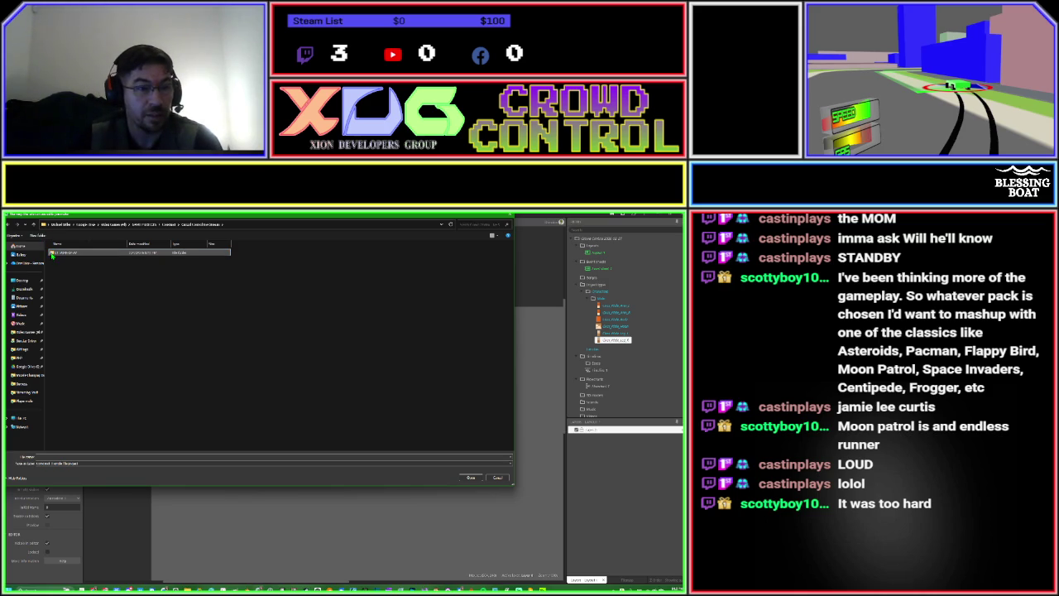
pyautogui.doubleClick(53, 254)
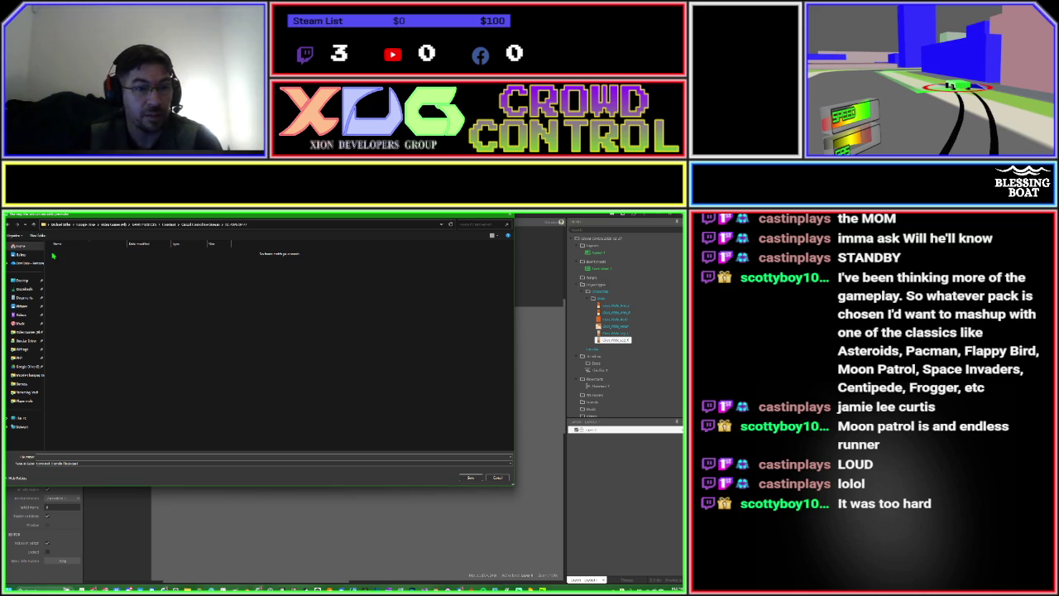
pyautogui.click(108, 456)
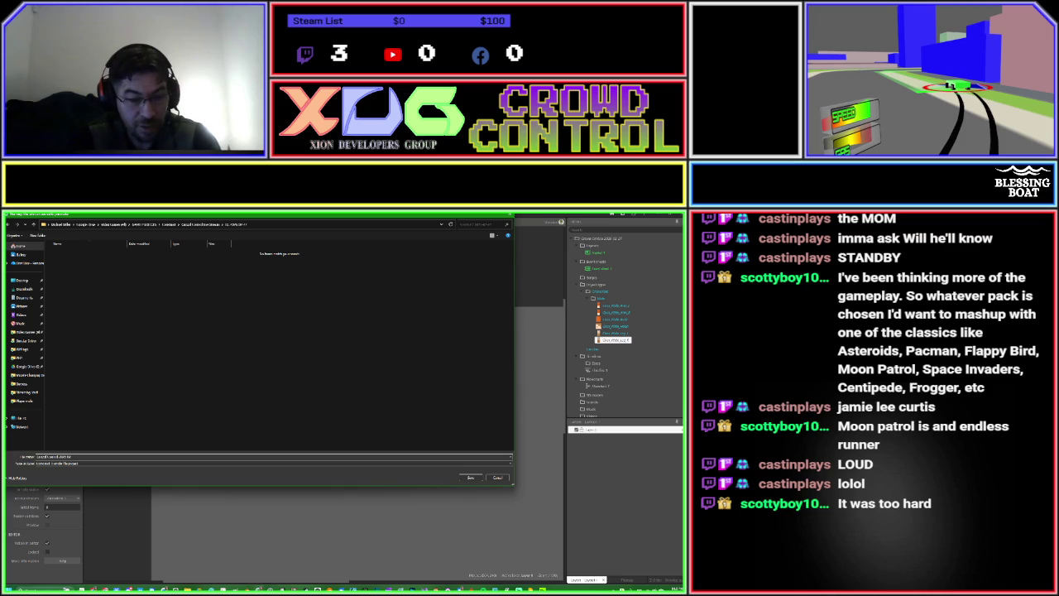
pyautogui.press('Return')
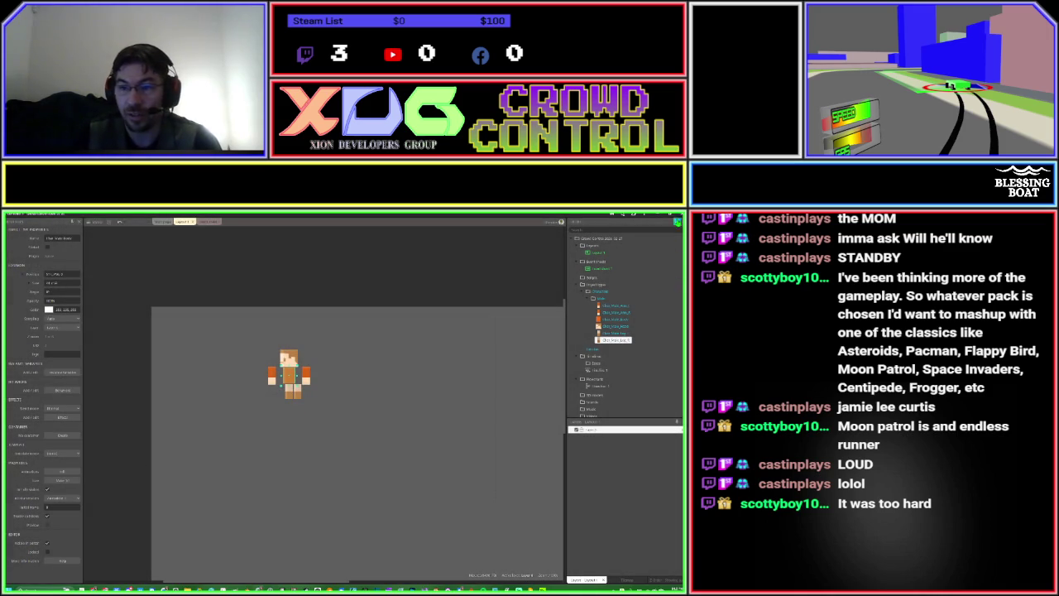
# Close the Construct editor window and relaunch Construct 3 from the taskbar.
pyautogui.click(678, 215)
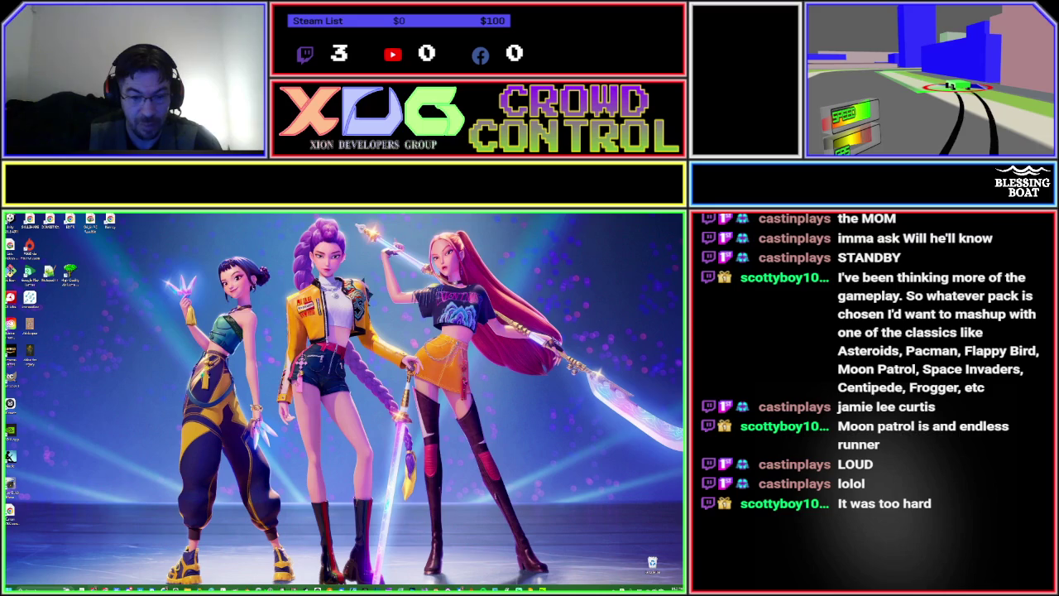
pyautogui.click(259, 588)
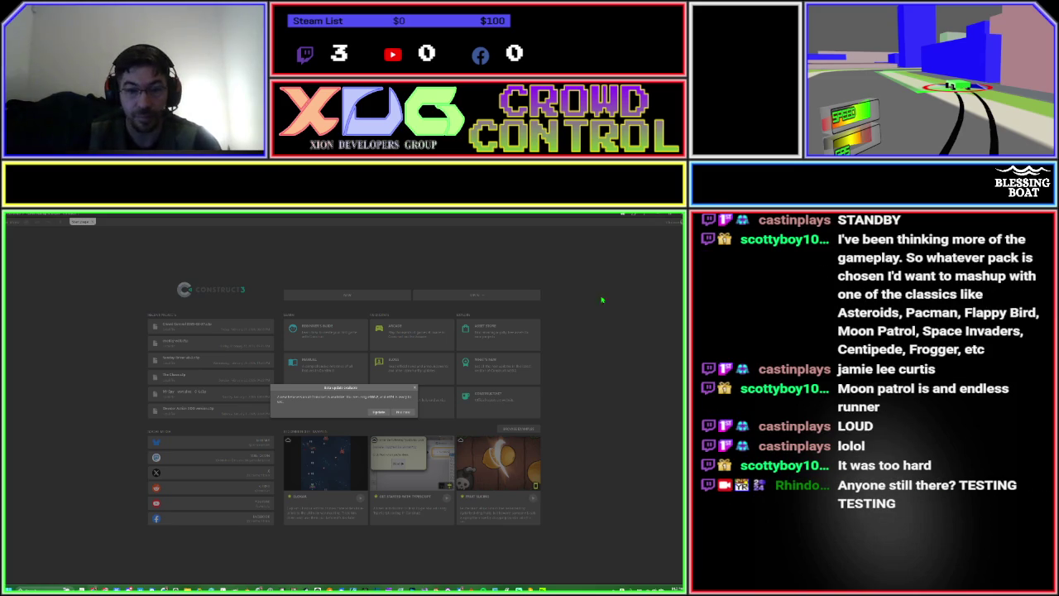
# Accept the Construct update and reopen the hero project from Recent projects.
pyautogui.click(378, 412)
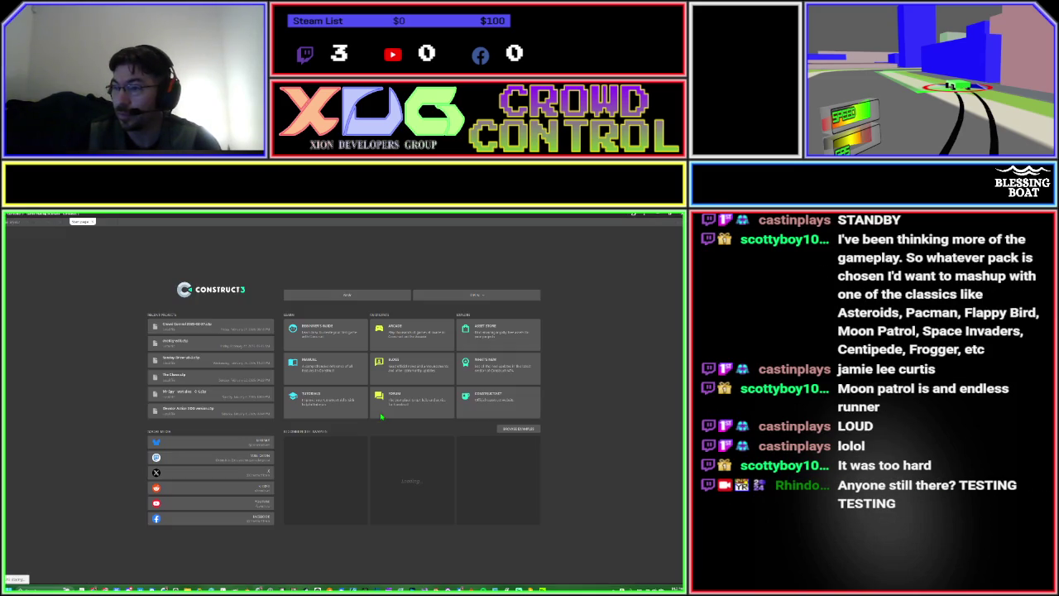
pyautogui.click(190, 327)
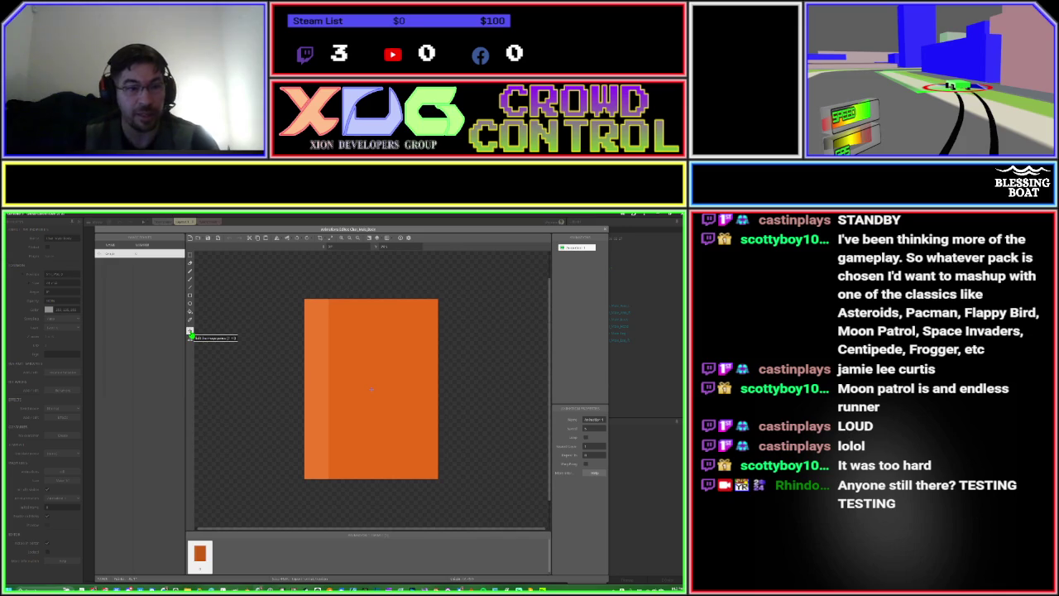
# Add an image point named 'Head' to the orange body frame.
pyautogui.rightClick(141, 342)
pyautogui.click(161, 344)
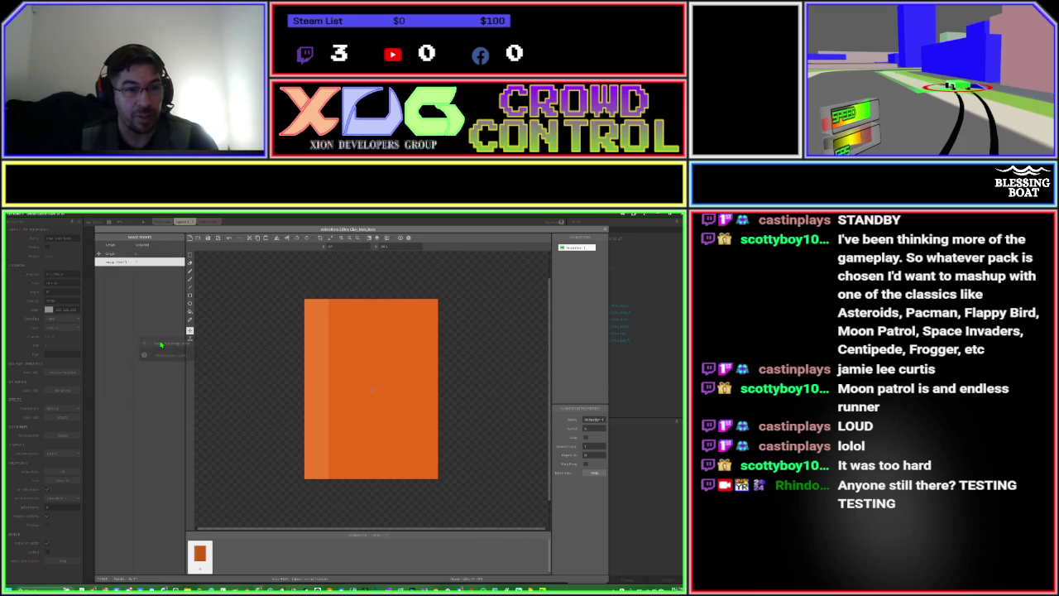
pyautogui.doubleClick(117, 263)
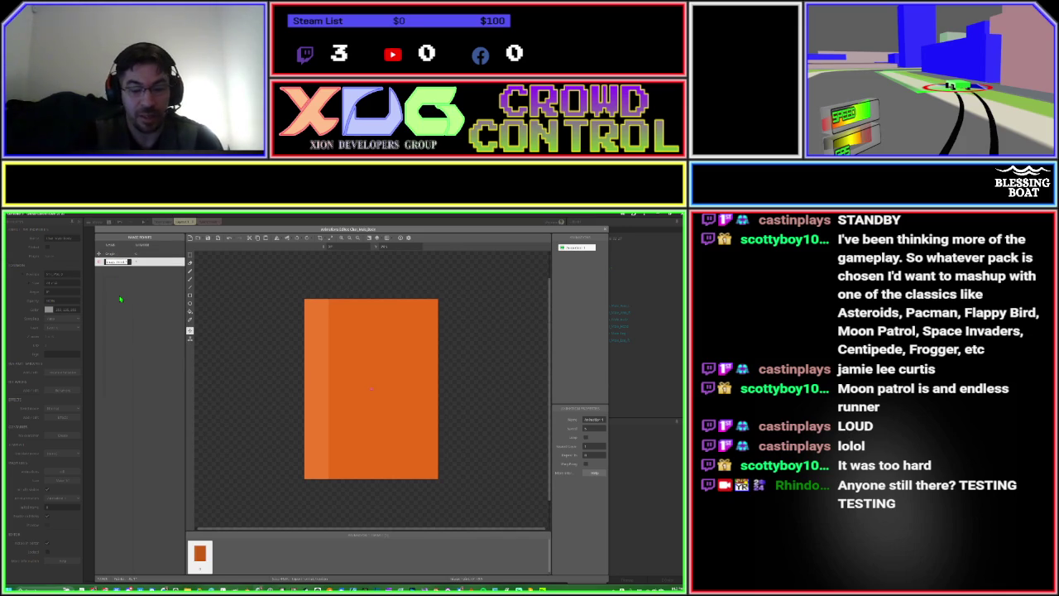
pyautogui.write('Head')
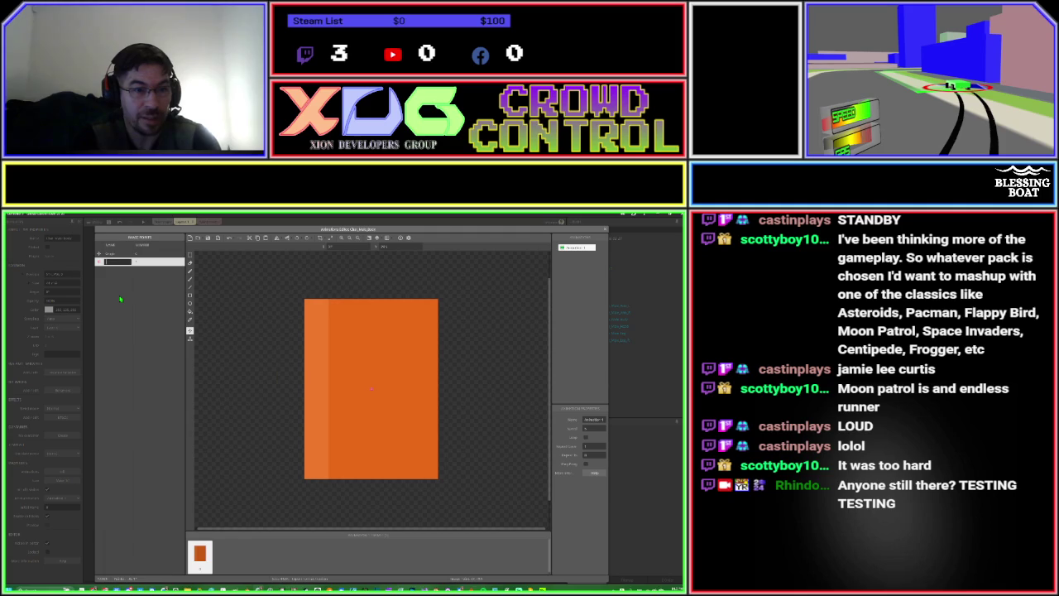
pyautogui.press('Return')
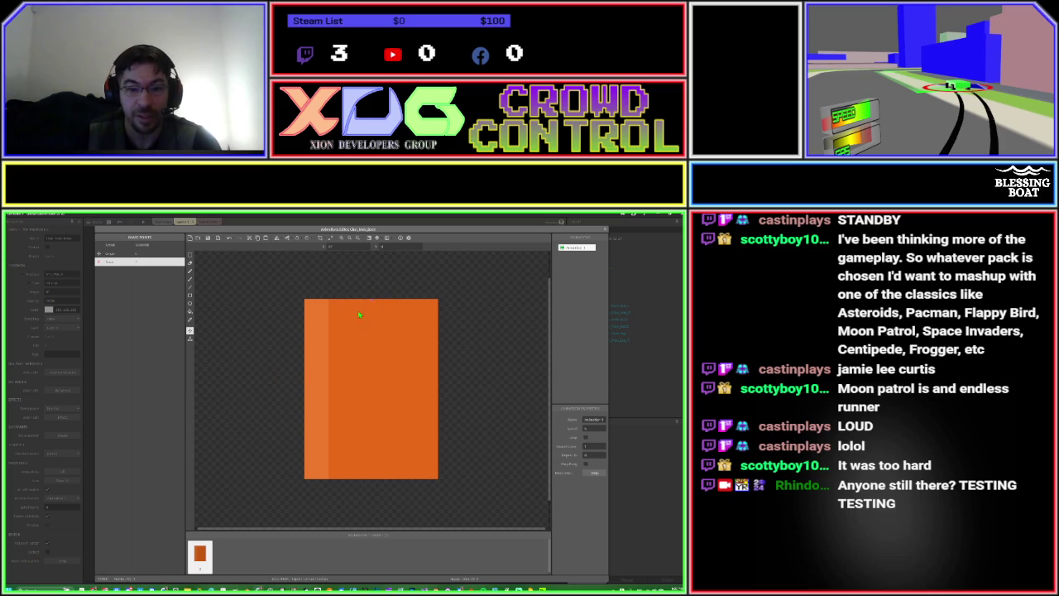
# Add a second image point and rename it, typing 'an'.
pyautogui.rightClick(130, 323)
pyautogui.click(142, 329)
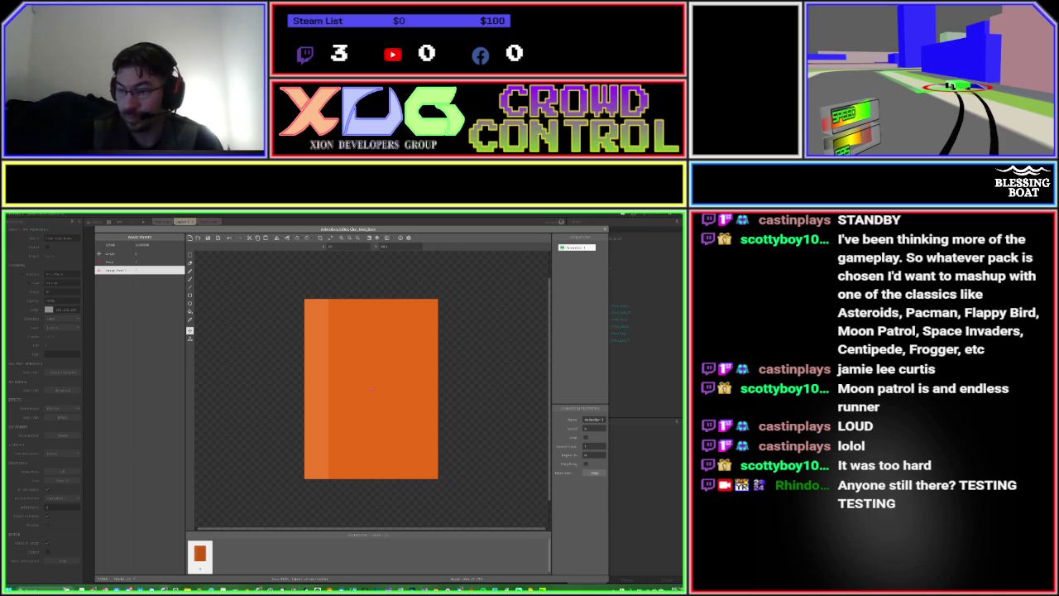
pyautogui.click(114, 272)
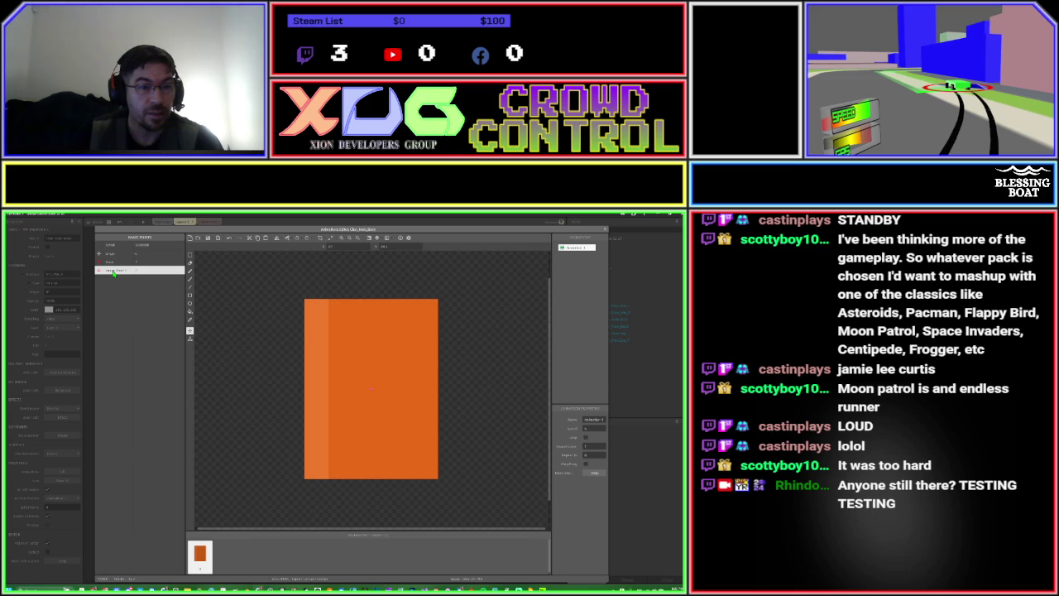
pyautogui.doubleClick(114, 271)
pyautogui.press('BackSpace')
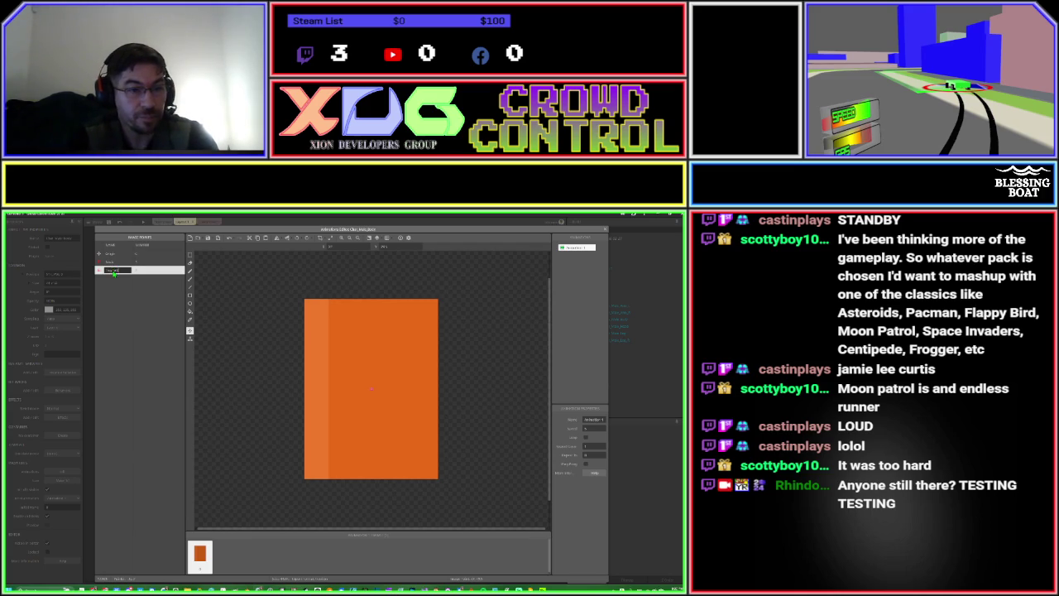
pyautogui.press('Return')
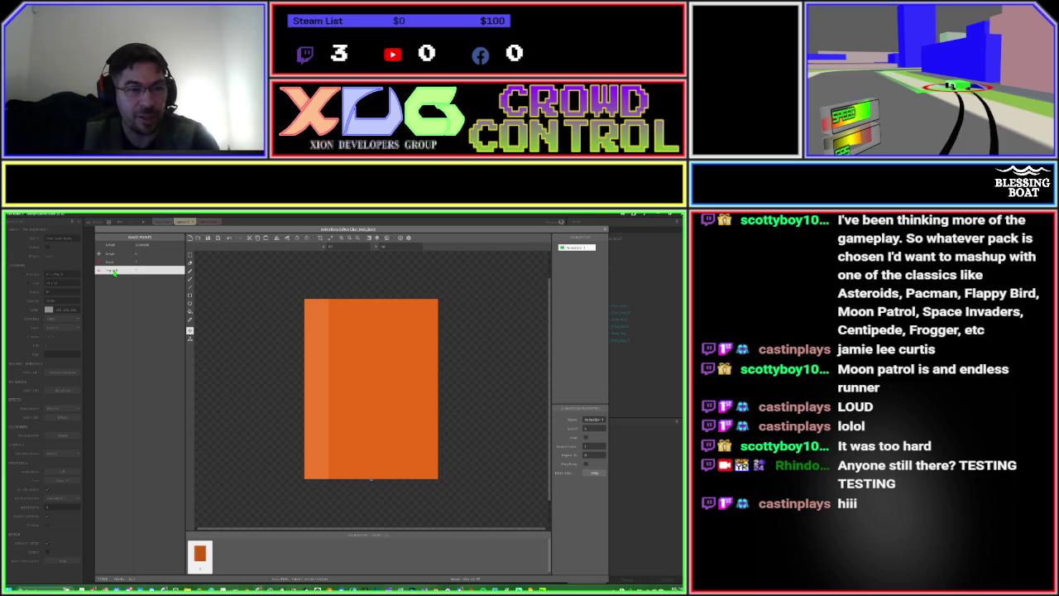
pyautogui.doubleClick(113, 271)
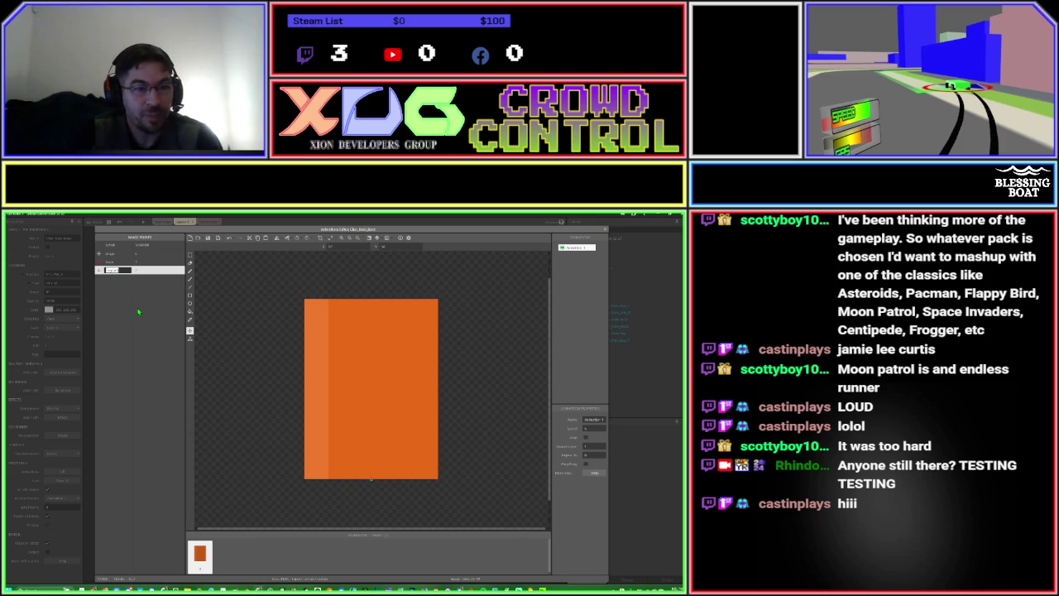
pyautogui.write('an')
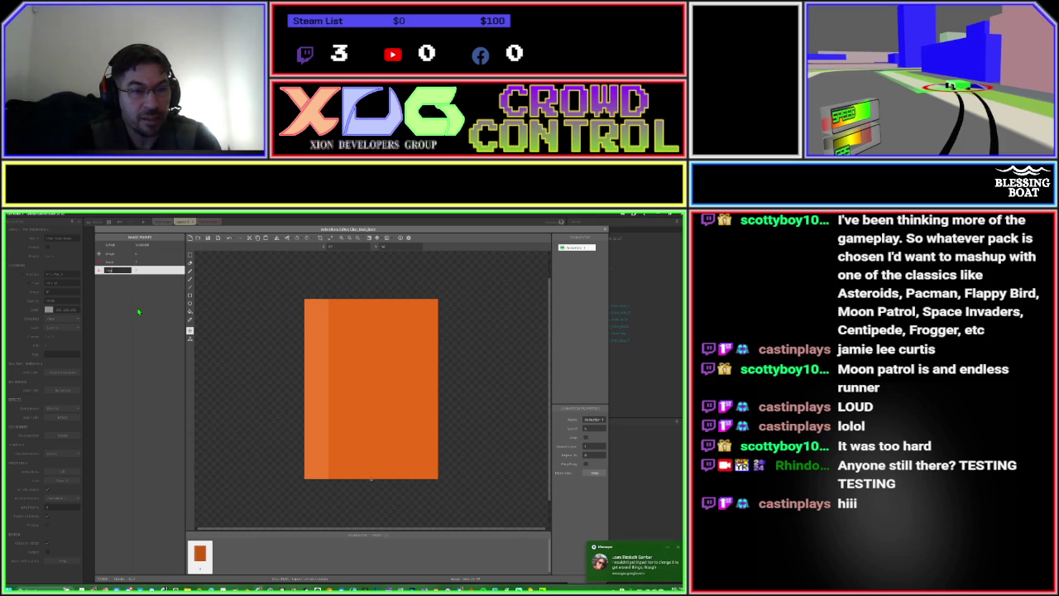
pyautogui.press('Return')
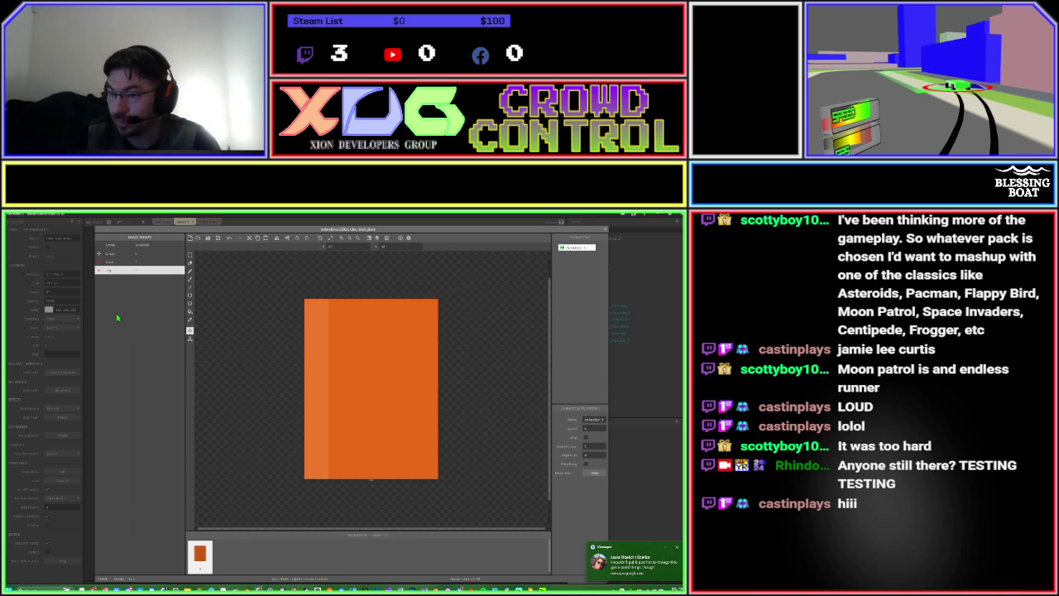
# Add another image point and name it 'B'.
pyautogui.rightClick(117, 317)
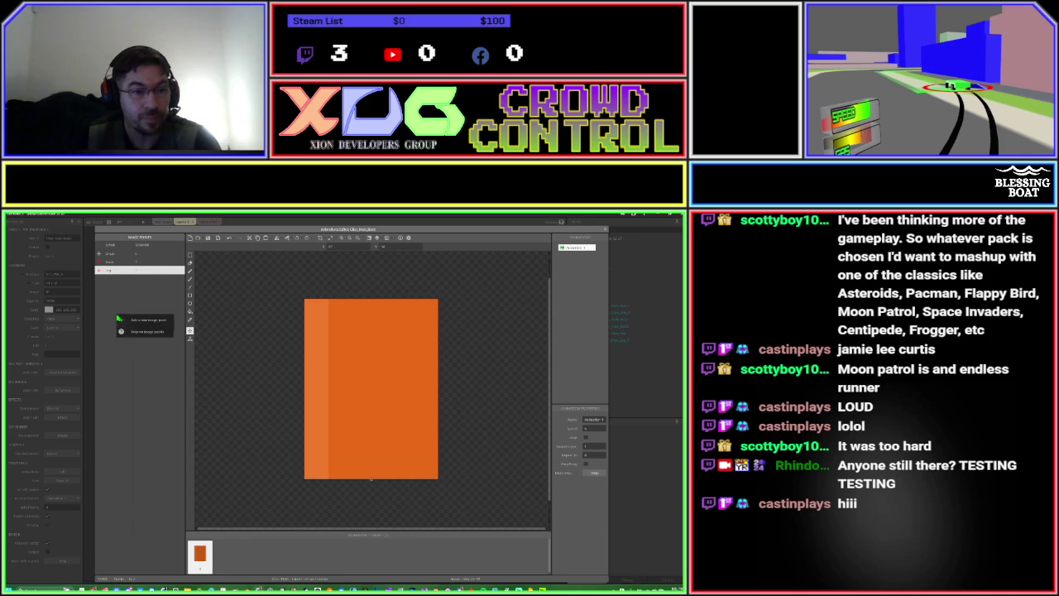
pyautogui.click(130, 325)
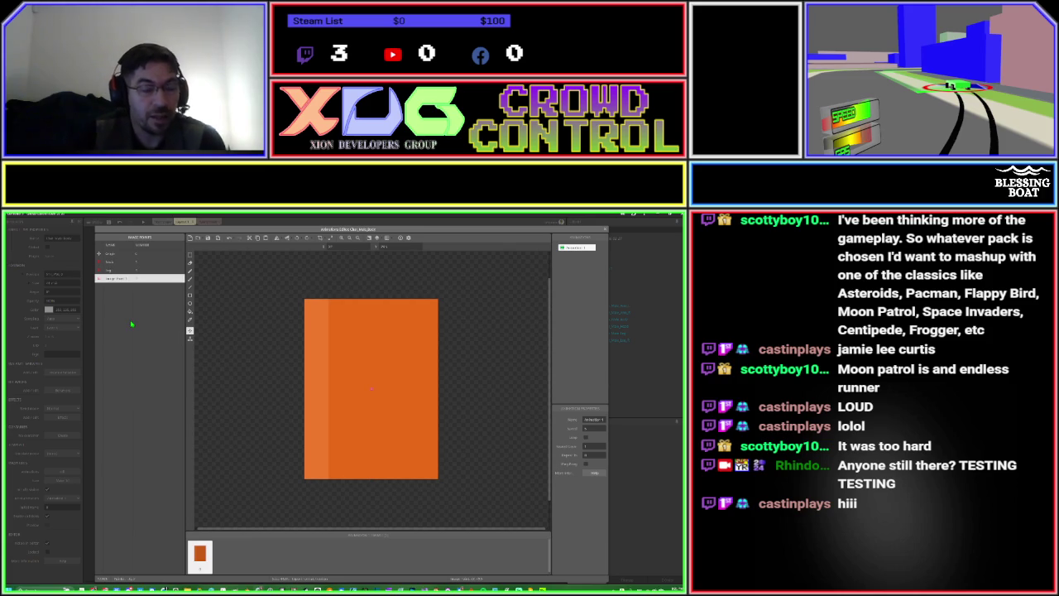
pyautogui.doubleClick(116, 279)
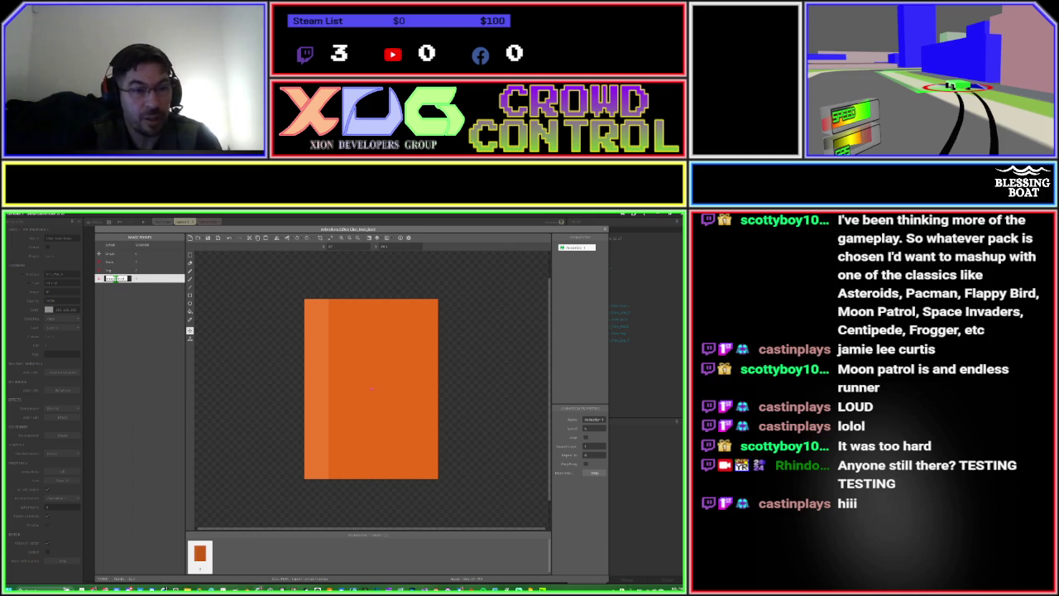
pyautogui.write('B')
pyautogui.press('Return')
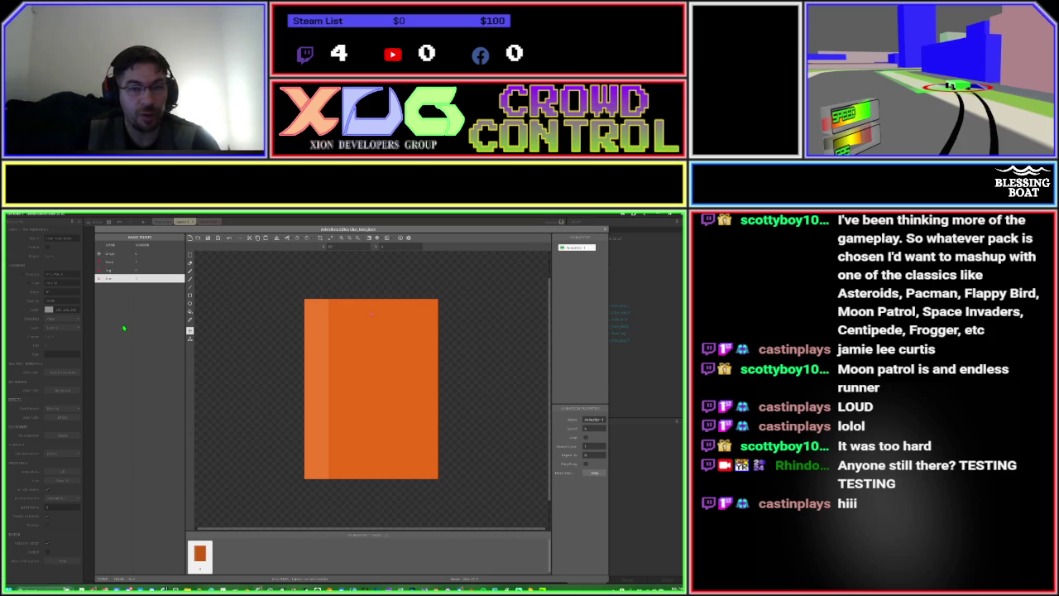
# Leave the sprite editor and add a first event with a System condition on Event sheet 1.
pyautogui.click(604, 236)
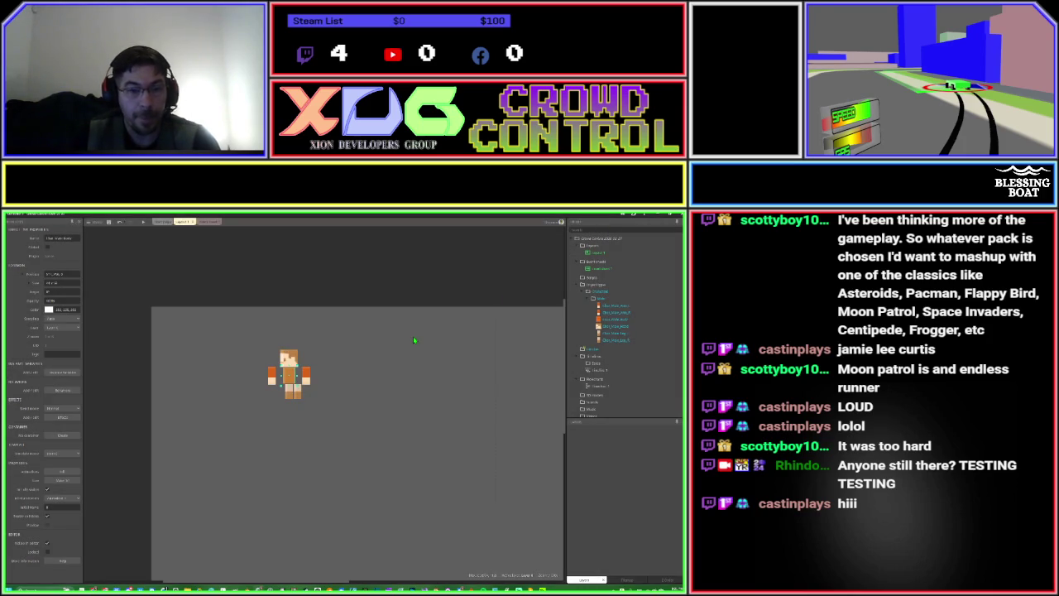
pyautogui.click(207, 222)
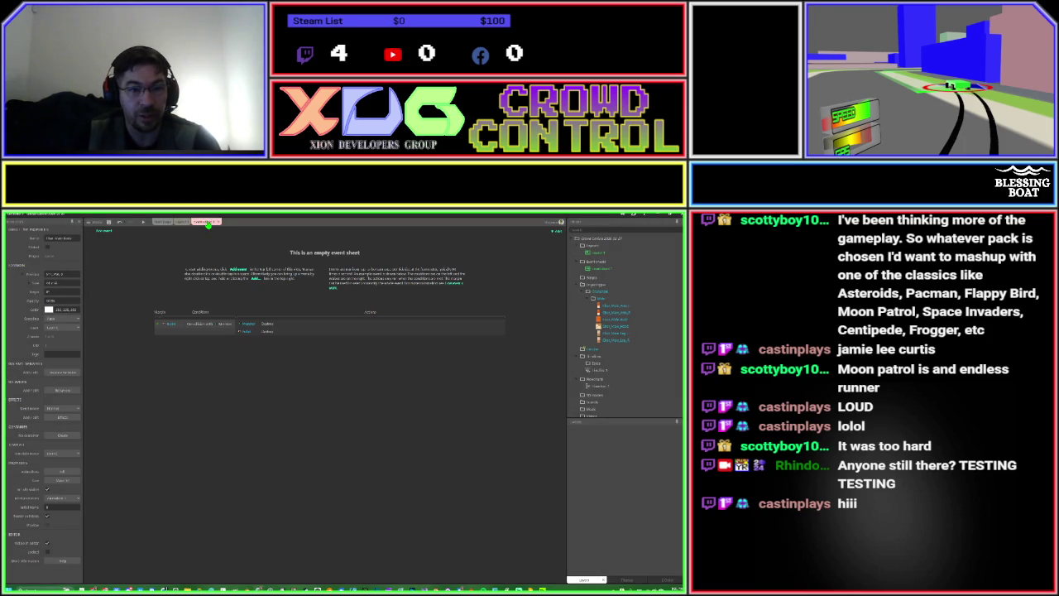
pyautogui.rightClick(248, 402)
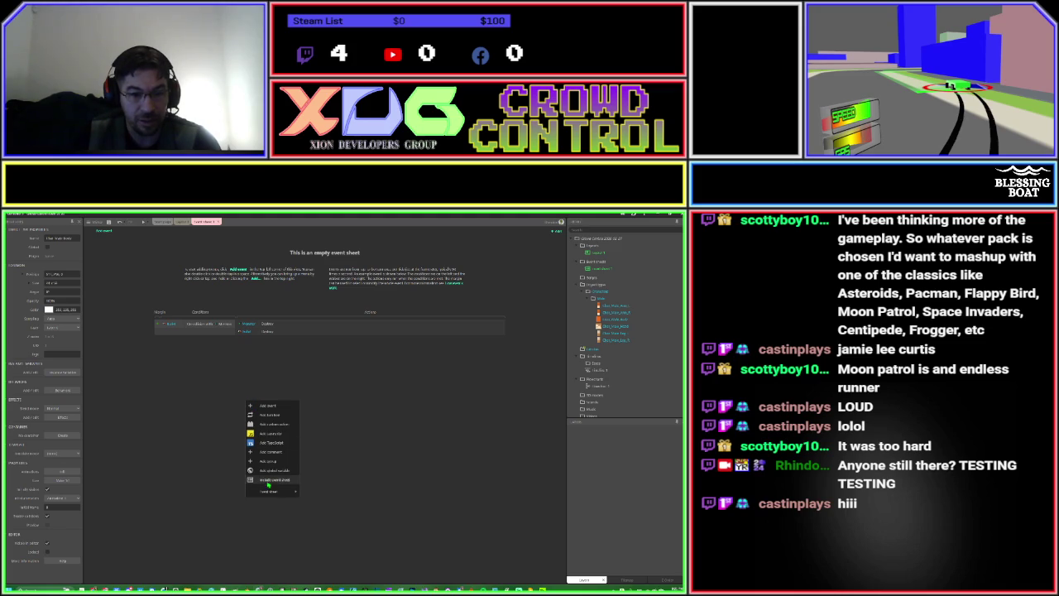
pyautogui.click(196, 393)
pyautogui.doubleClick(195, 393)
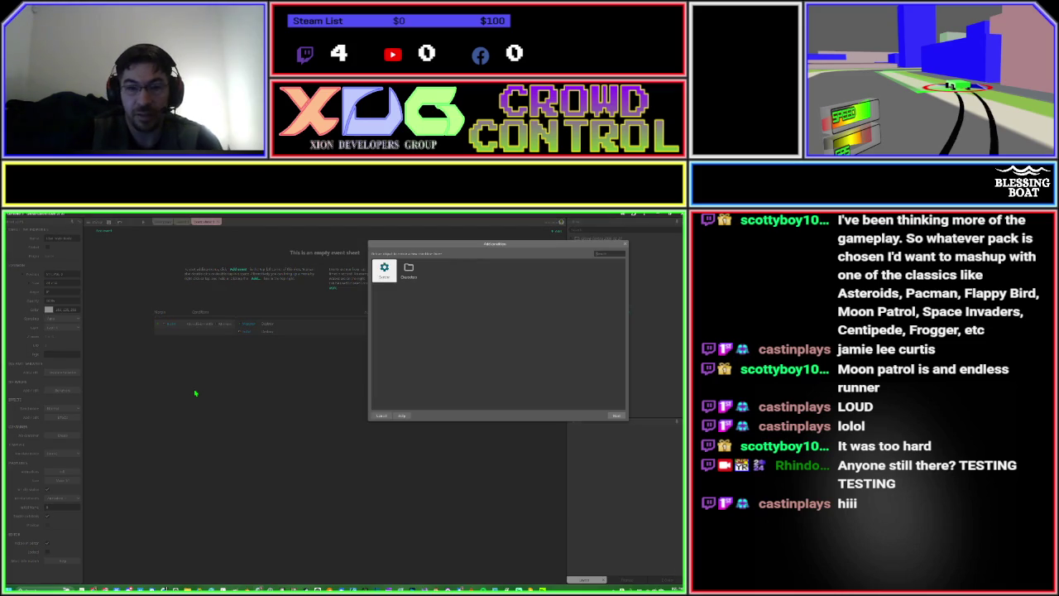
pyautogui.press('Return')
pyautogui.press('Return')
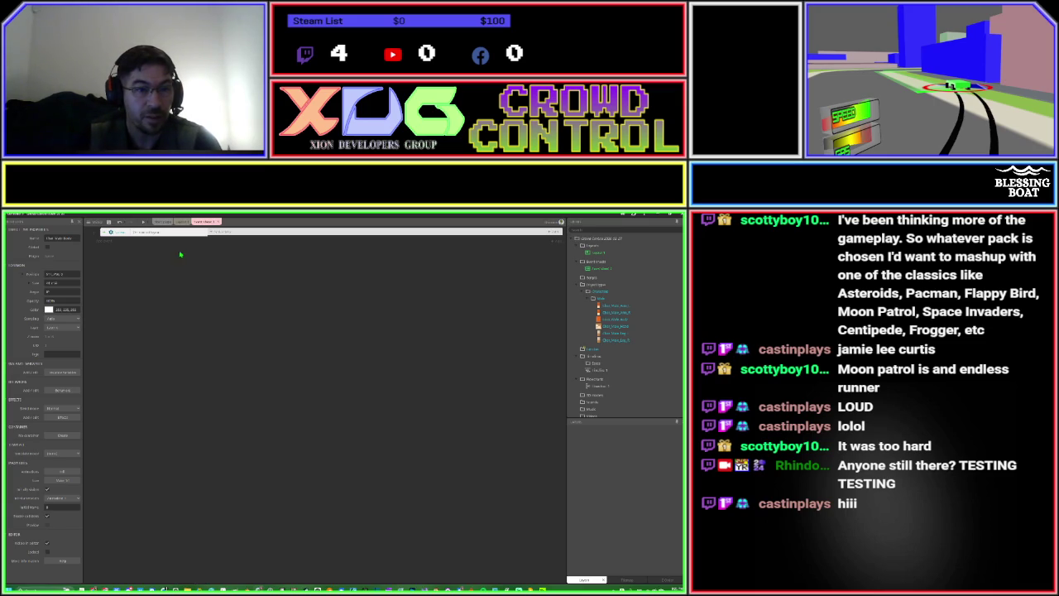
pyautogui.click(168, 241)
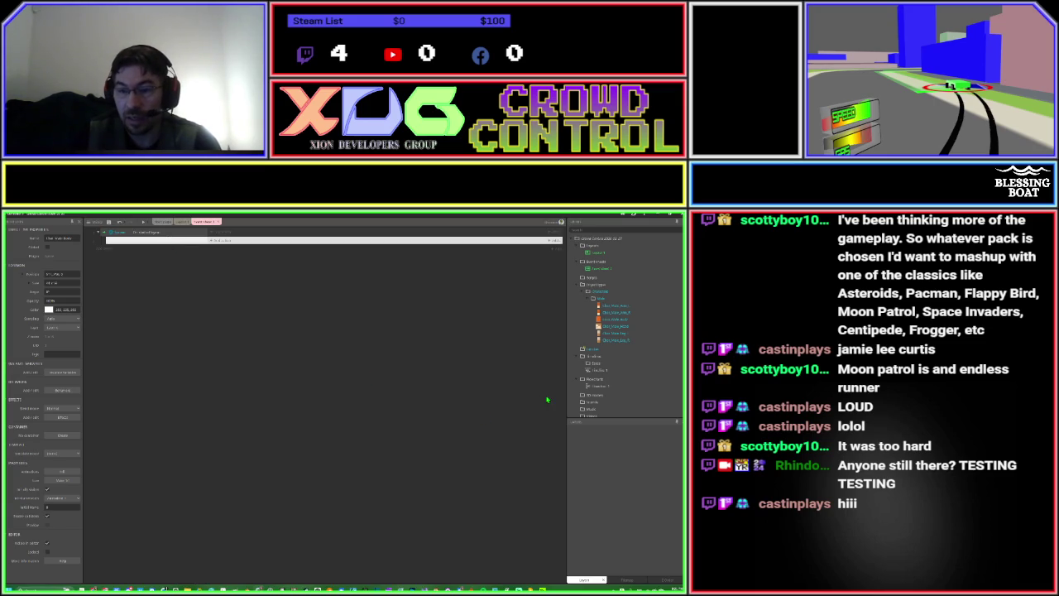
# Create a new family containing all six hero body-part sprites, including Body and both legs.
pyautogui.rightClick(582, 350)
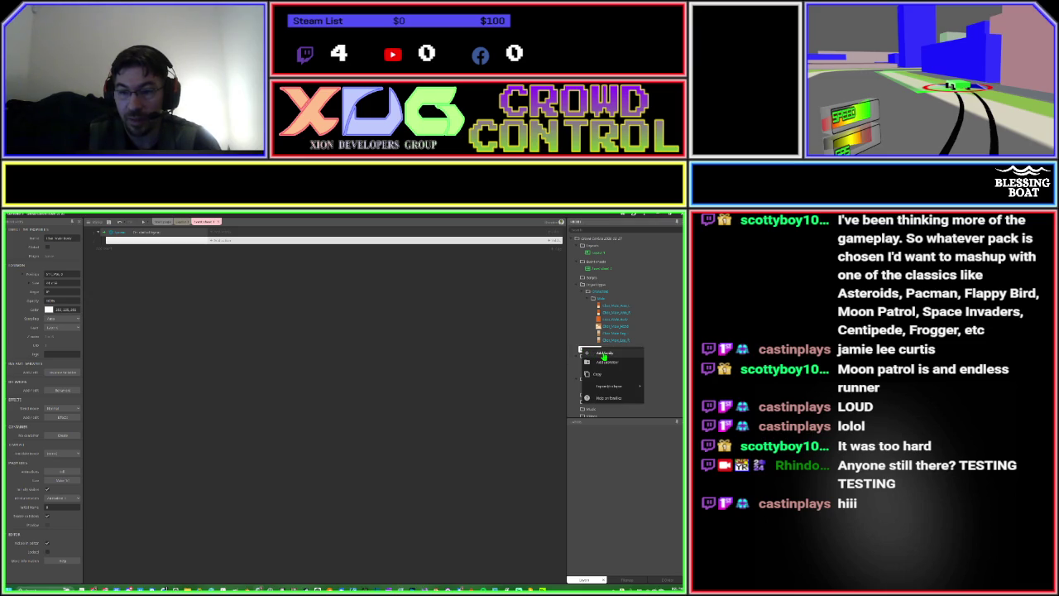
pyautogui.click(604, 353)
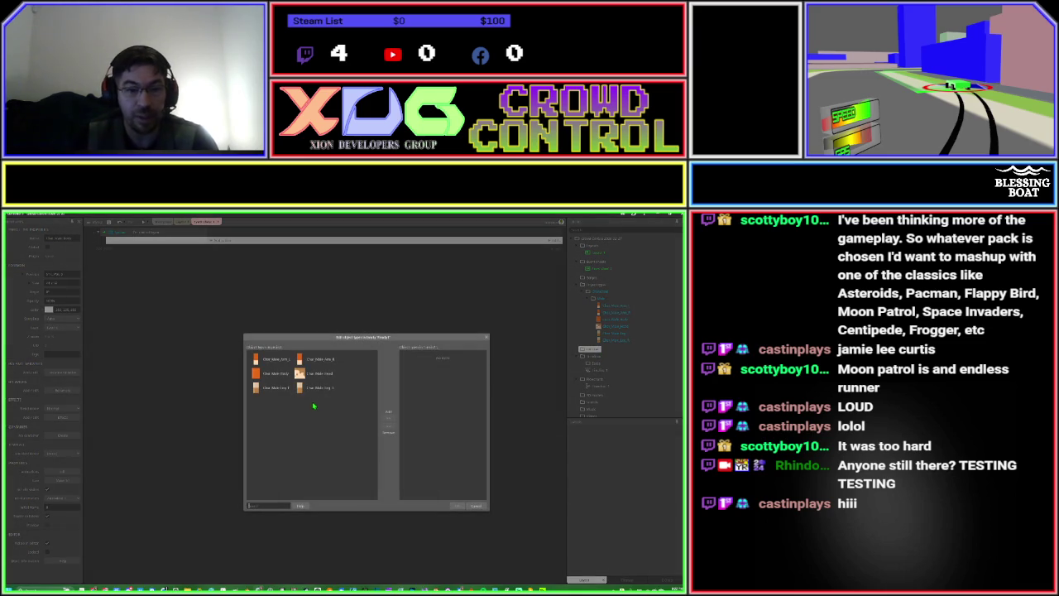
pyautogui.click(275, 359)
pyautogui.keyDown('ctrl'); pyautogui.click(318, 360); pyautogui.keyUp('ctrl')
pyautogui.keyDown('ctrl'); pyautogui.click(318, 373); pyautogui.keyUp('ctrl')
pyautogui.keyDown('ctrl'); pyautogui.click(271, 375); pyautogui.keyUp('ctrl')
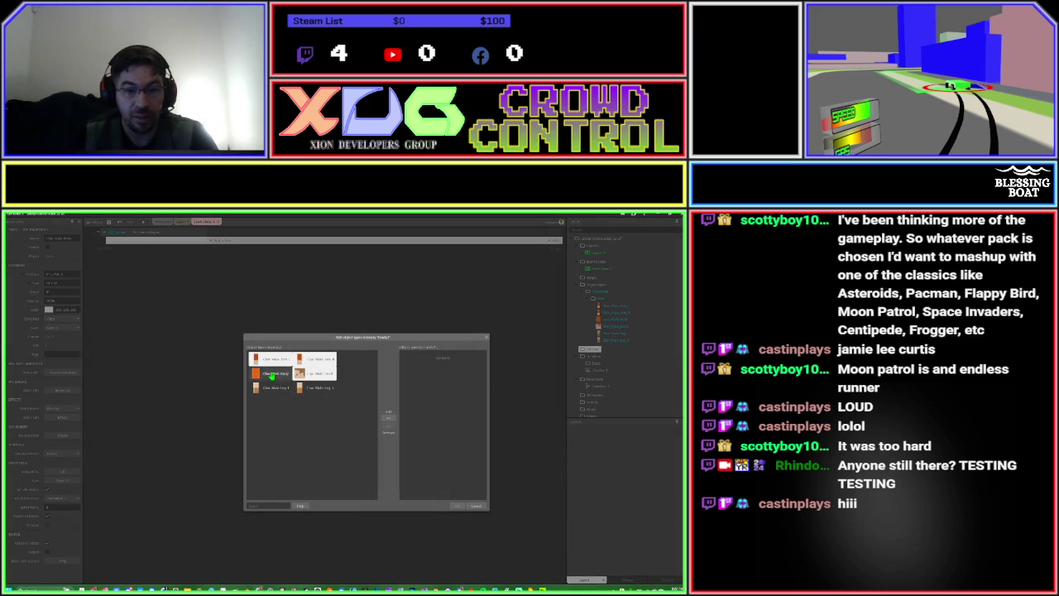
pyautogui.keyDown('ctrl'); pyautogui.click(275, 387); pyautogui.keyUp('ctrl')
pyautogui.keyDown('ctrl'); pyautogui.click(319, 387); pyautogui.keyUp('ctrl')
pyautogui.click(391, 421)
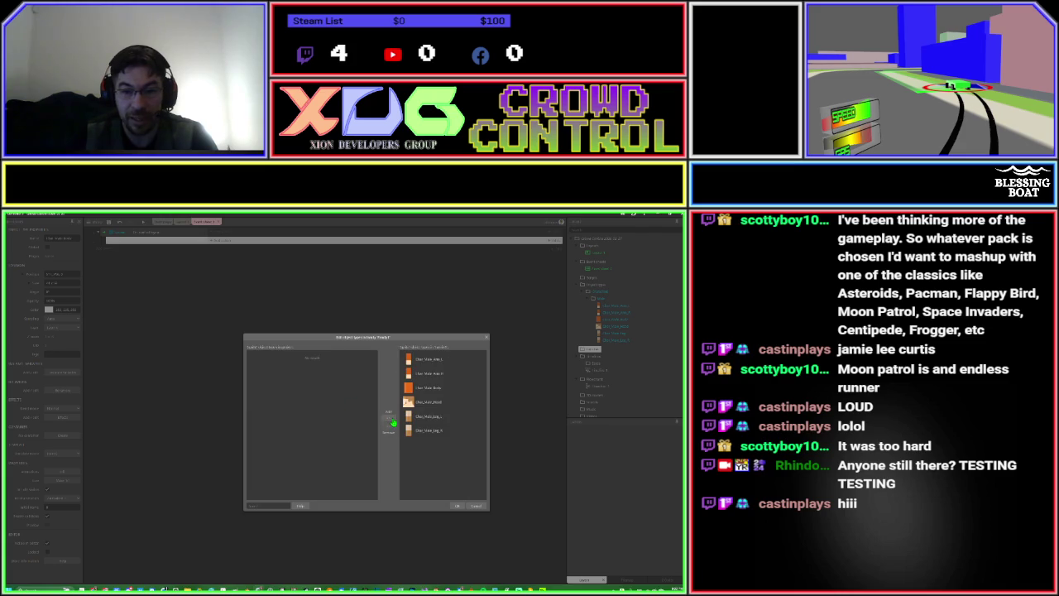
pyautogui.click(457, 506)
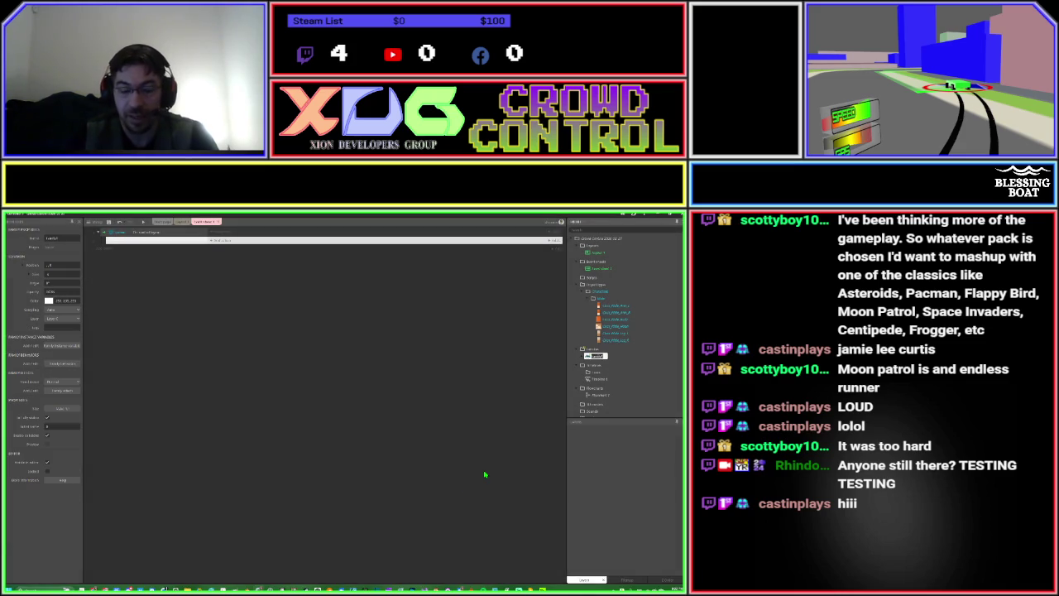
# Rename the new family to Character.
pyautogui.press('BackSpace')
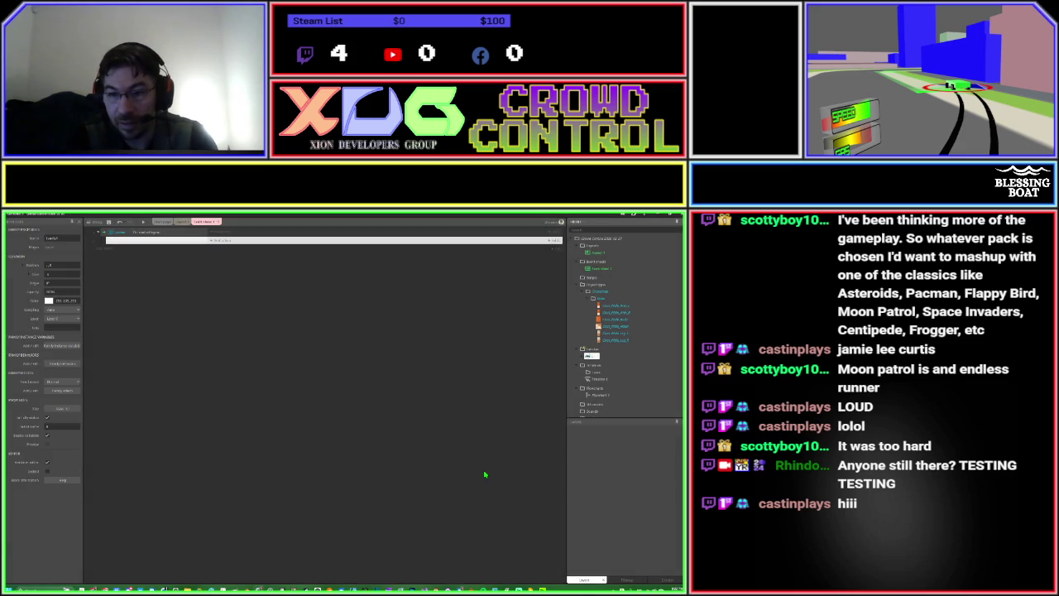
pyautogui.write('Character')
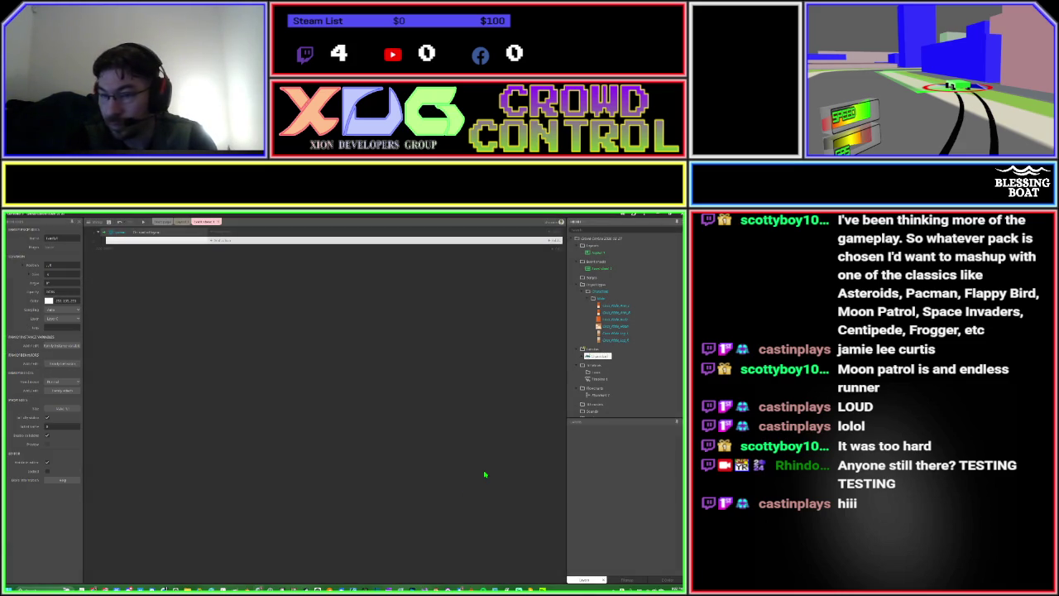
pyautogui.press('Return')
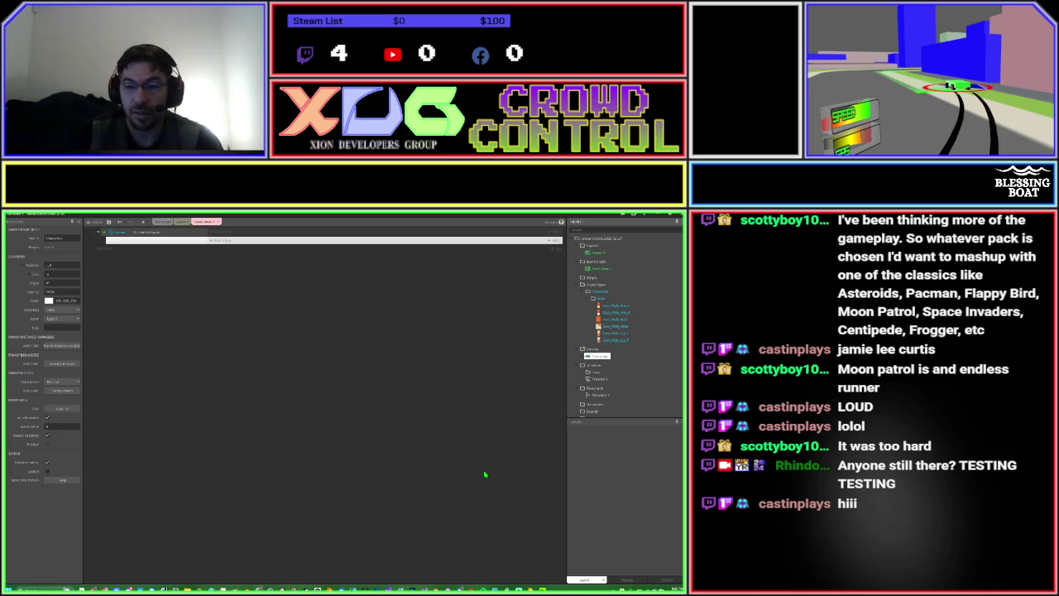
# Add the Pin behavior to the Character family via Edit behaviors.
pyautogui.rightClick(590, 357)
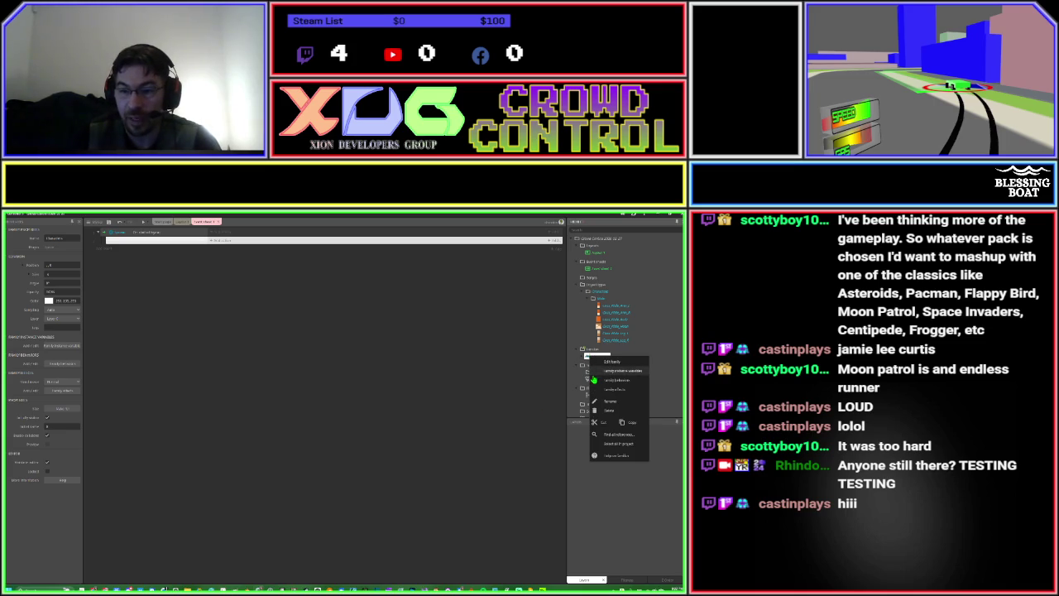
pyautogui.click(599, 380)
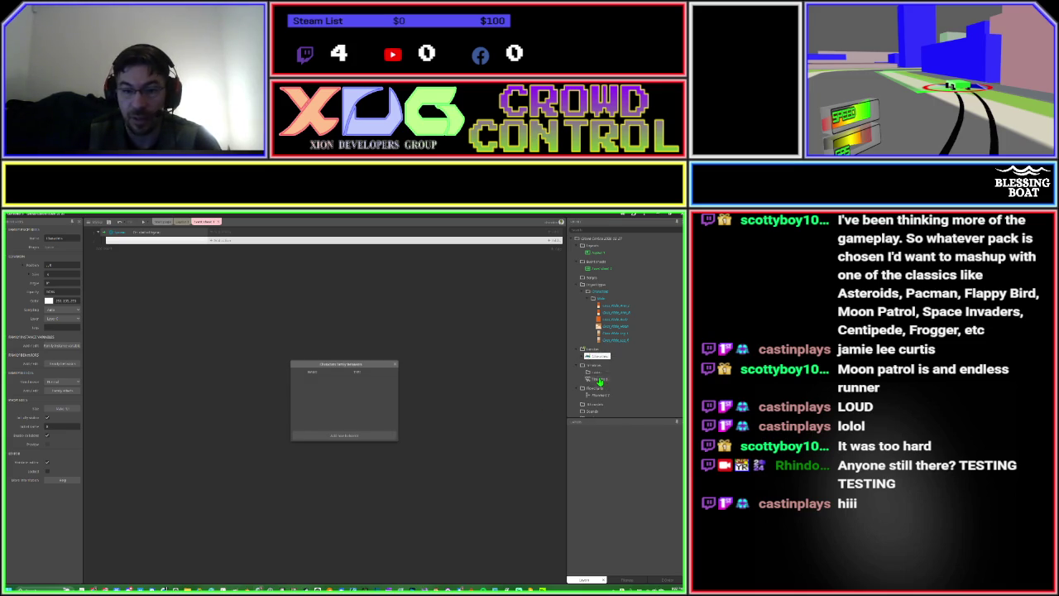
pyautogui.click(359, 440)
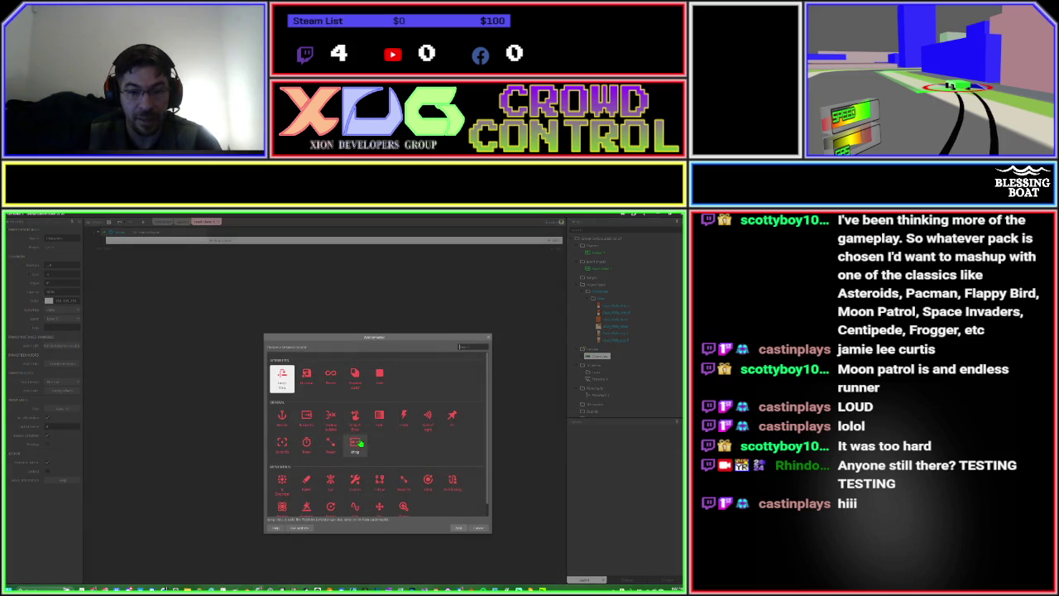
pyautogui.click(452, 418)
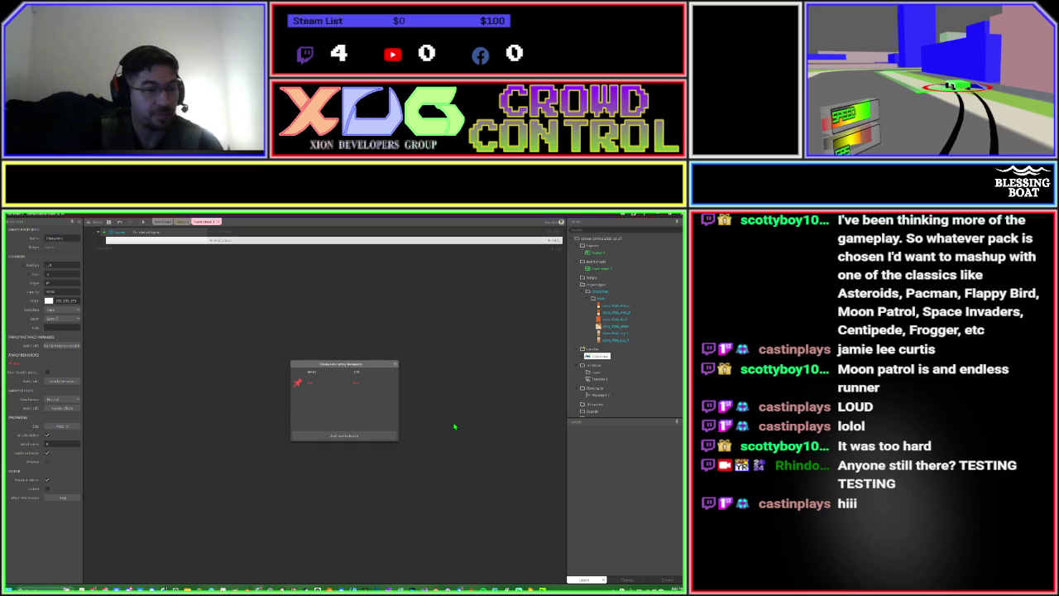
pyautogui.click(395, 364)
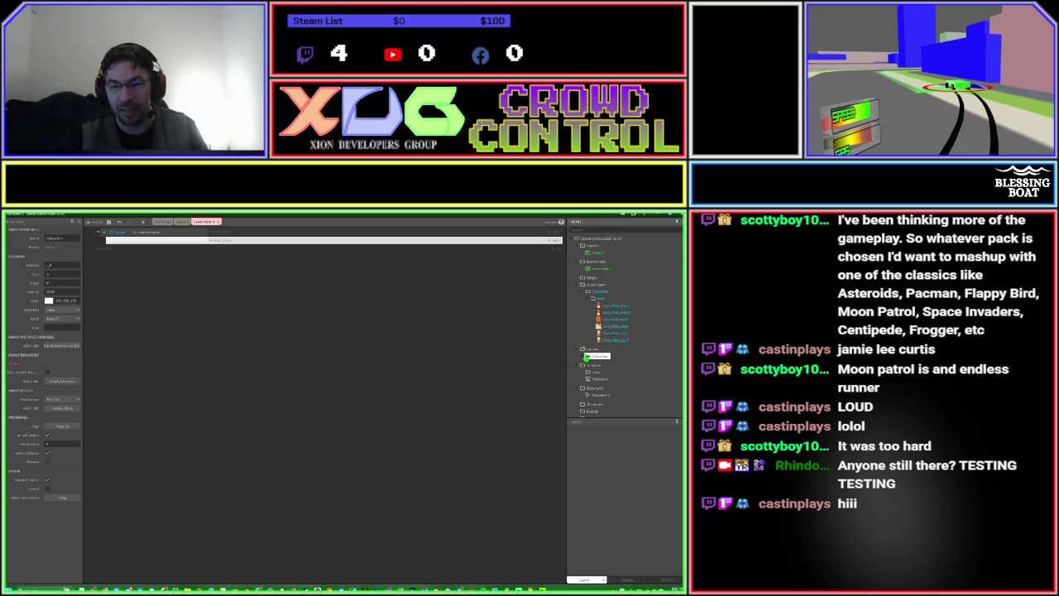
# Expand the Characters folder in the Project Bar to reveal its six sprites.
pyautogui.click(584, 357)
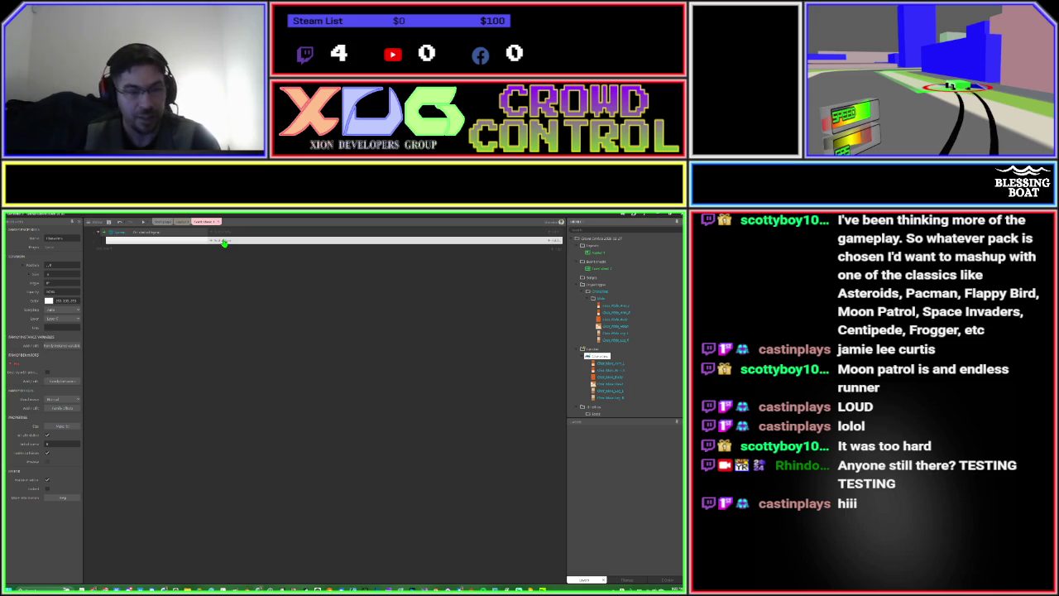
# Add a Pin to image point action attaching a Characters sprite to Dino_Male_Body's Back point.
pyautogui.click(224, 242)
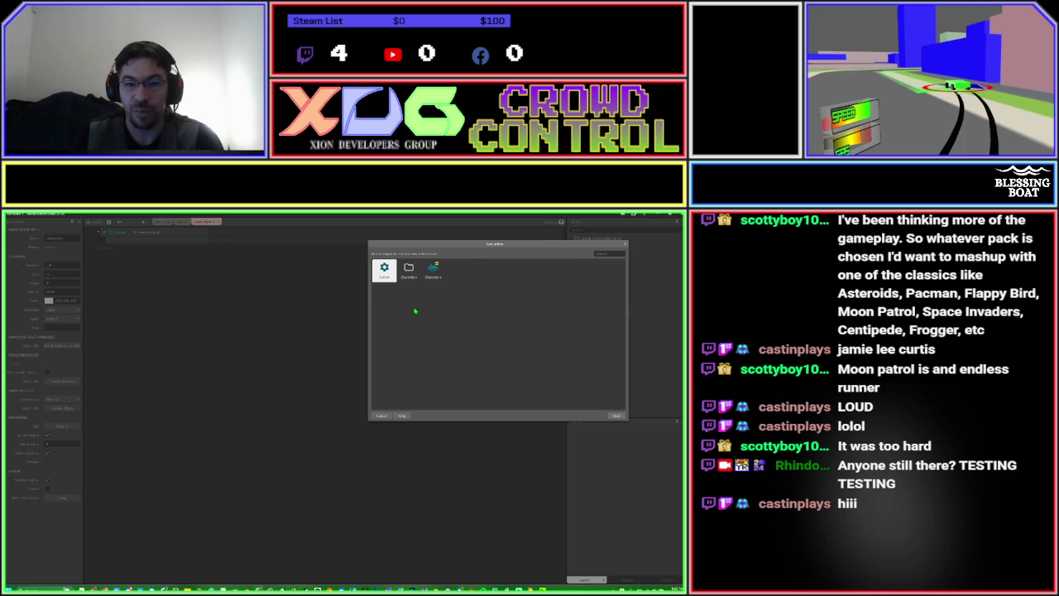
pyautogui.doubleClick(408, 269)
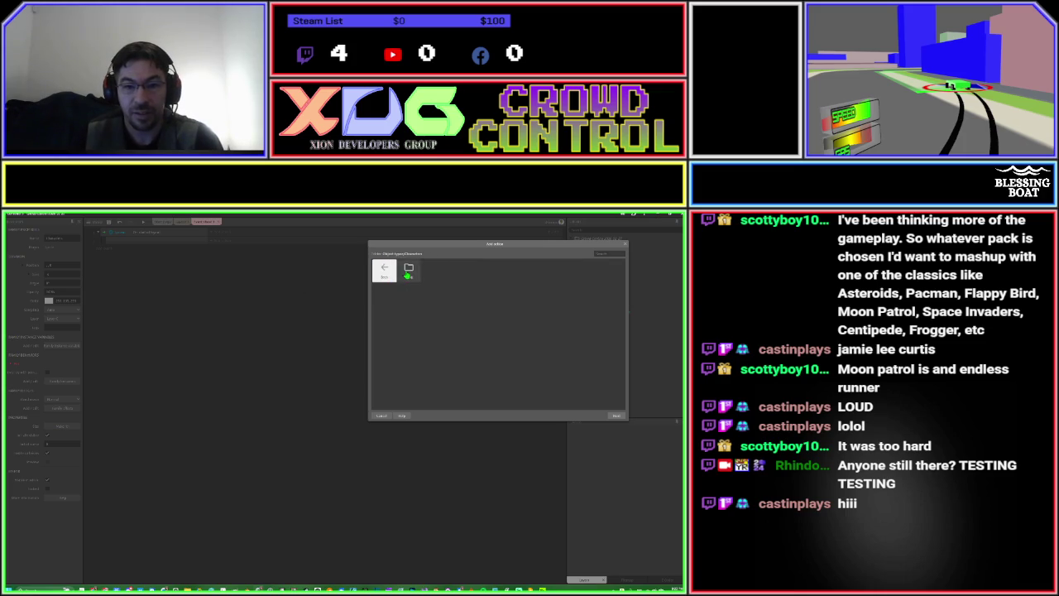
pyautogui.doubleClick(408, 269)
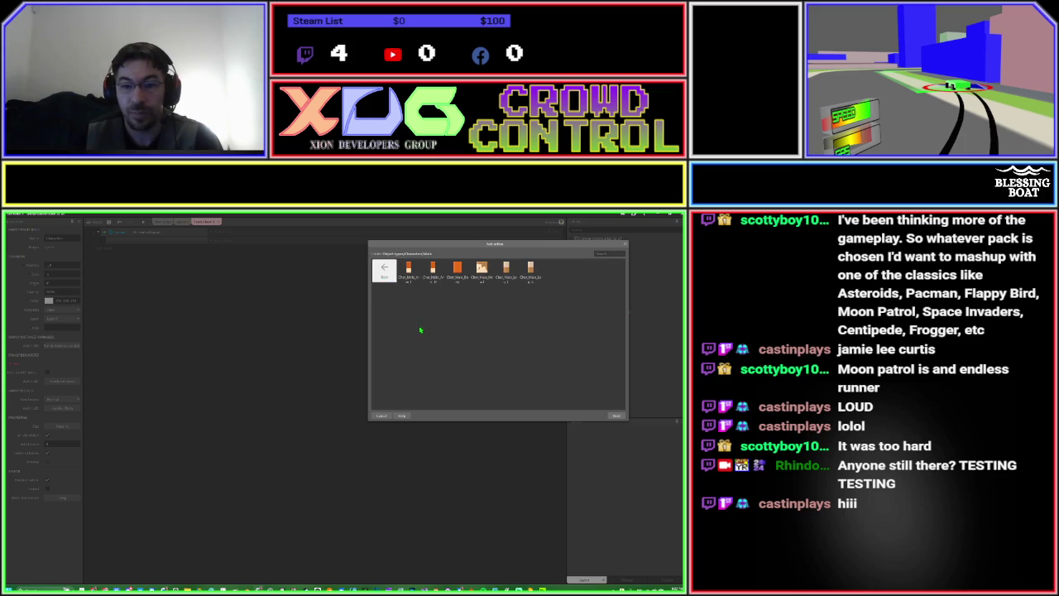
pyautogui.doubleClick(484, 270)
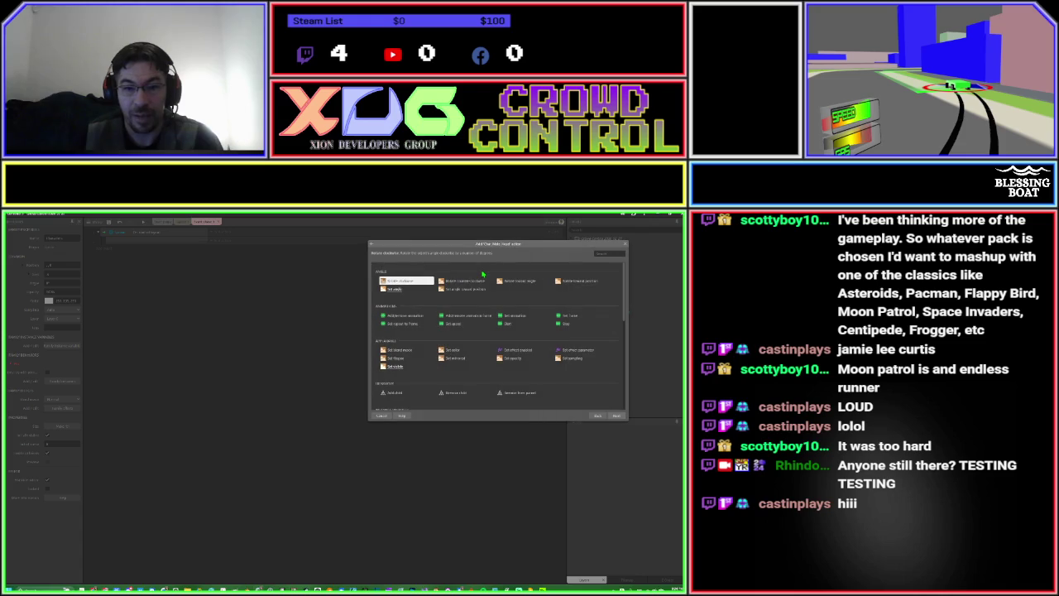
pyautogui.write('pla')
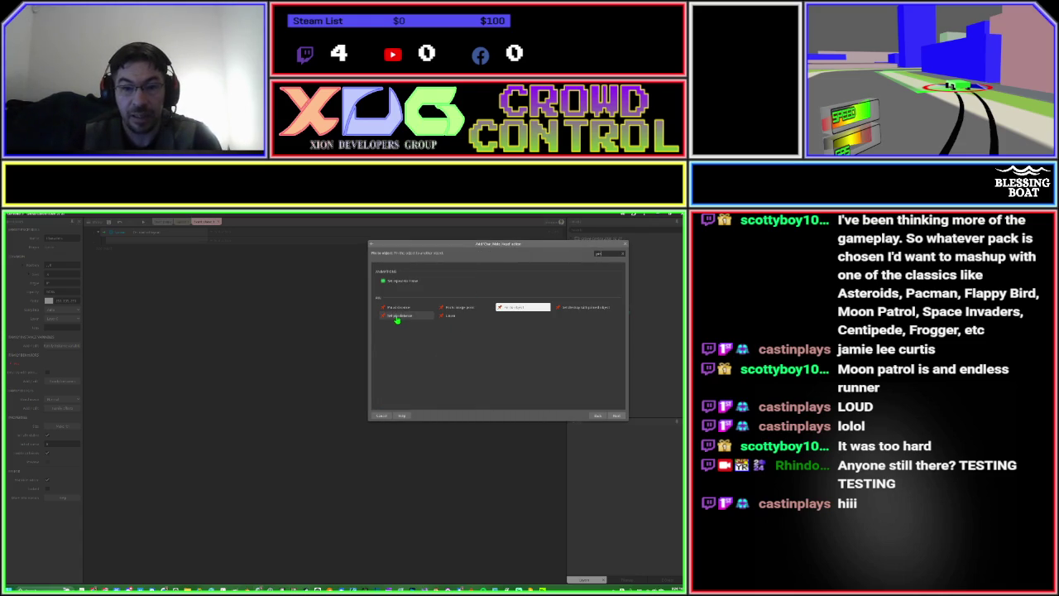
pyautogui.doubleClick(466, 310)
pyautogui.click(399, 384)
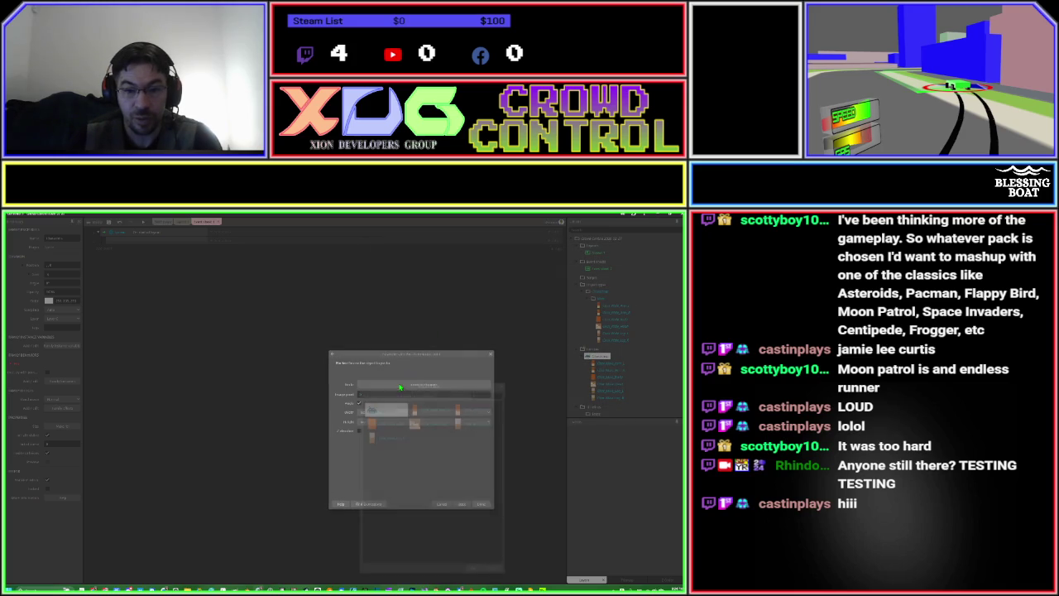
pyautogui.doubleClick(379, 425)
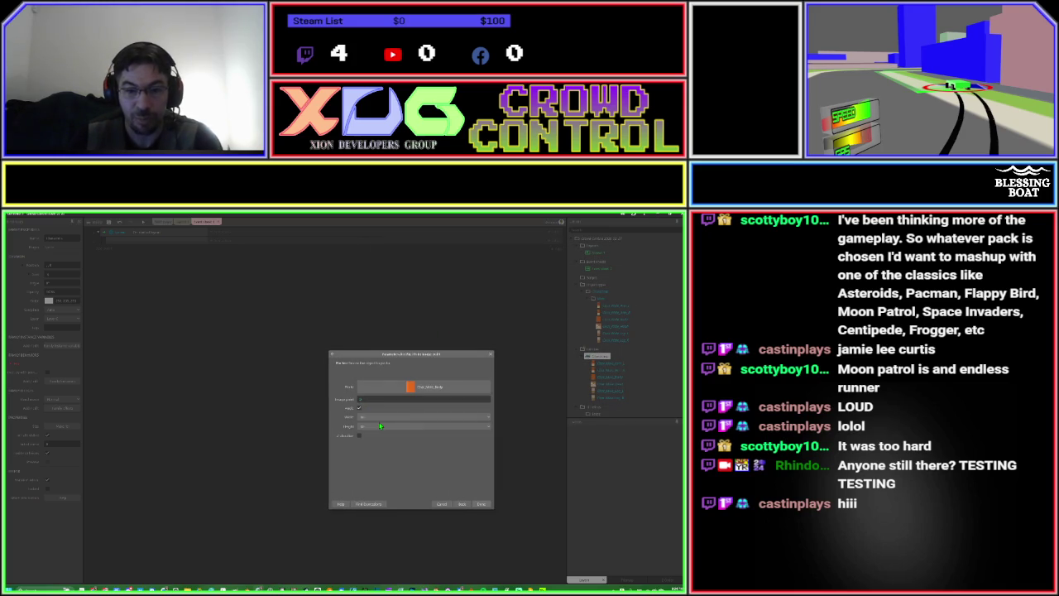
pyautogui.click(377, 399)
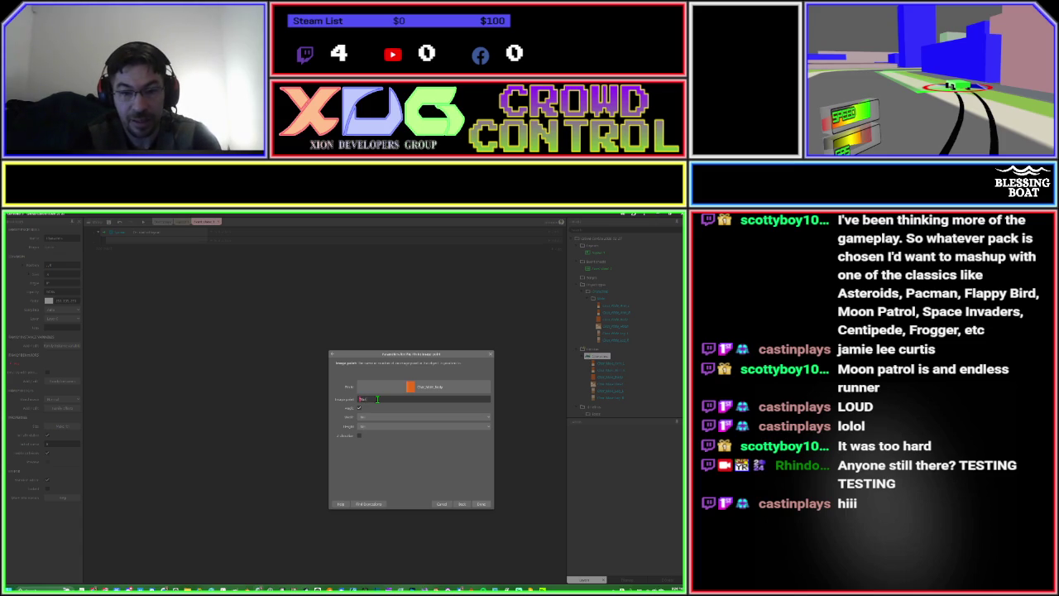
pyautogui.click(376, 399)
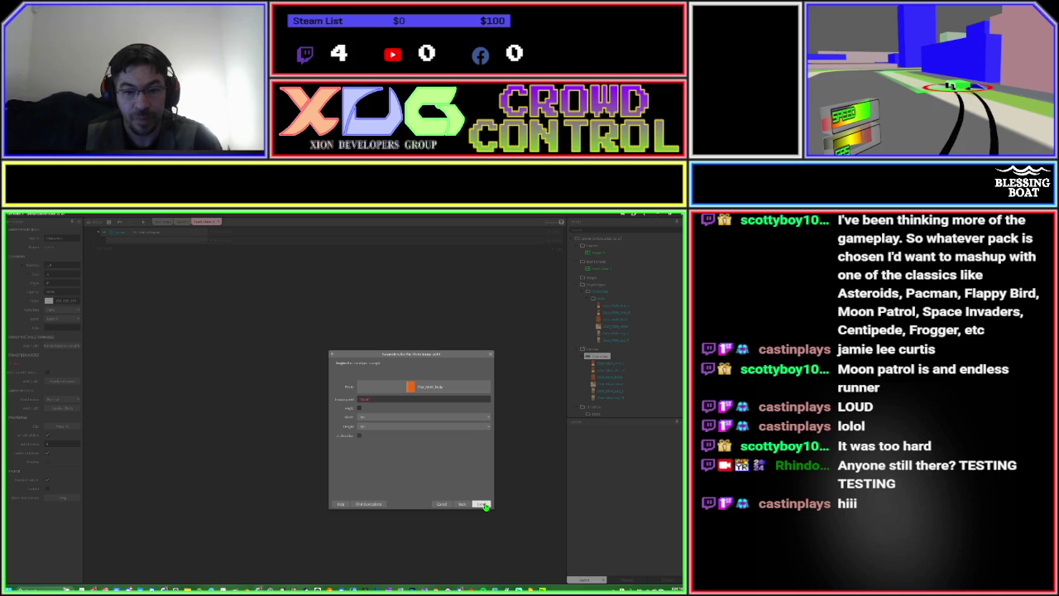
pyautogui.click(484, 505)
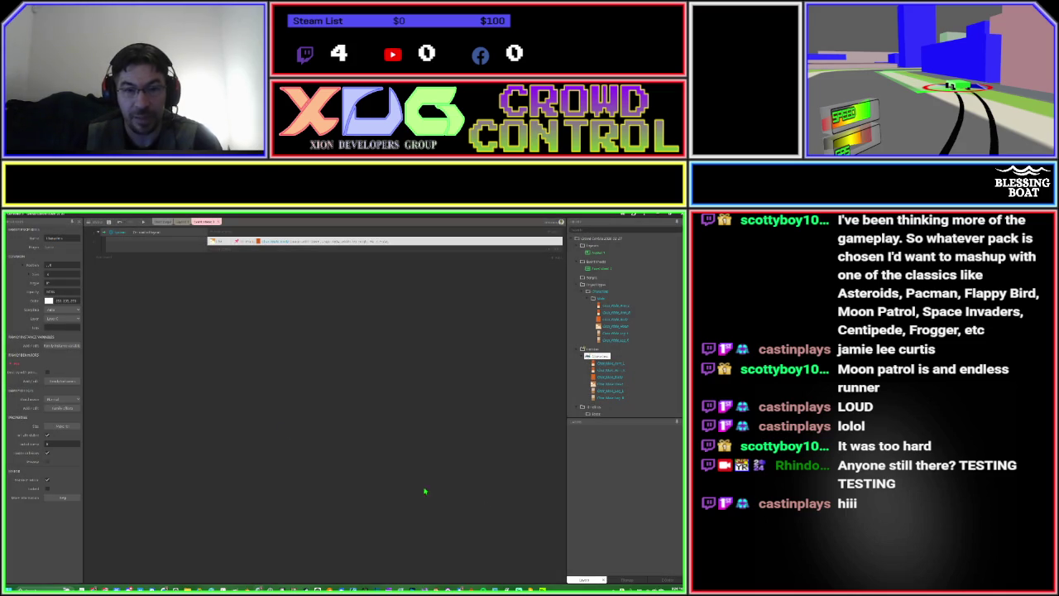
# Add a Set position to another object action placing a body part at Dino_Male_Body's Muzzle point.
pyautogui.click(196, 247)
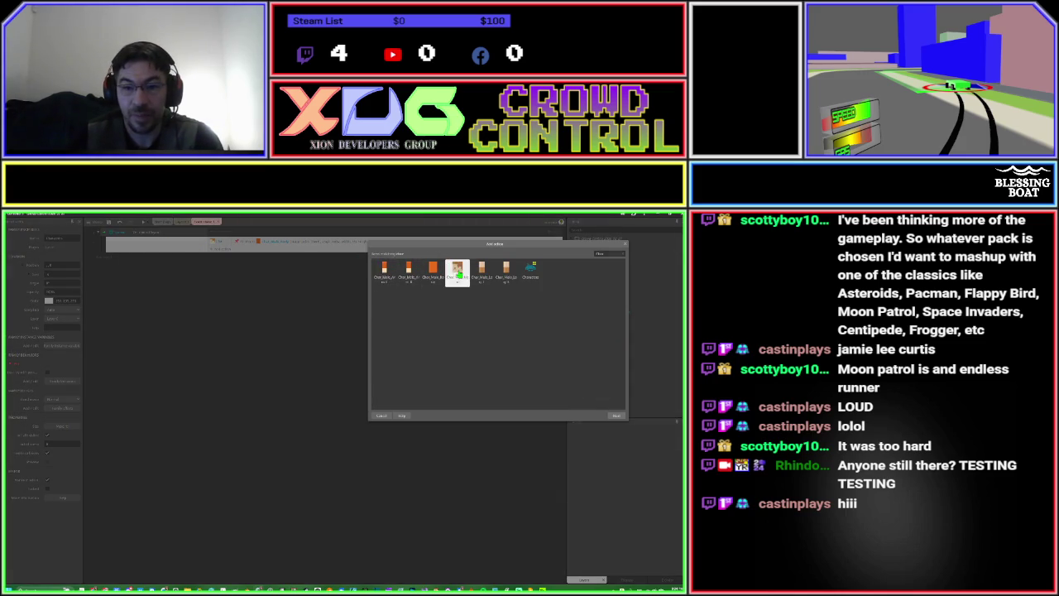
pyautogui.click(457, 273)
pyautogui.write('set')
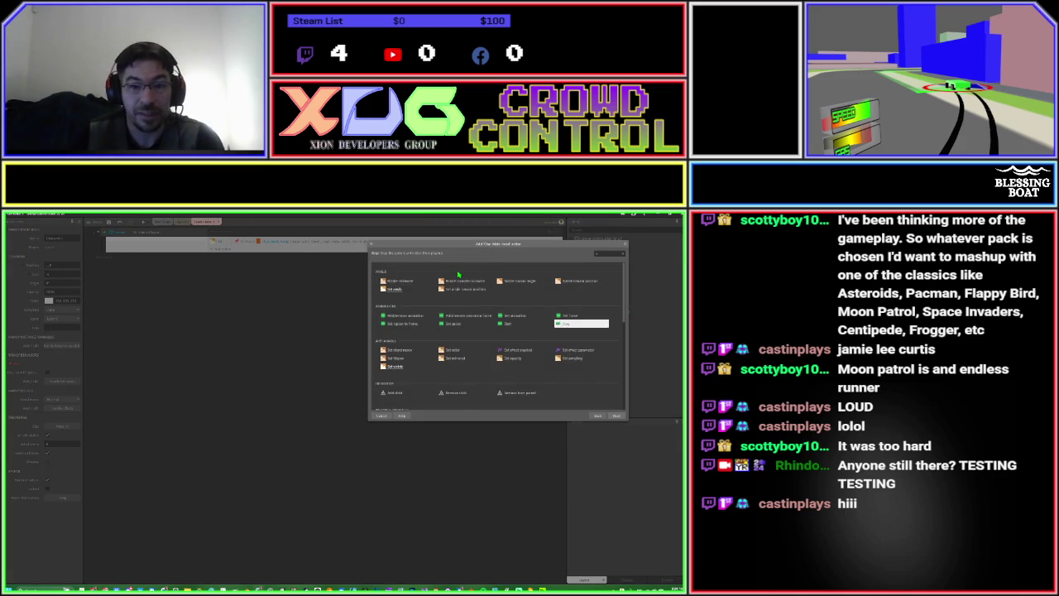
pyautogui.write(' pos')
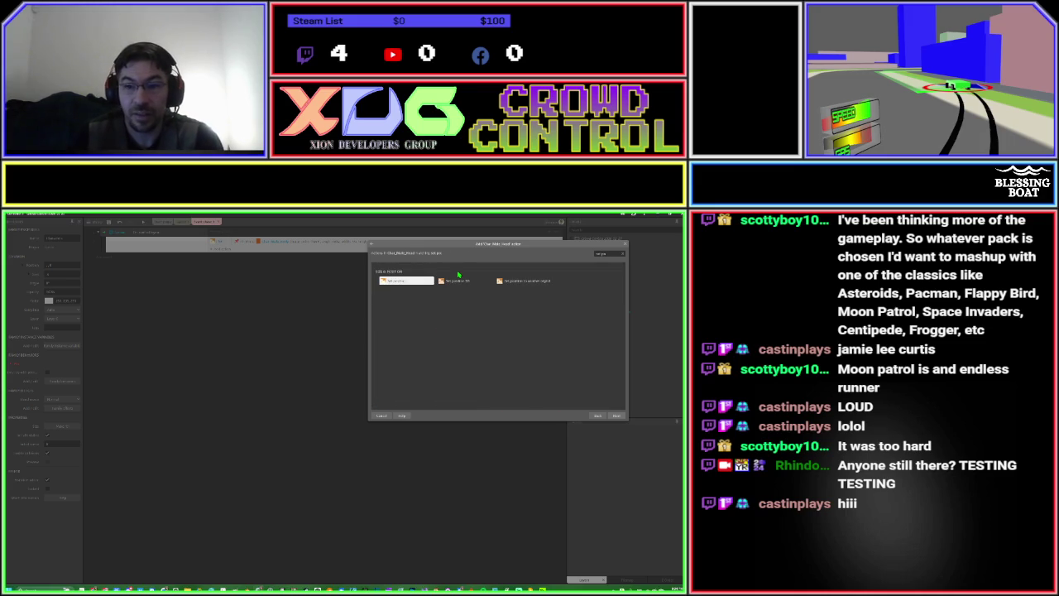
pyautogui.doubleClick(511, 283)
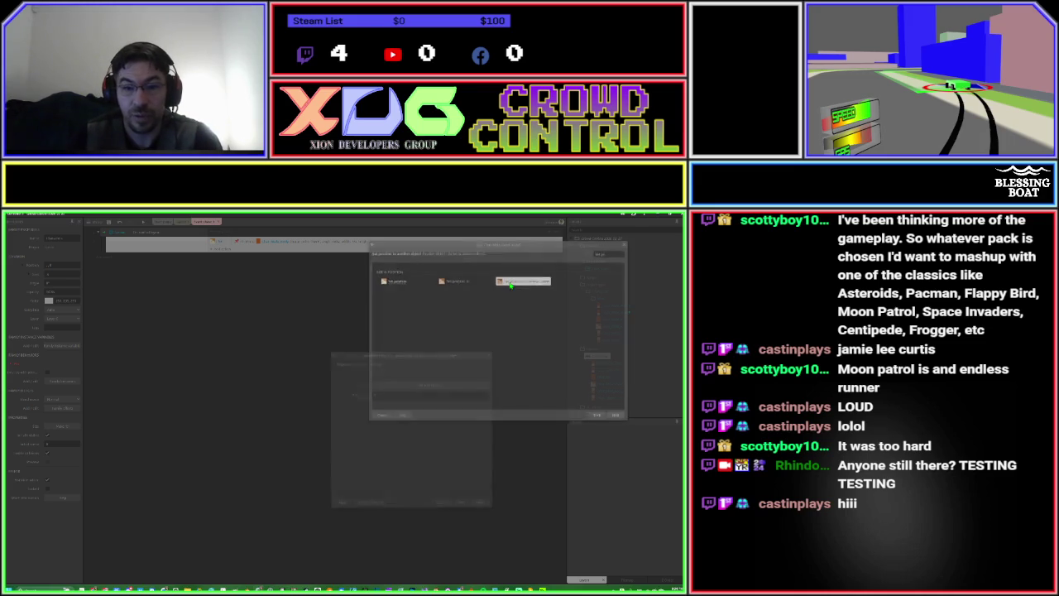
pyautogui.click(485, 385)
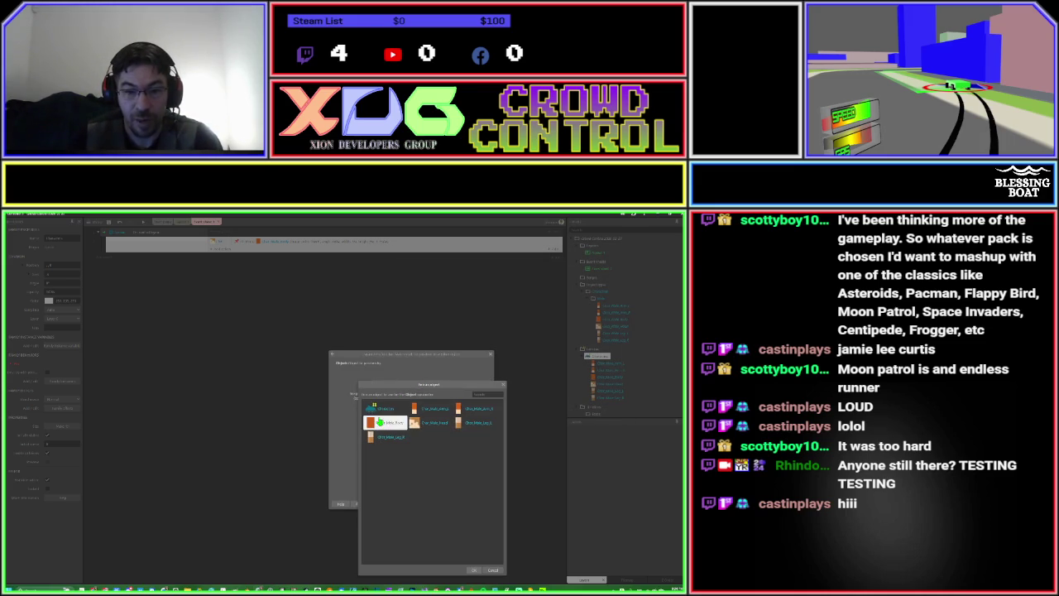
pyautogui.doubleClick(380, 422)
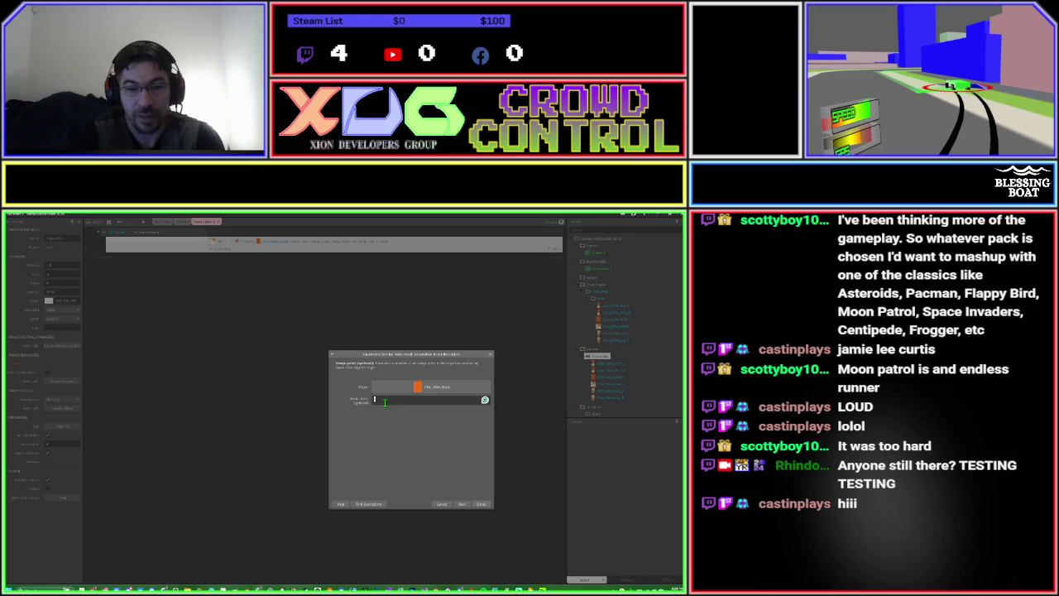
pyautogui.write('Muzzle')
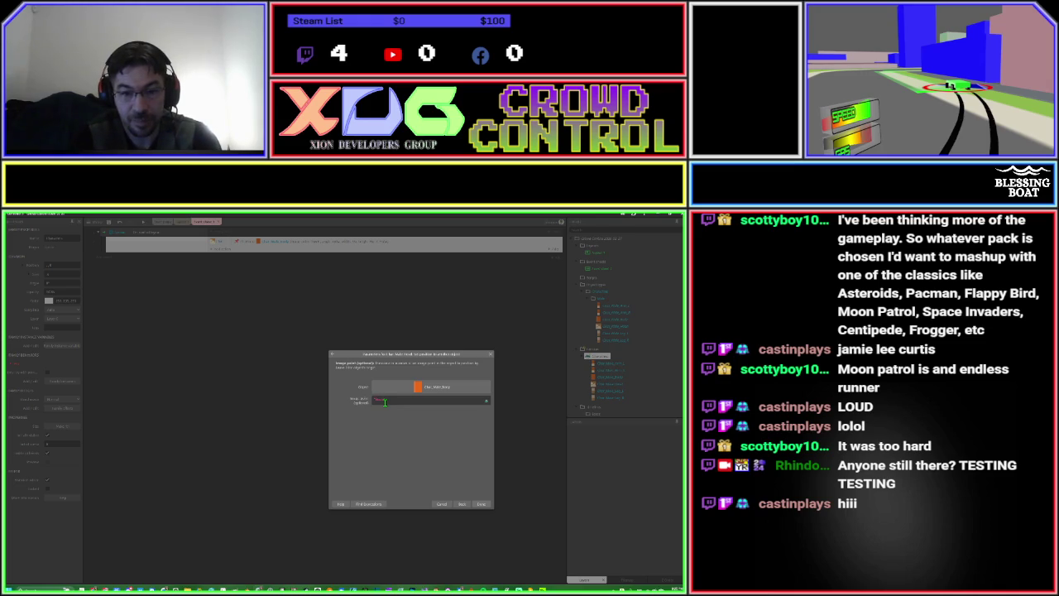
pyautogui.press('Return')
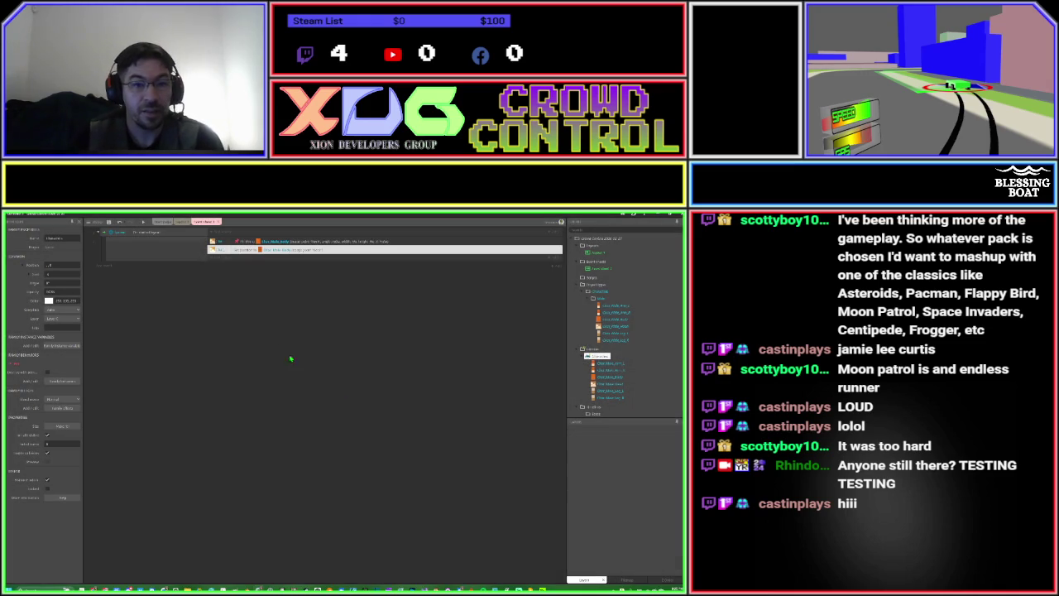
# Move the Muzzle position action above the pin action, then preview the game full screen.
pyautogui.moveTo(218, 252)
pyautogui.mouseDown()
pyautogui.moveTo(214, 240)
pyautogui.moveTo(265, 251)
pyautogui.mouseUp()
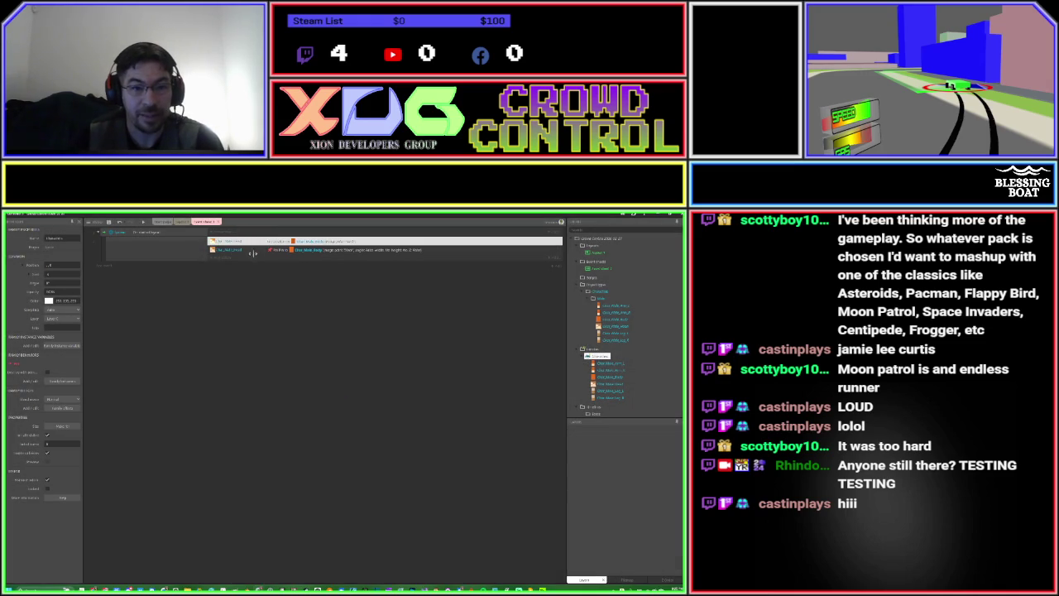
pyautogui.click(142, 222)
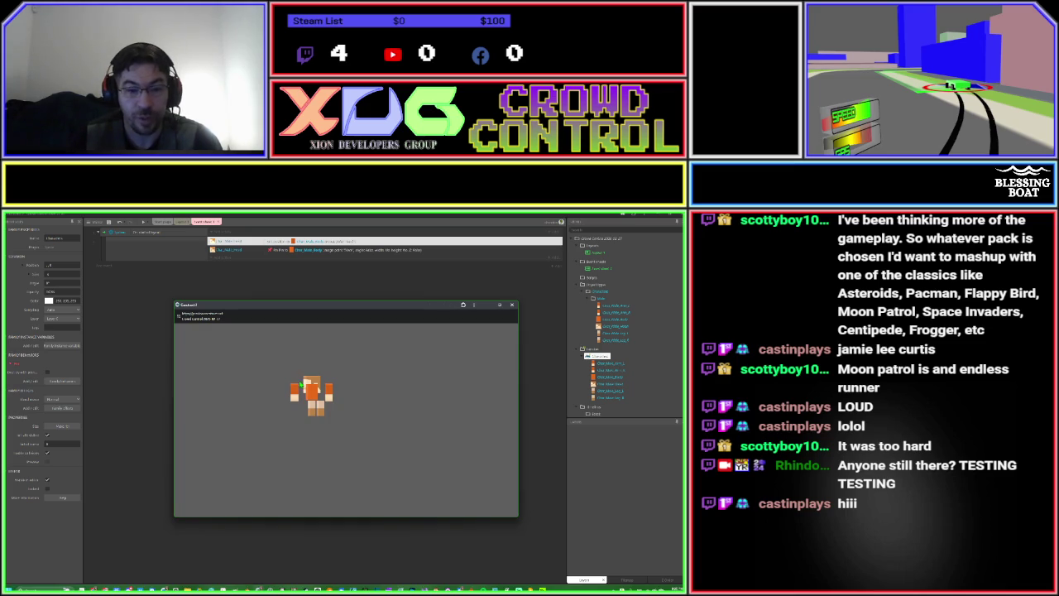
pyautogui.click(500, 304)
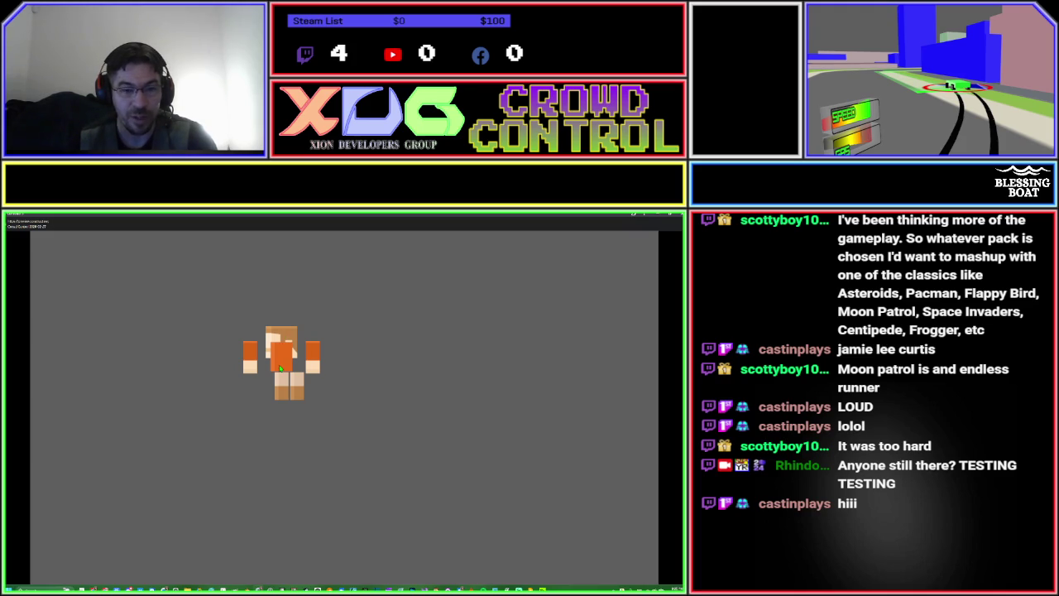
# On Layout 1, drag the head sprite down onto the body and run a preview.
pyautogui.hotkey('alt', 'Tab')
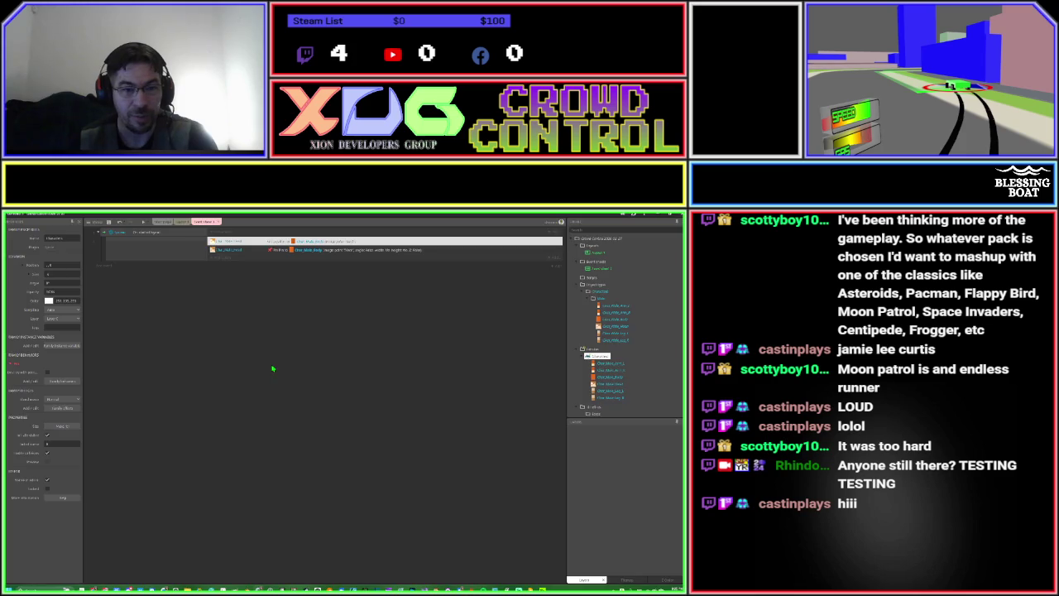
pyautogui.click(182, 222)
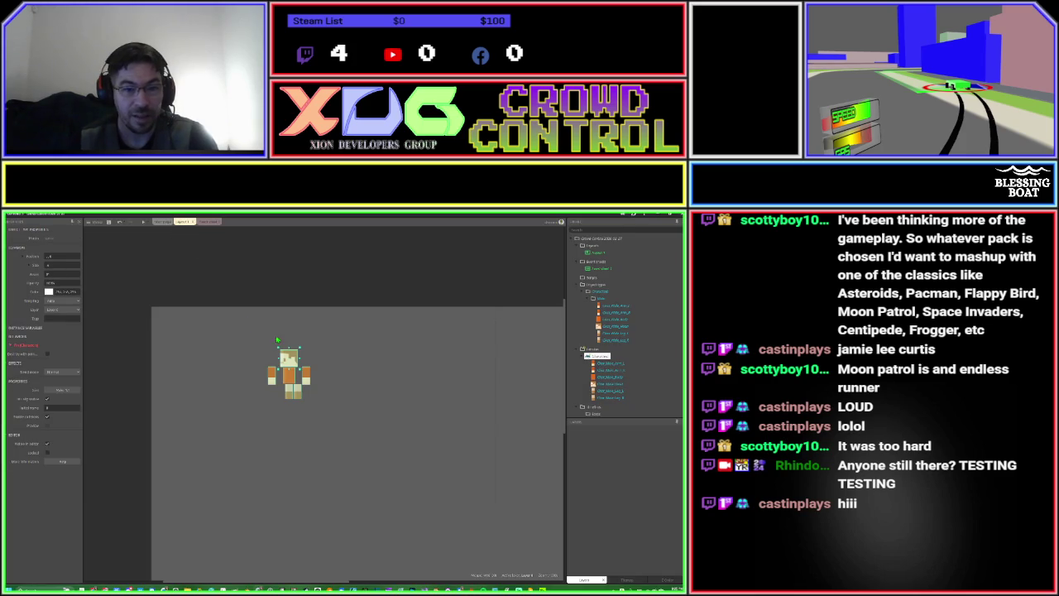
pyautogui.scroll(3, 291, 361)
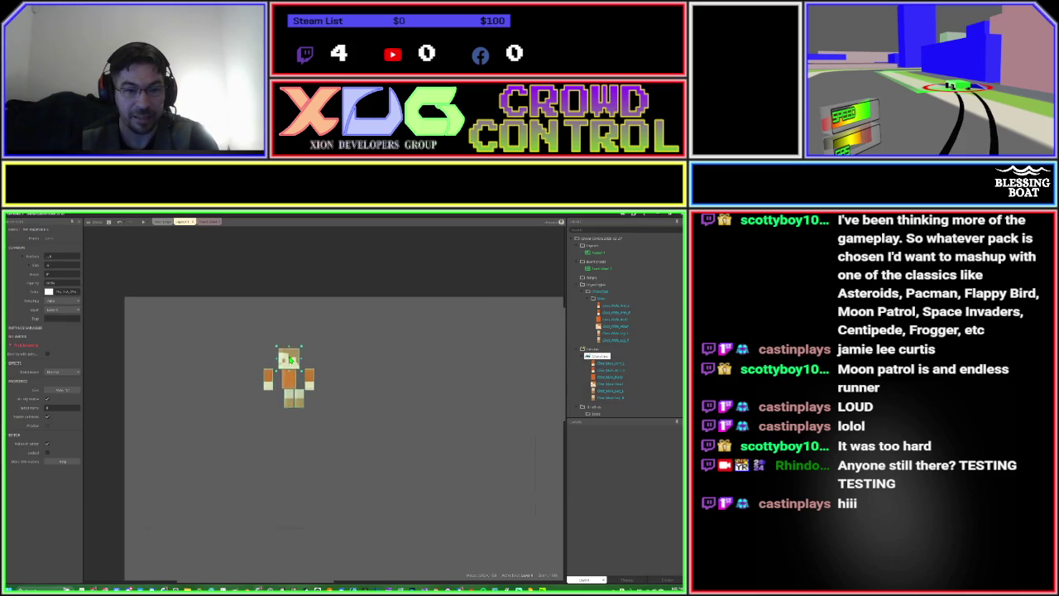
pyautogui.scroll(2, 291, 361)
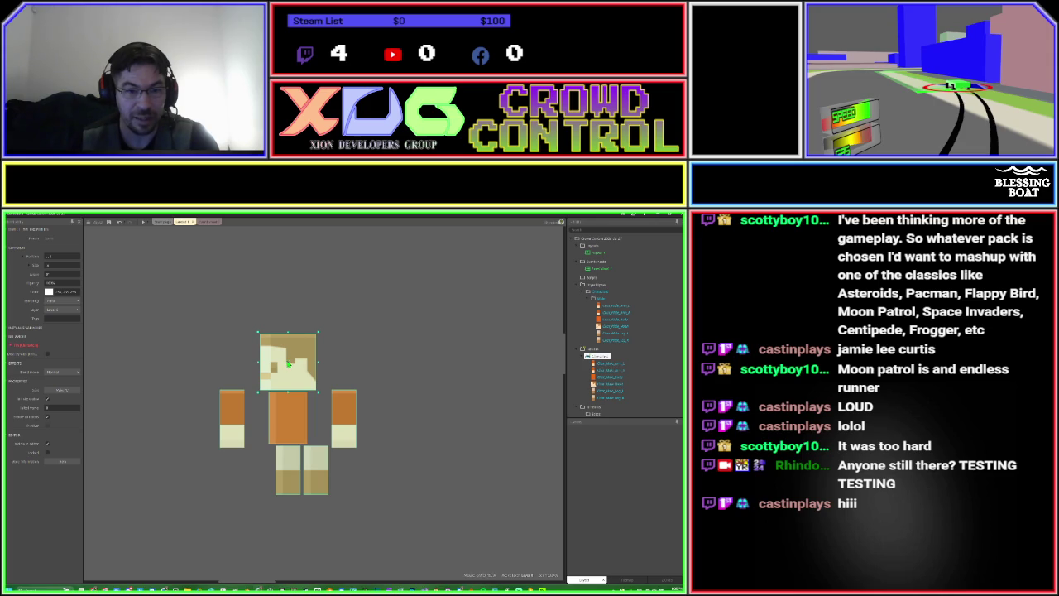
pyautogui.doubleClick(291, 372)
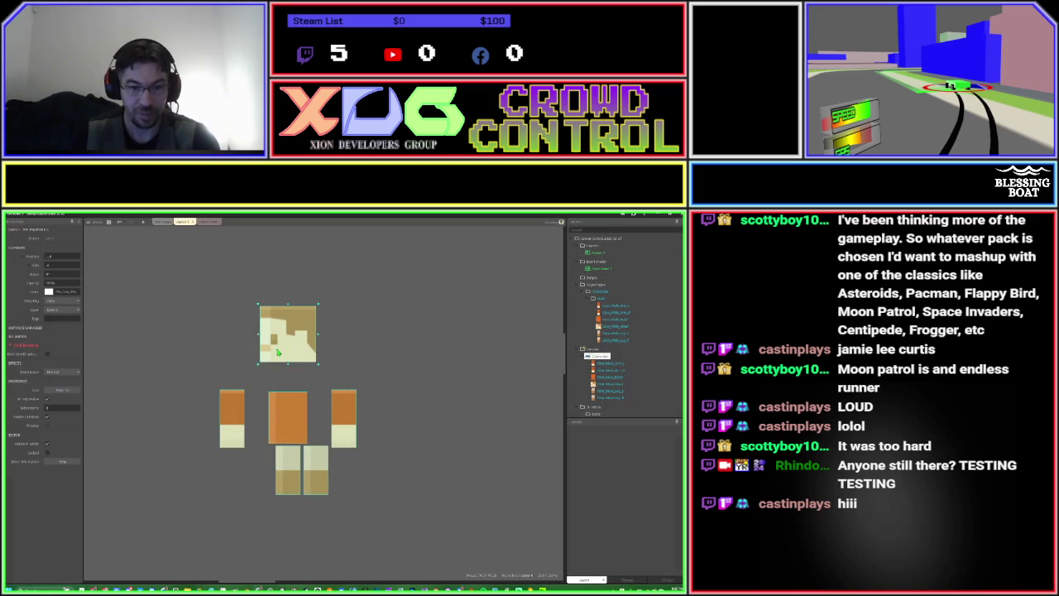
pyautogui.scroll(1, 280, 356)
pyautogui.scroll(1, 282, 376)
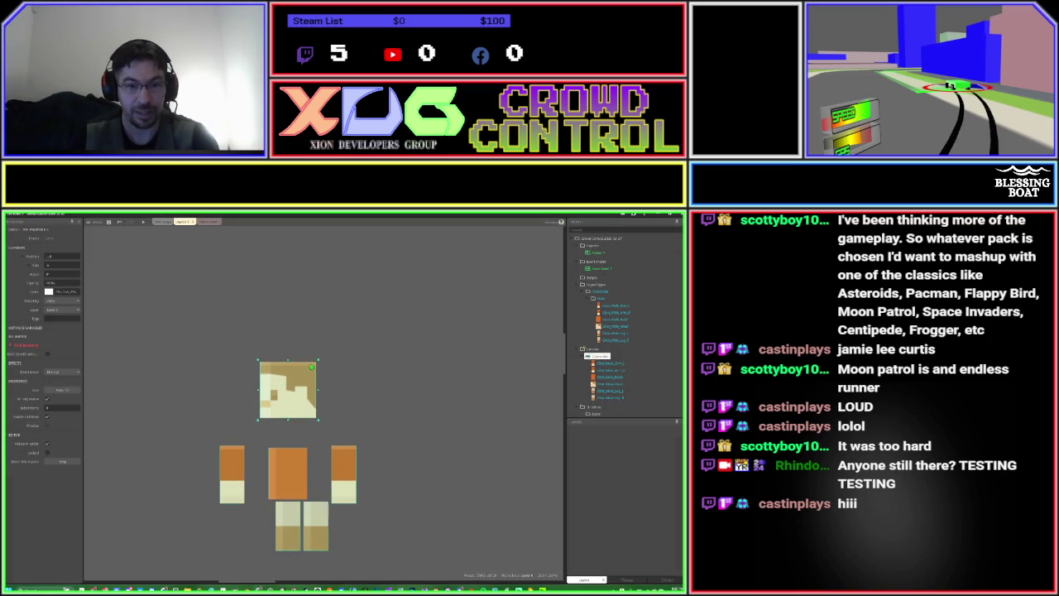
pyautogui.moveTo(305, 397); pyautogui.dragTo(303, 419)
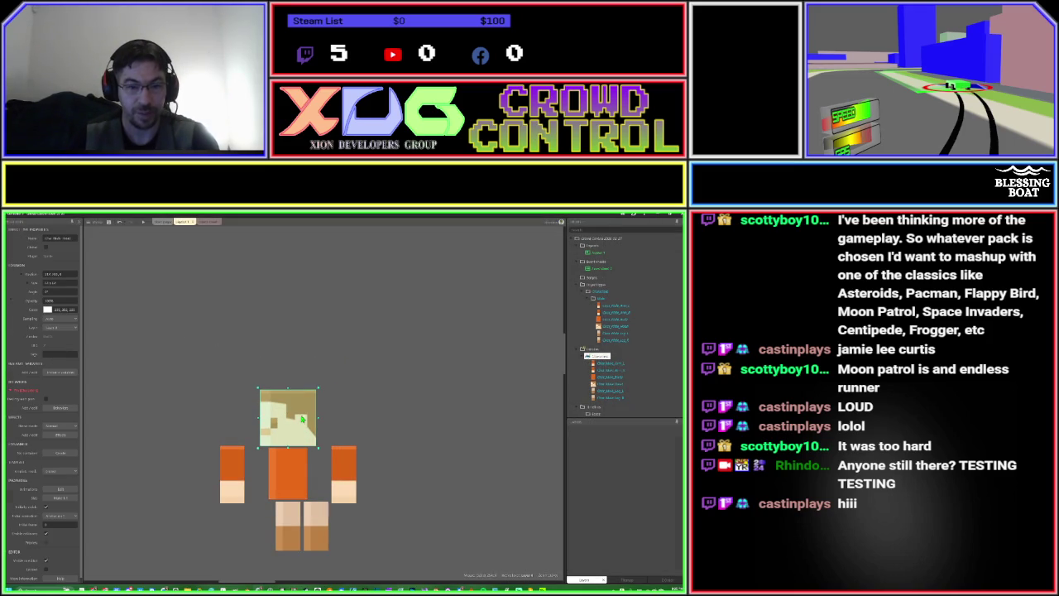
pyautogui.click(143, 223)
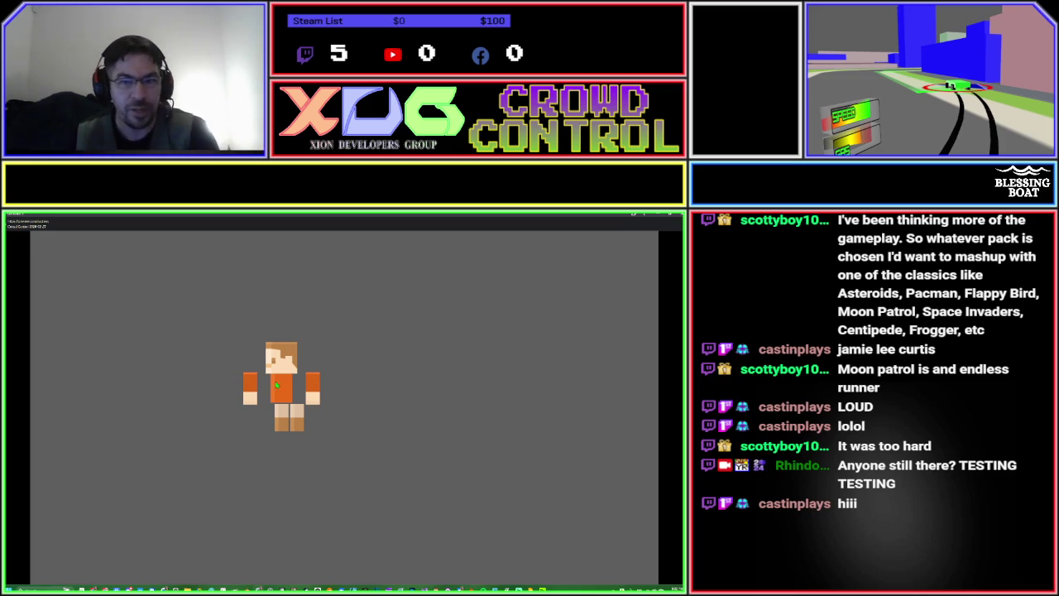
# Close the preview, finish the new Set position action, and preview the character again.
pyautogui.click(658, 217)
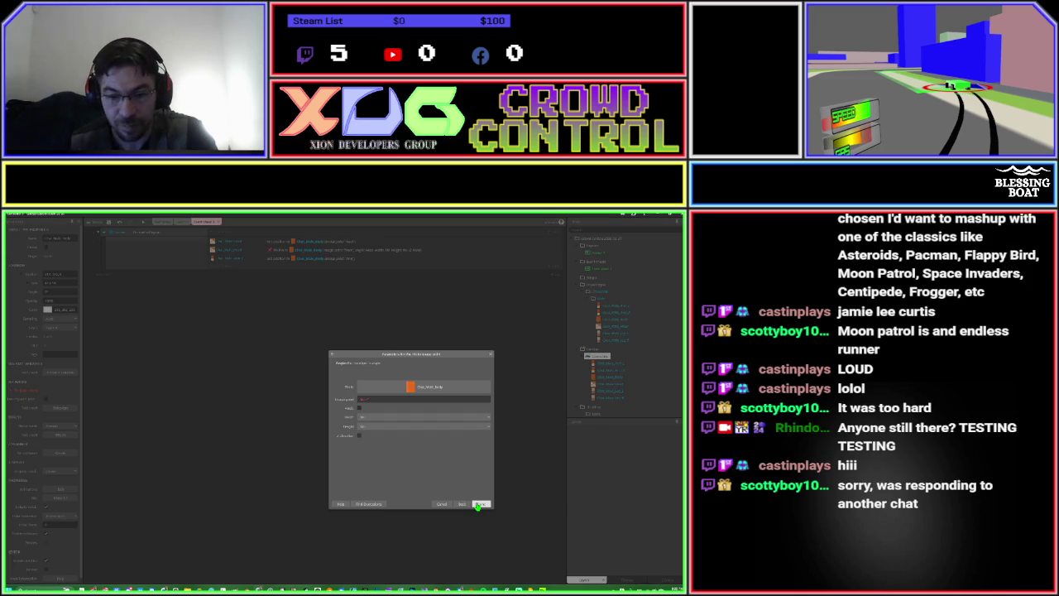
pyautogui.click(480, 504)
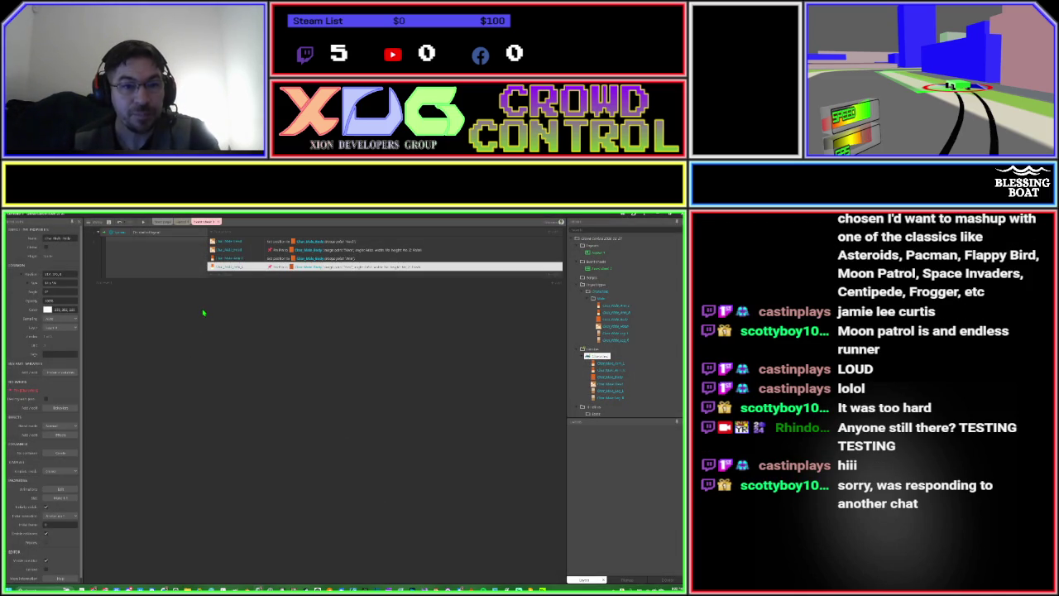
pyautogui.click(143, 223)
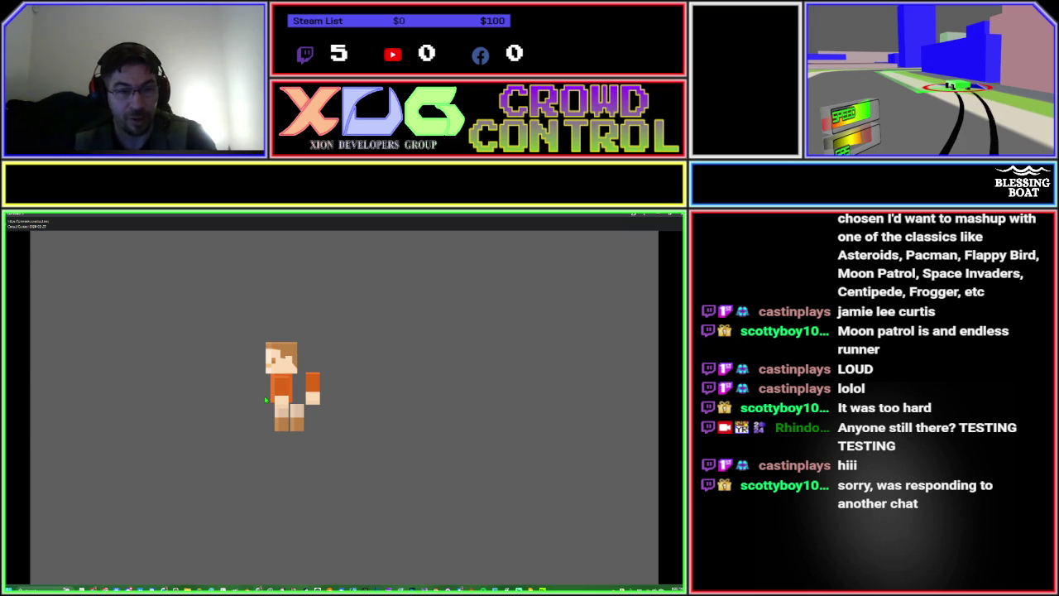
# Select the left arm sprite on Layout 1, preview with F5, then return to Event sheet 1.
pyautogui.press('Escape')
pyautogui.click(179, 222)
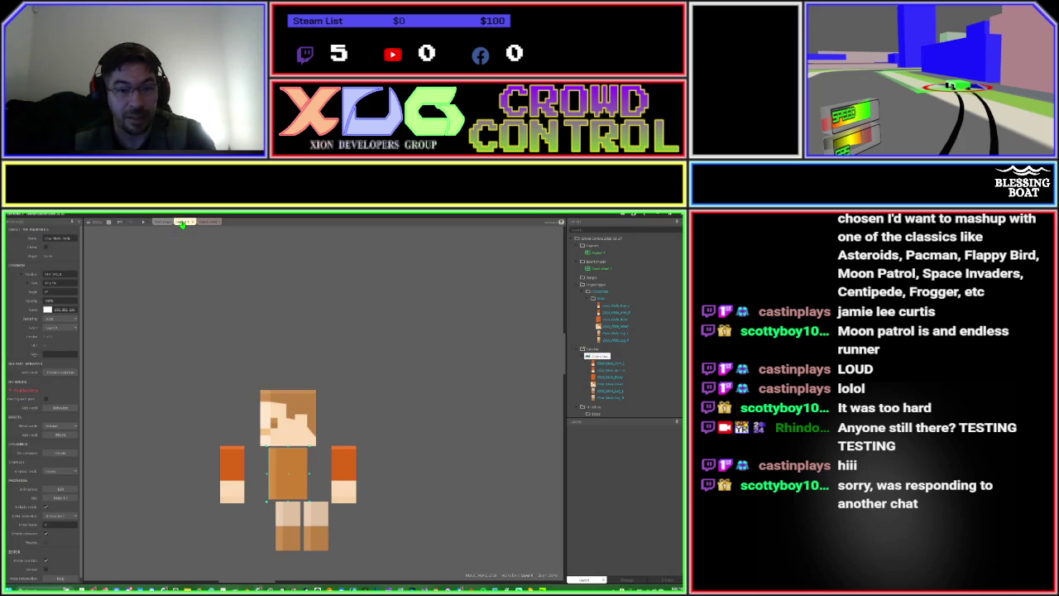
pyautogui.click(238, 480)
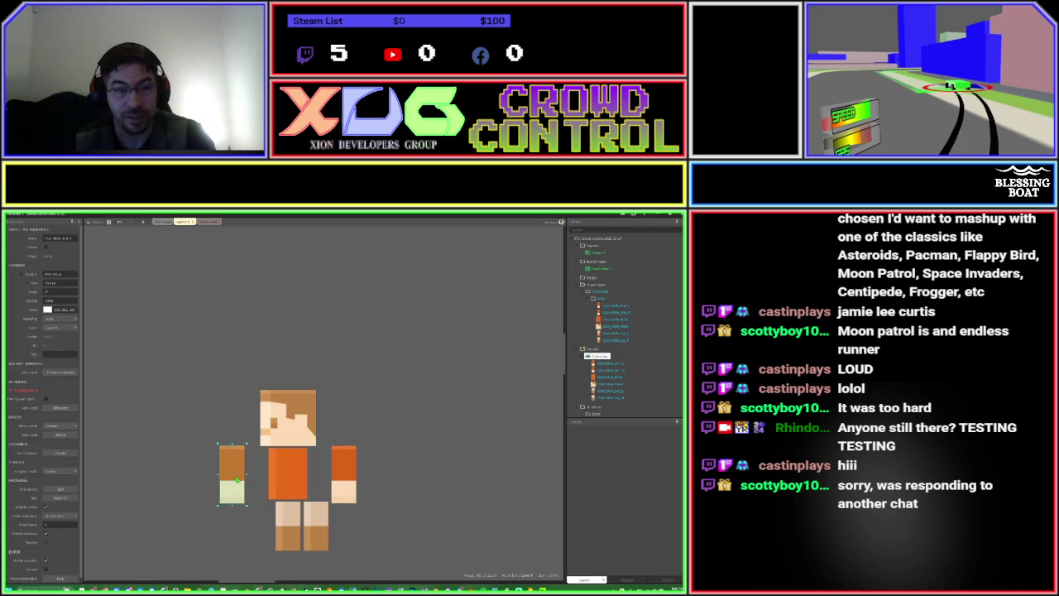
pyautogui.press('F5')
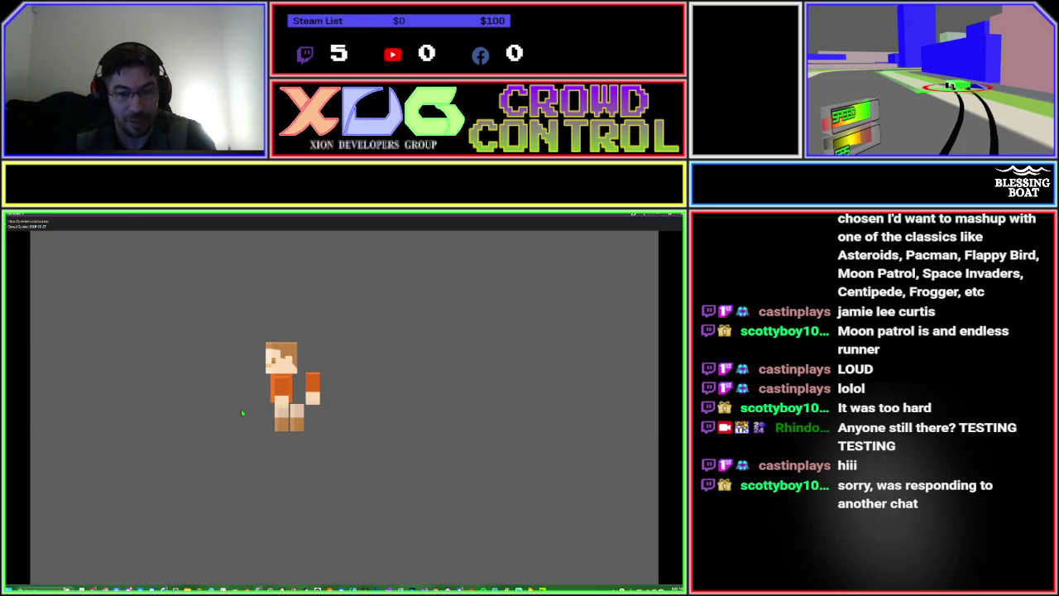
pyautogui.hotkey('alt', 'F4')
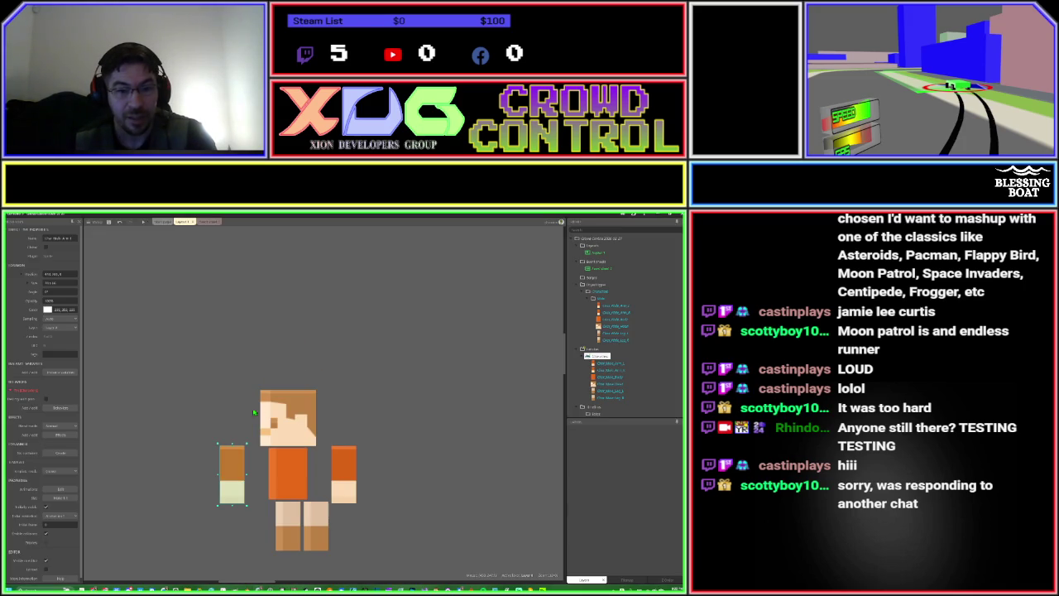
pyautogui.click(207, 221)
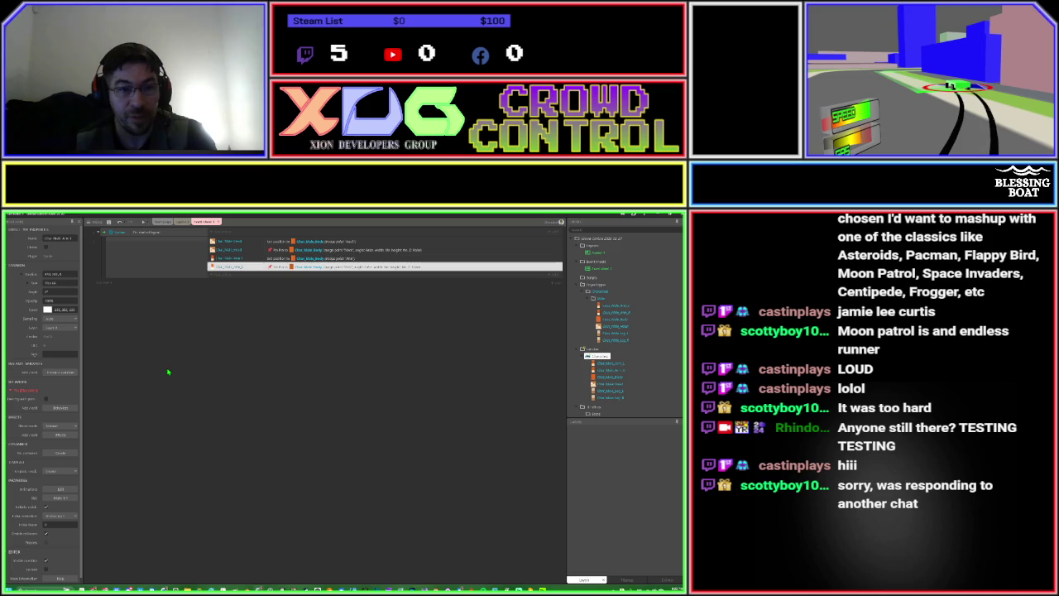
# Start a new action on the event and pick the first Char_ sprite, filtering objects by 'char'.
pyautogui.click(220, 279)
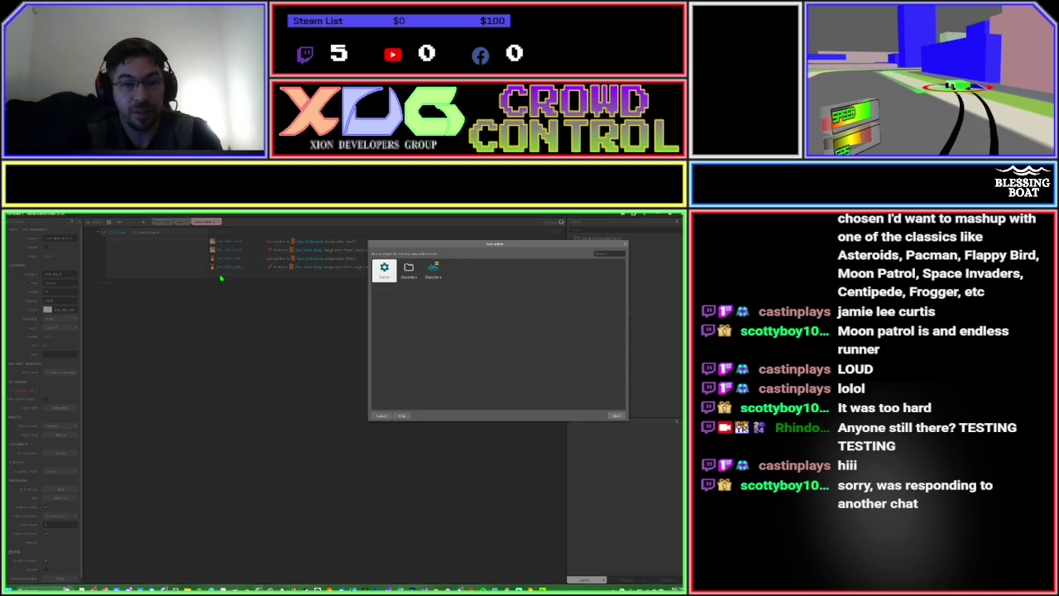
pyautogui.write('char')
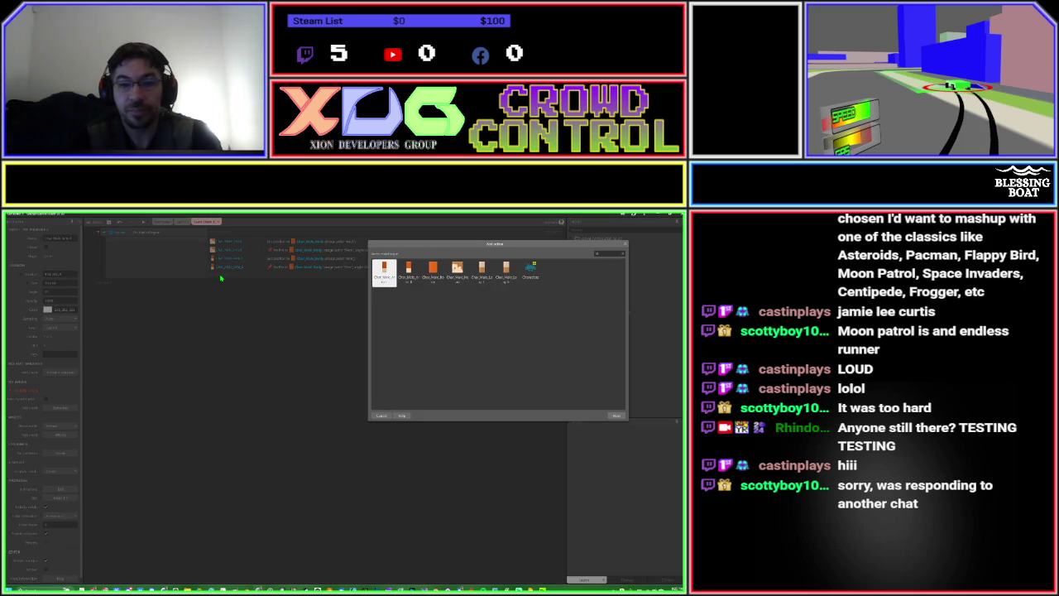
pyautogui.press('Return')
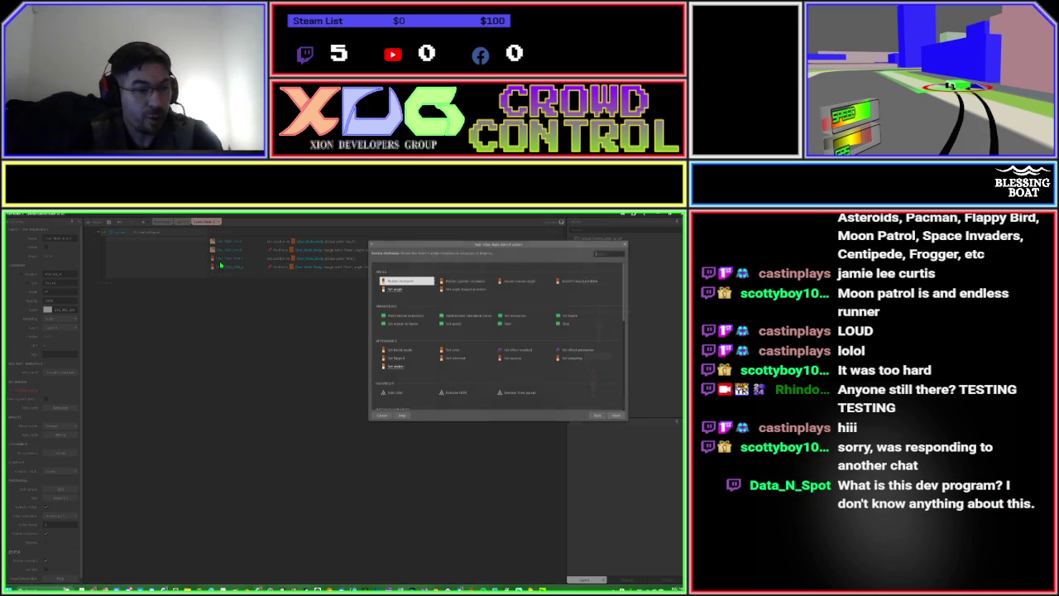
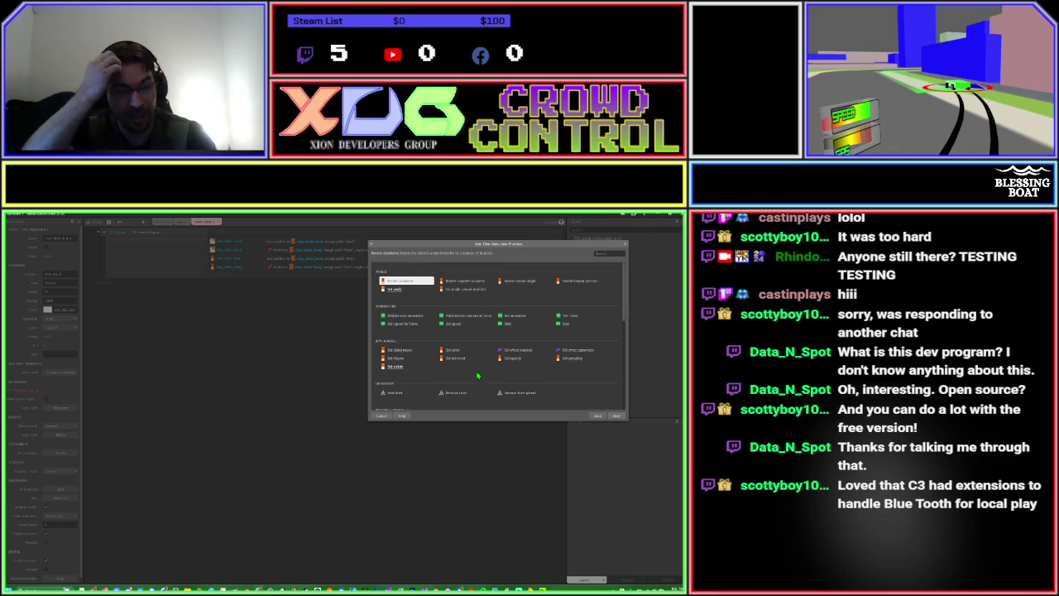
# Discard the unfinished action and open the recent driving game from the Start page.
pyautogui.click(626, 246)
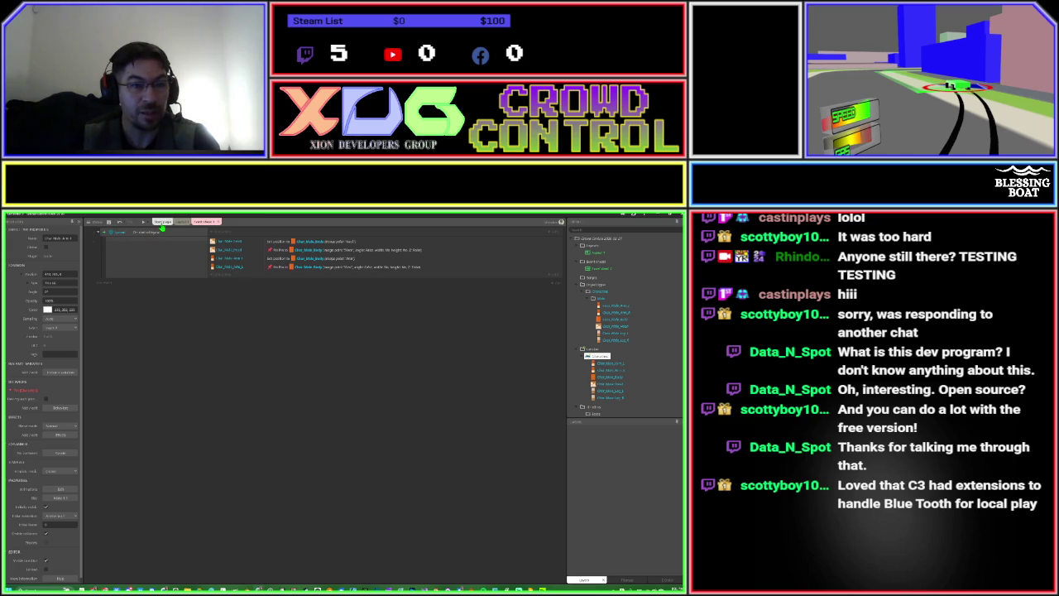
pyautogui.click(162, 223)
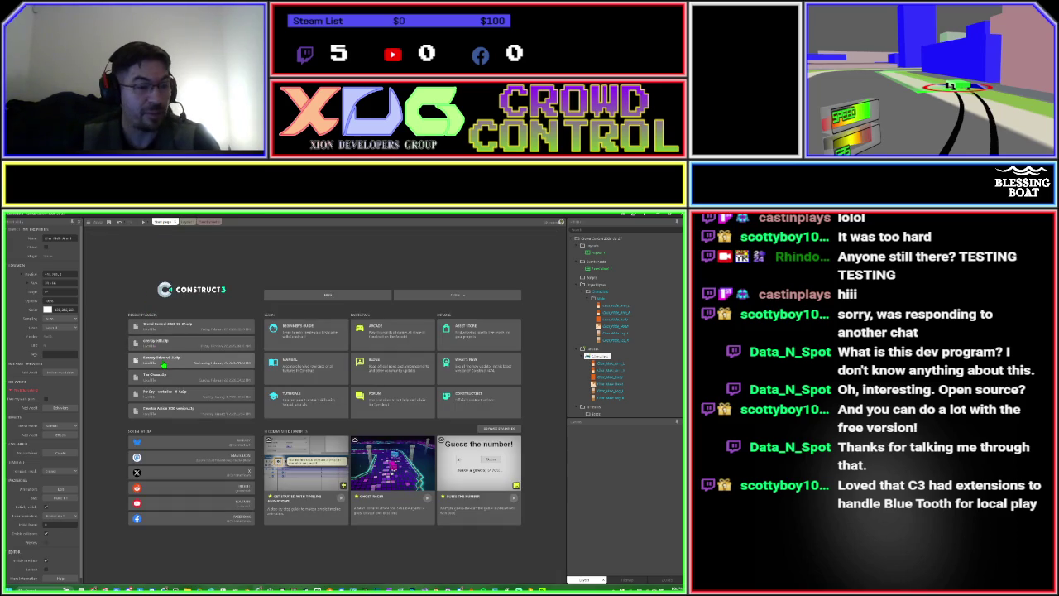
pyautogui.click(164, 364)
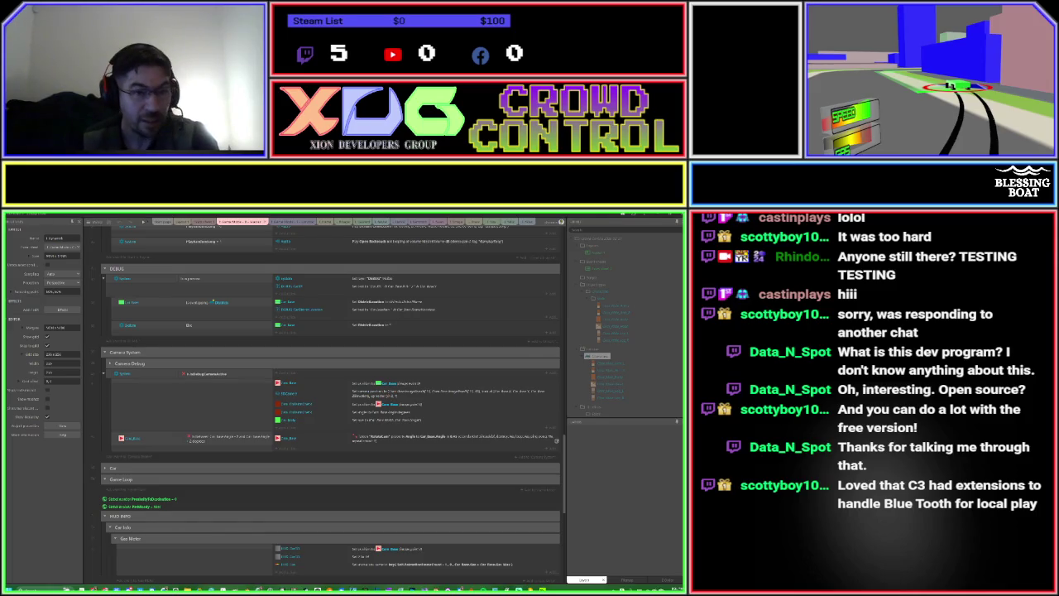
# Launch a preview of the car-driving game with the toolbar's Preview button.
pyautogui.click(143, 224)
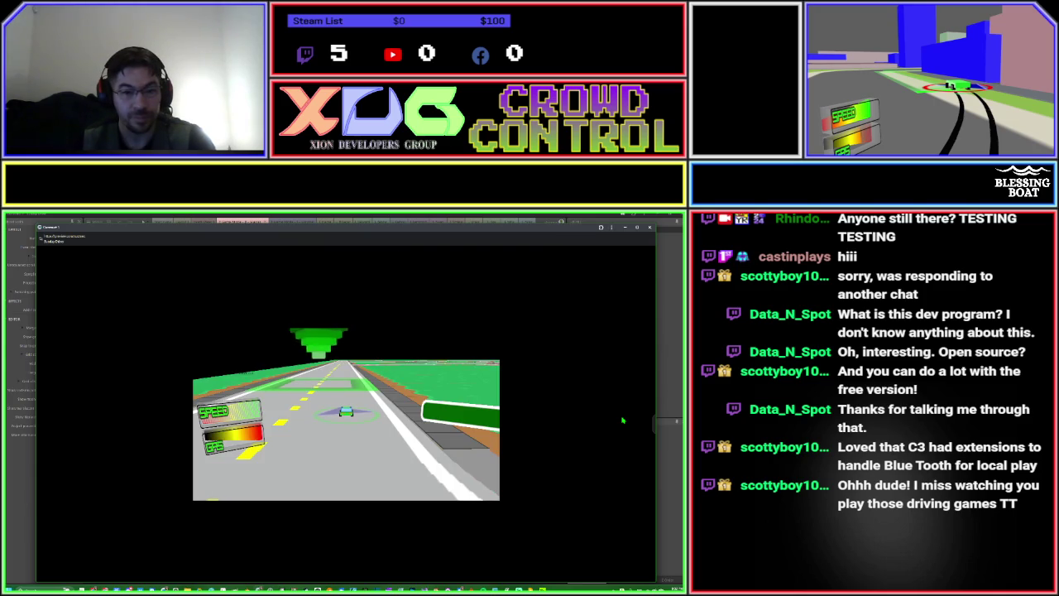
# Maximize the preview and drive forward, turning right onto the cross street.
pyautogui.click(638, 228)
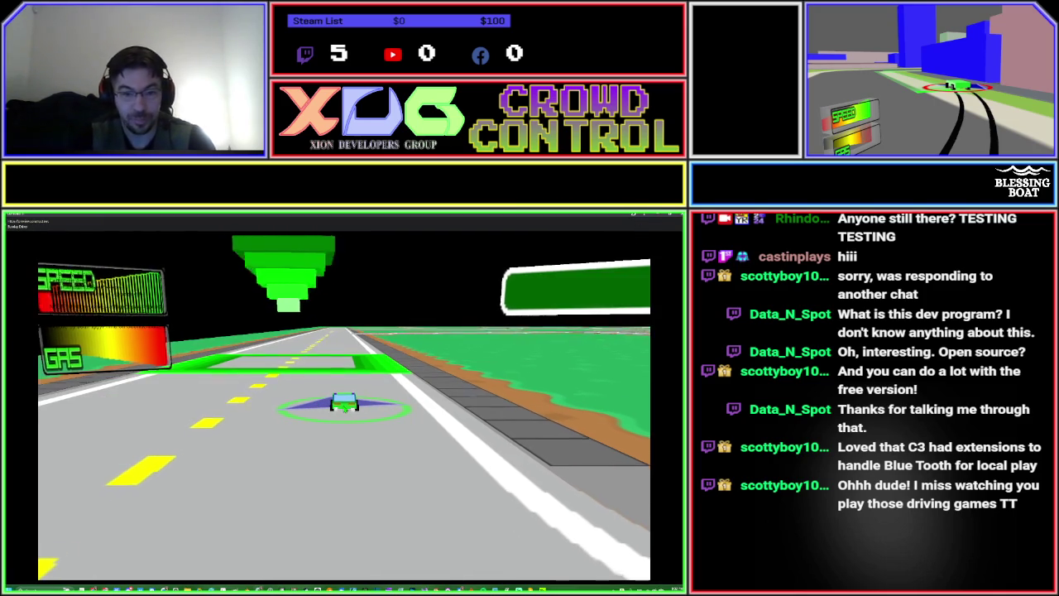
pyautogui.press('Up')
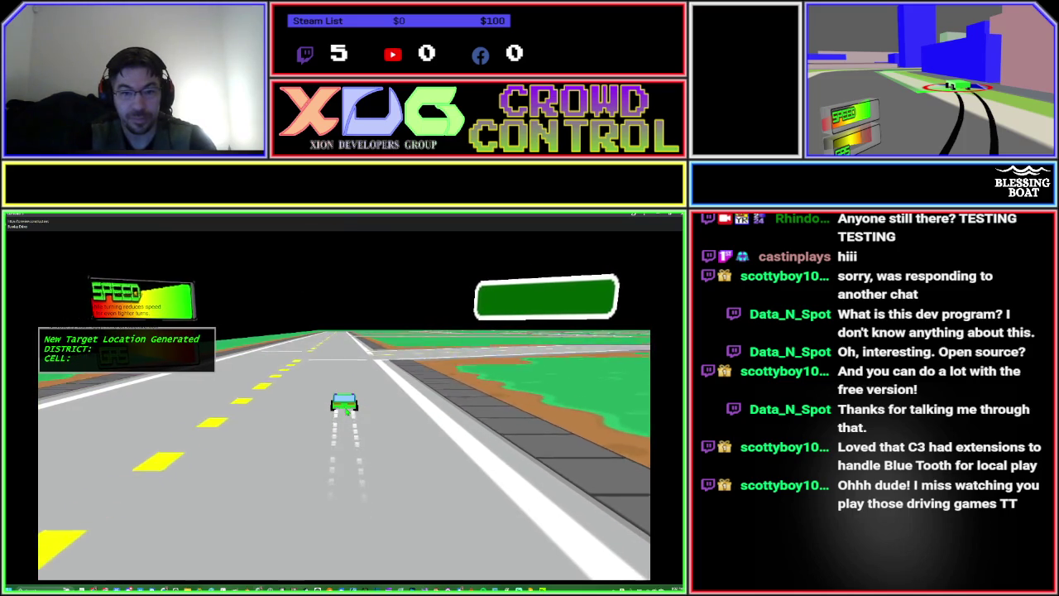
pyautogui.press('Left')
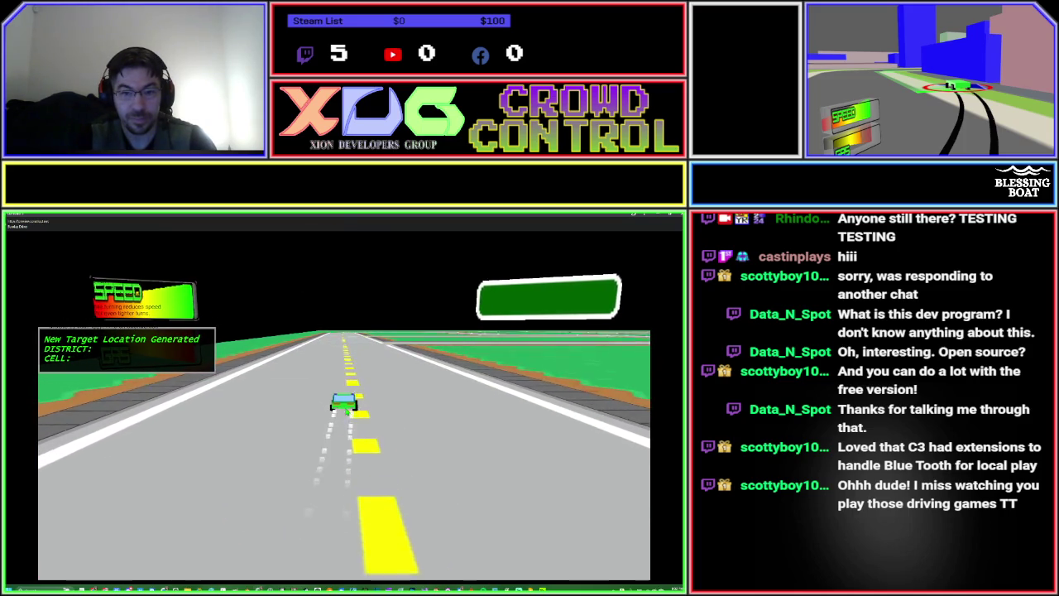
pyautogui.press('Right')
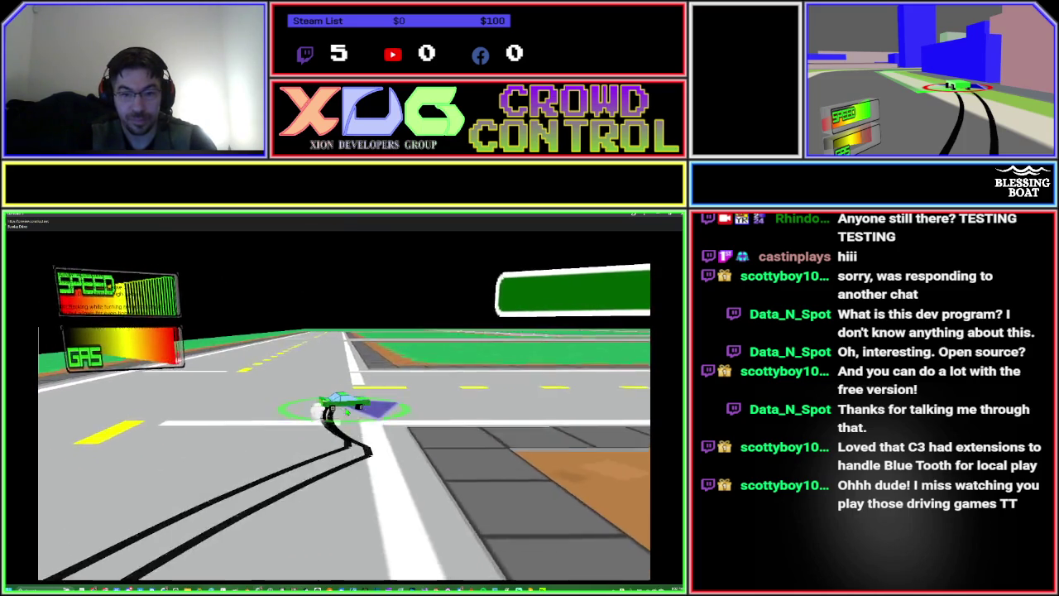
pyautogui.press('Right')
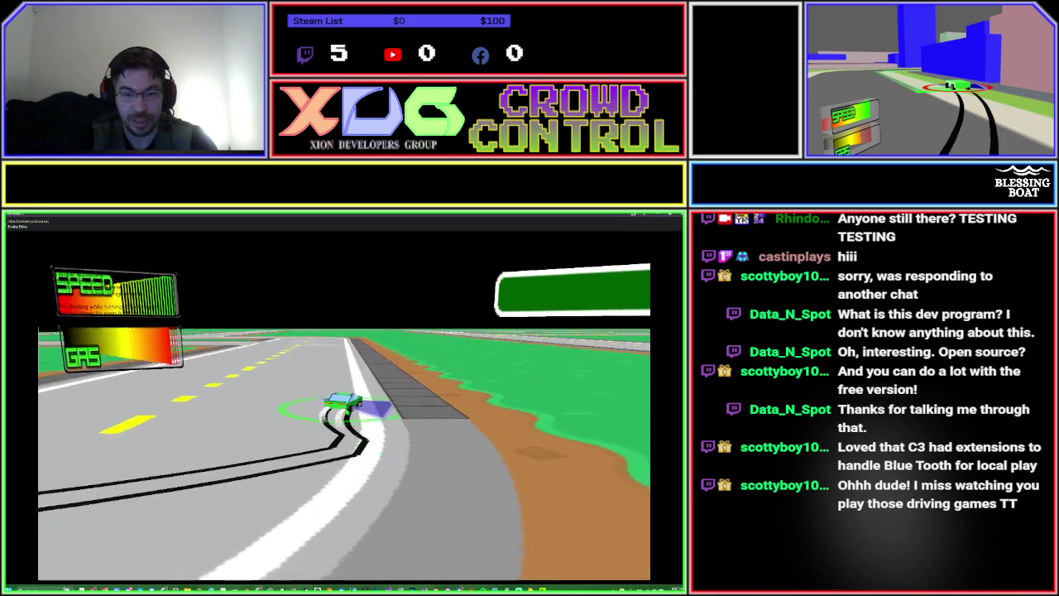
pyautogui.press('Left')
pyautogui.press('Left')
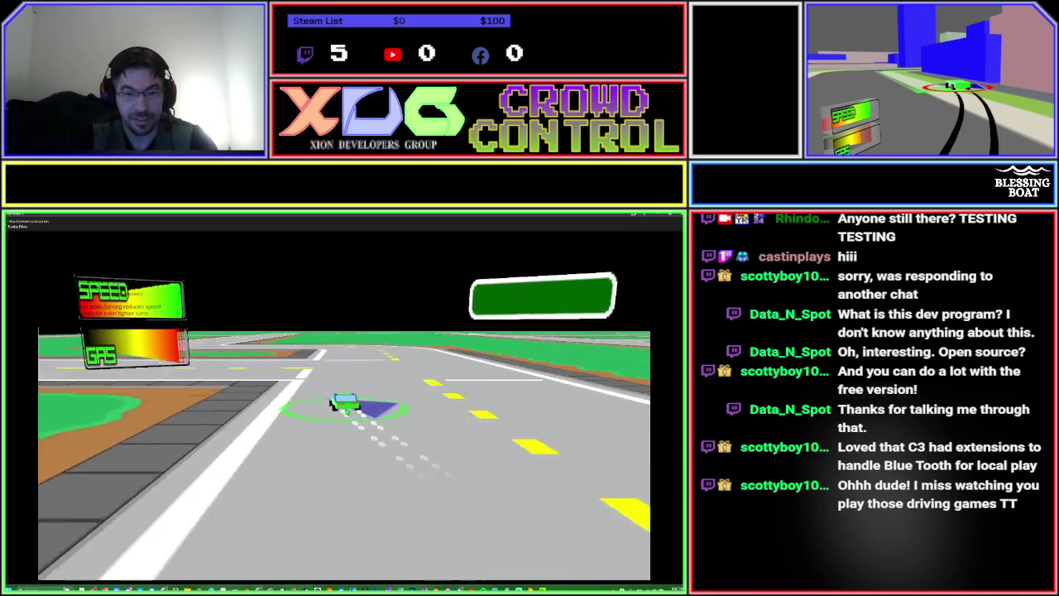
# Swerve through the crossroads and curves, then return to the editor.
pyautogui.press('Left')
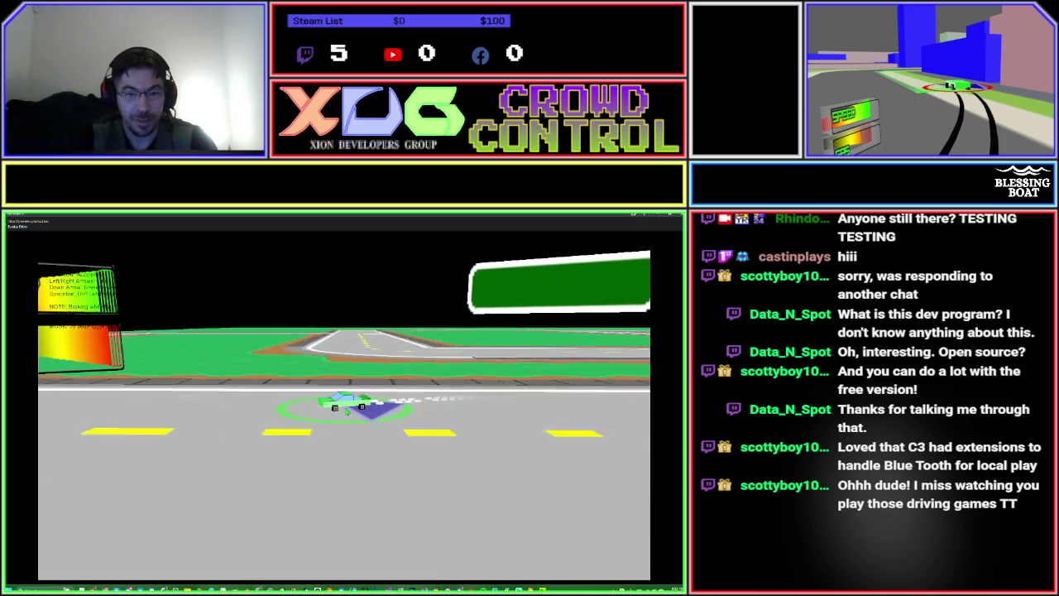
pyautogui.press('Left')
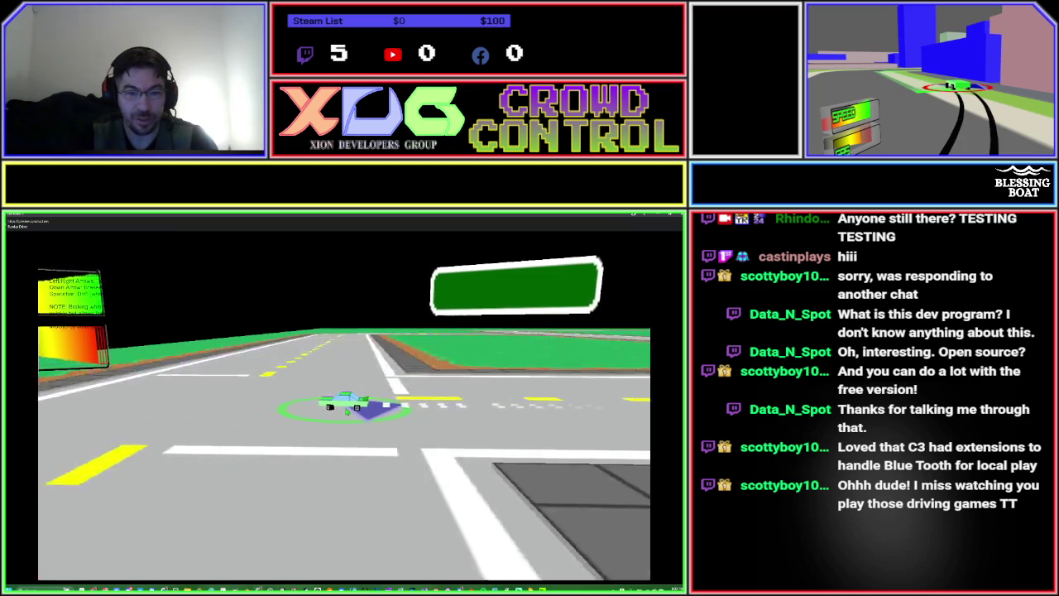
pyautogui.press('Right')
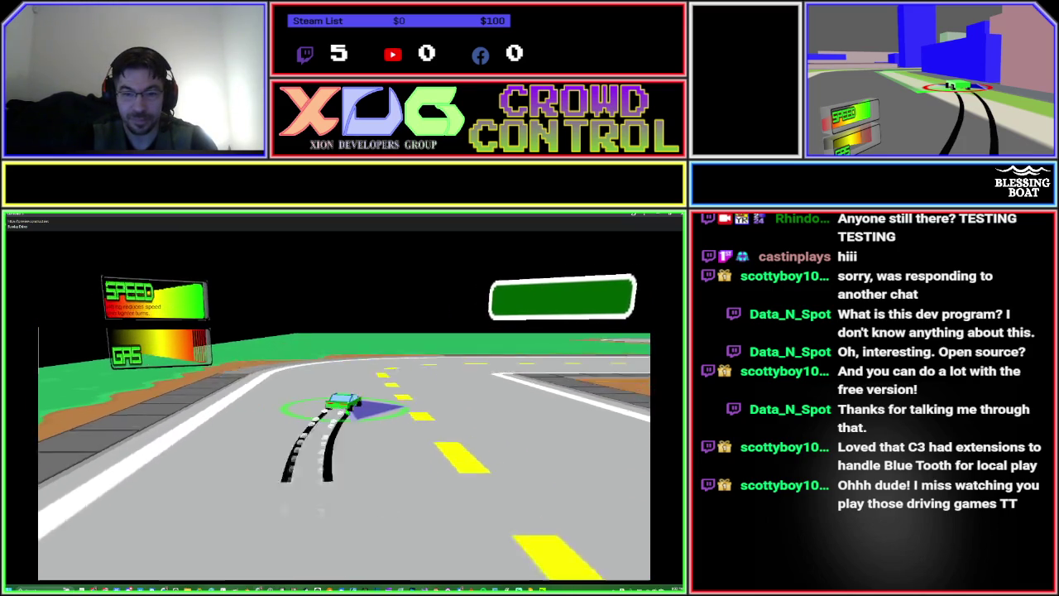
pyautogui.press('Right')
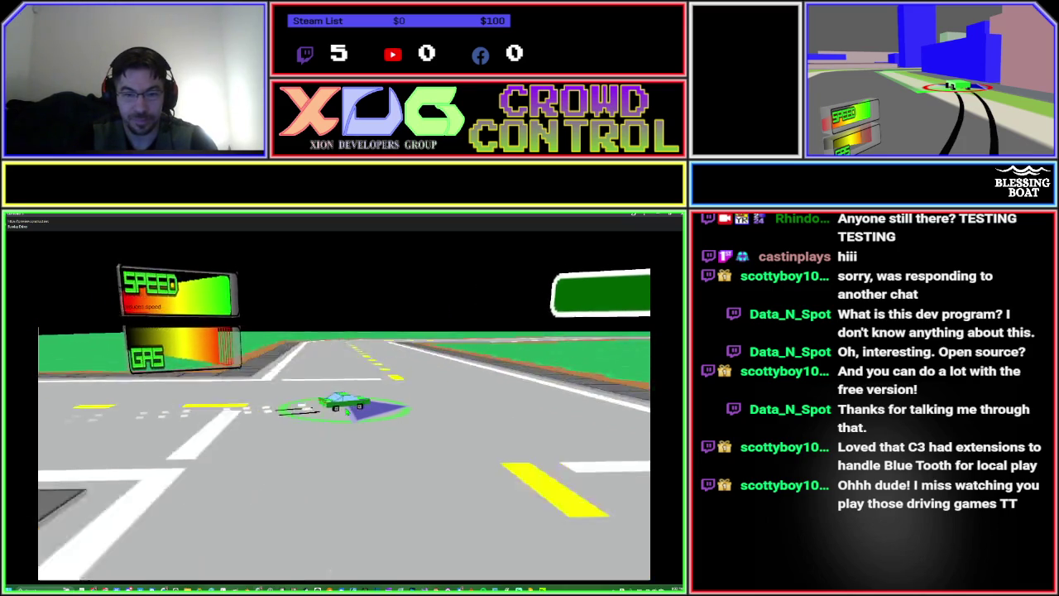
pyautogui.press('Left')
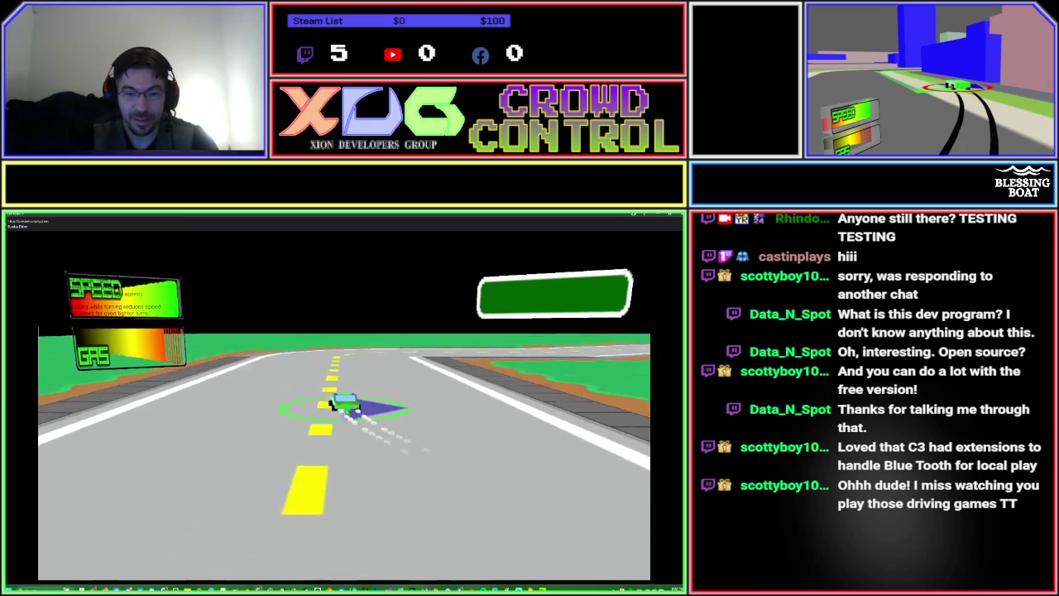
pyautogui.press('Right')
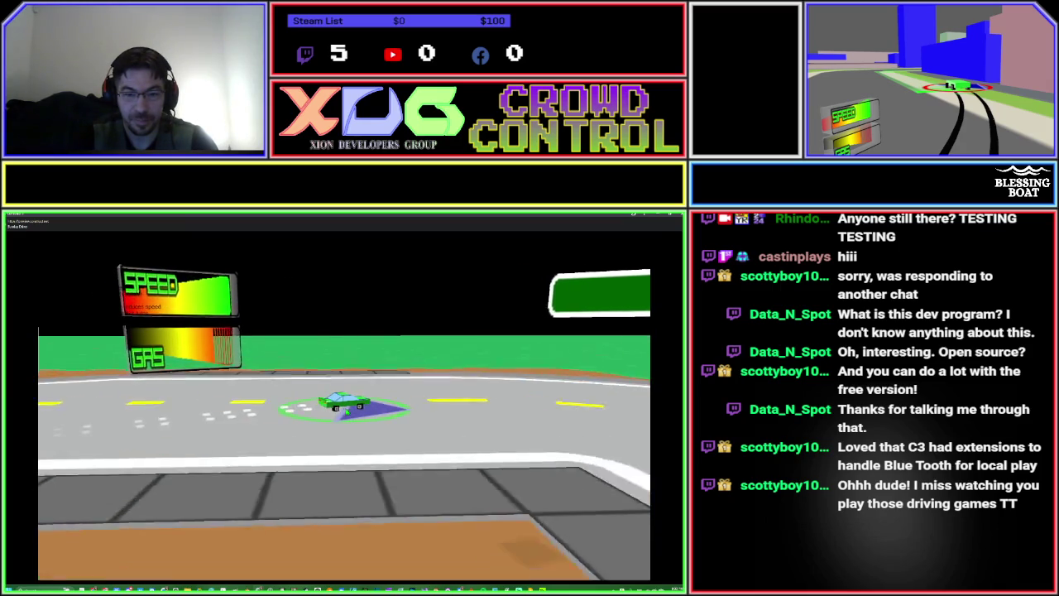
pyautogui.press('Right')
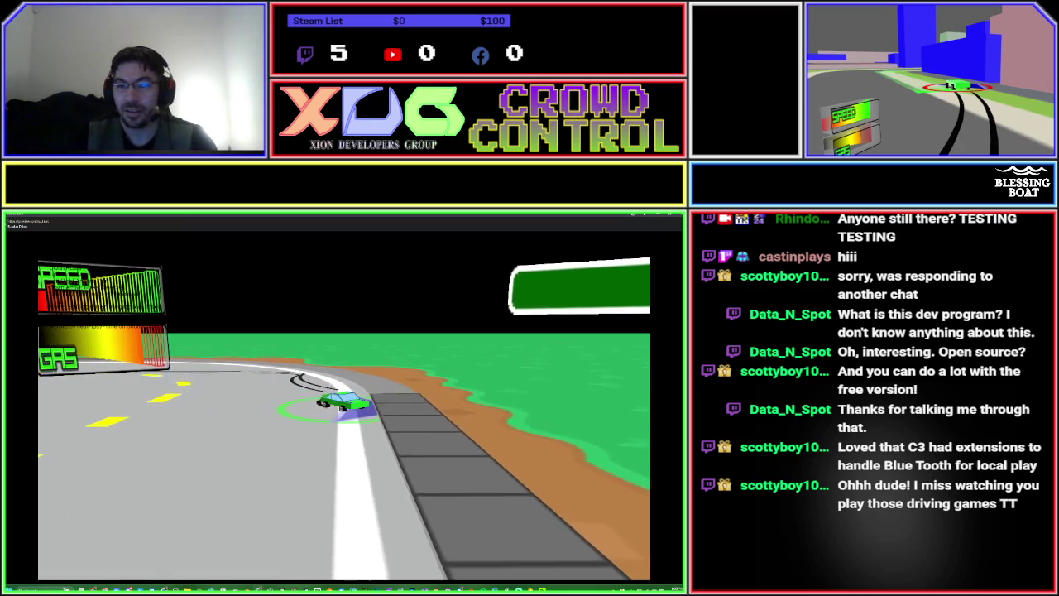
pyautogui.hotkey('alt', 'Tab')
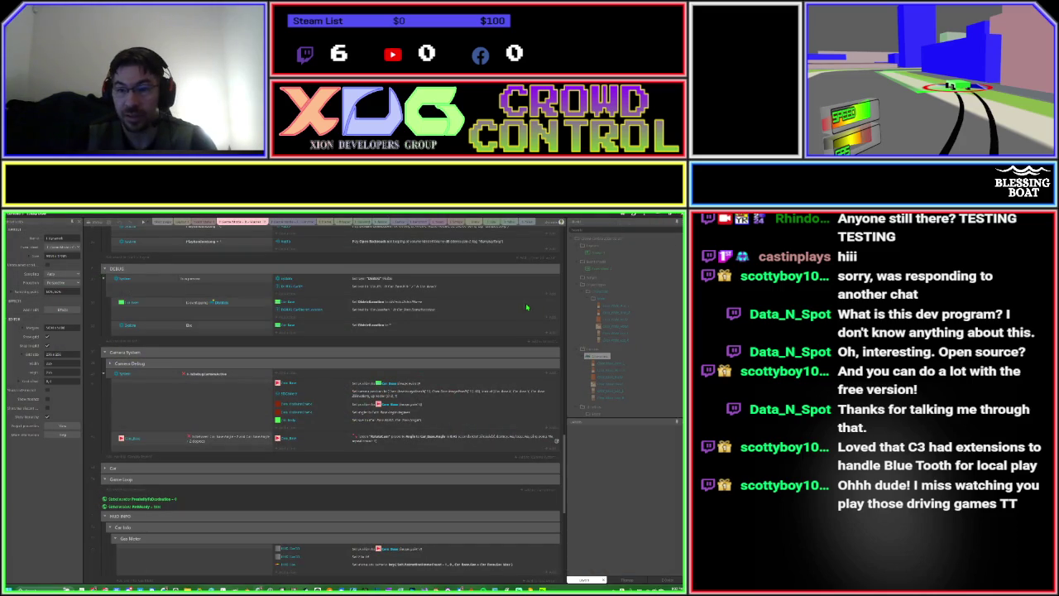
# Close the driving game project from the project's context menu and return to the Start page.
pyautogui.scroll(-3, 596, 329)
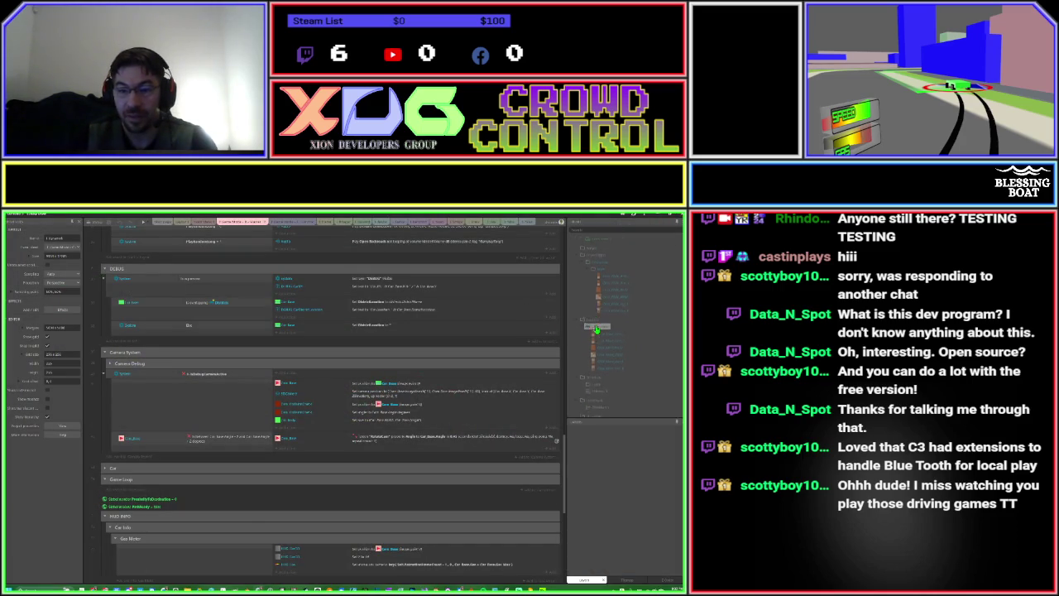
pyautogui.scroll(-3, 596, 328)
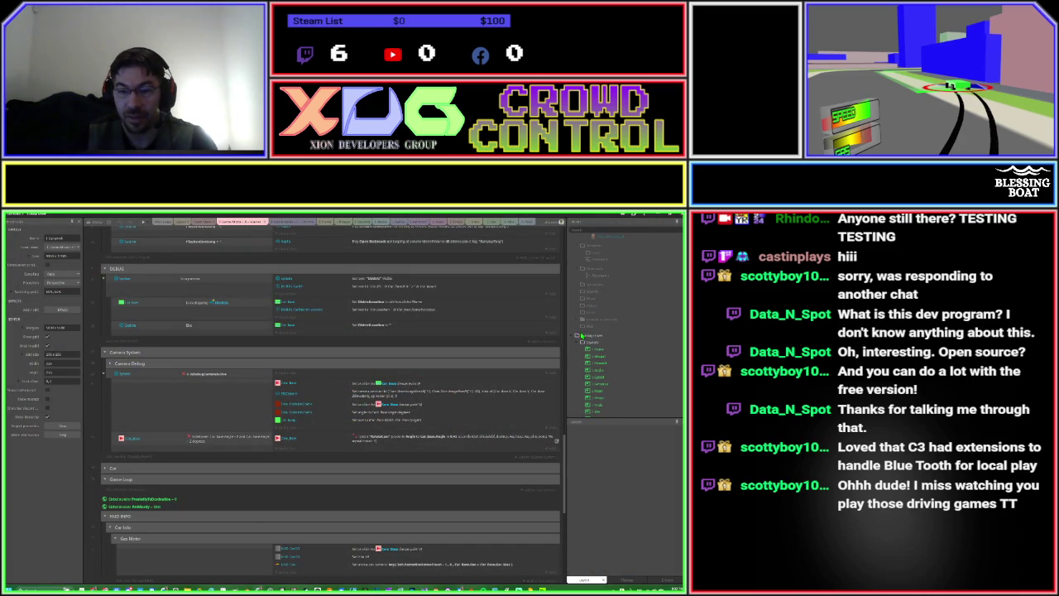
pyautogui.rightClick(580, 337)
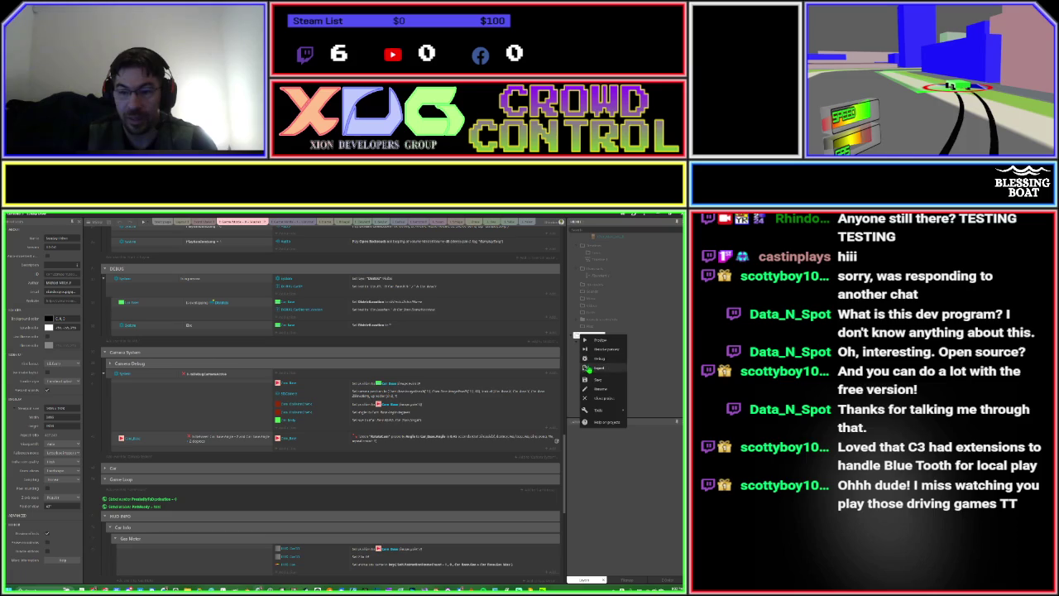
pyautogui.click(599, 340)
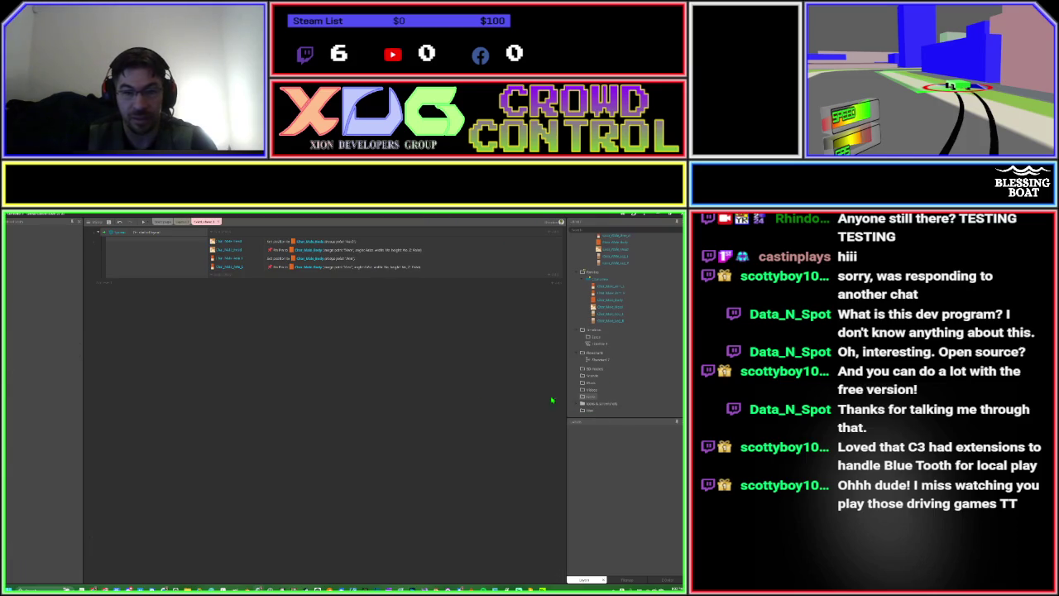
pyautogui.click(162, 223)
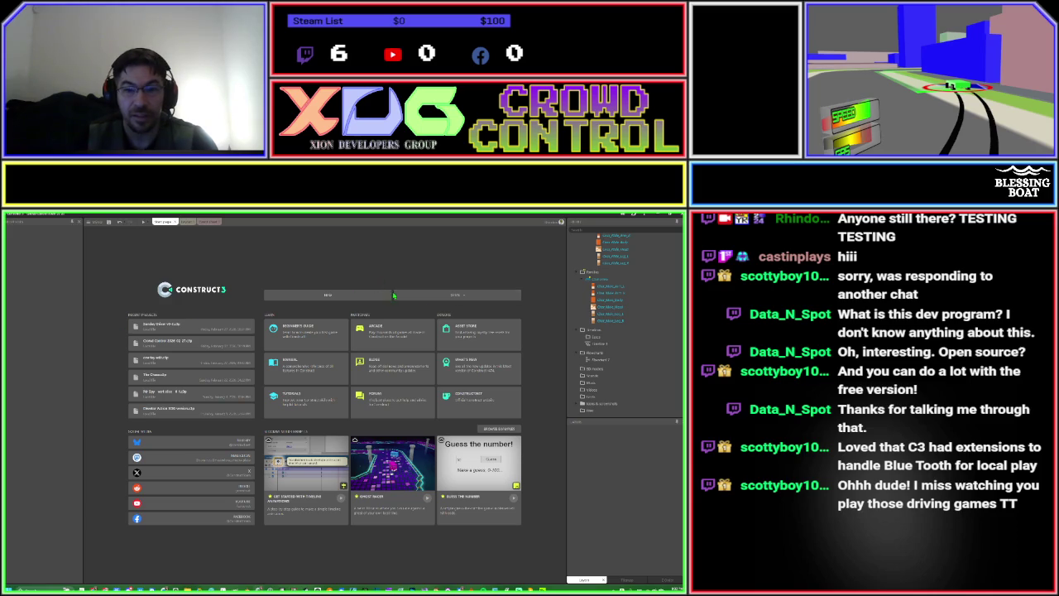
# Open the driving game project file from the Google Drive folder as a local file.
pyautogui.click(426, 298)
pyautogui.click(420, 319)
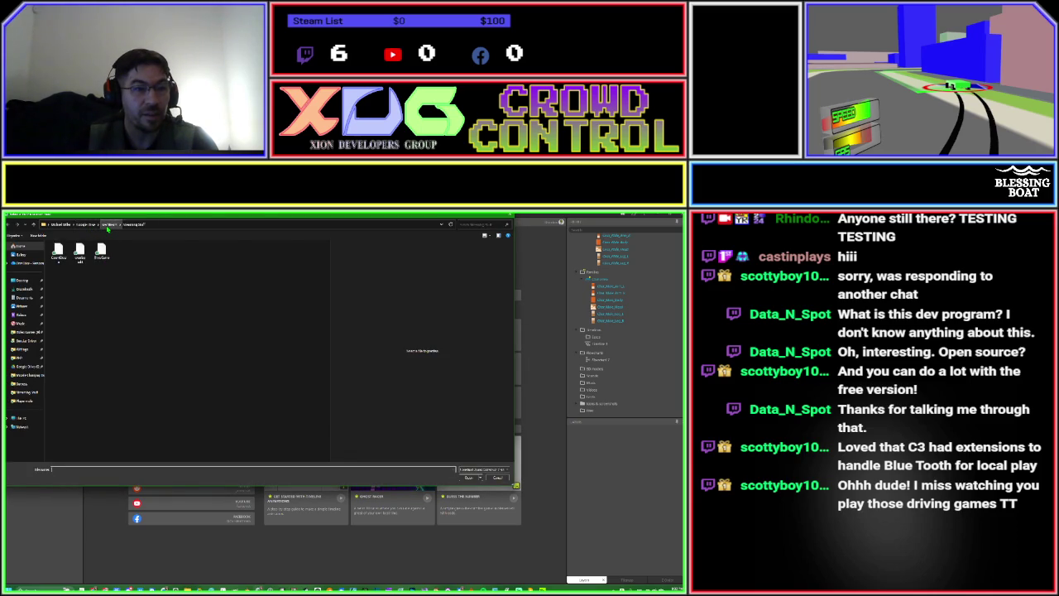
pyautogui.click(108, 228)
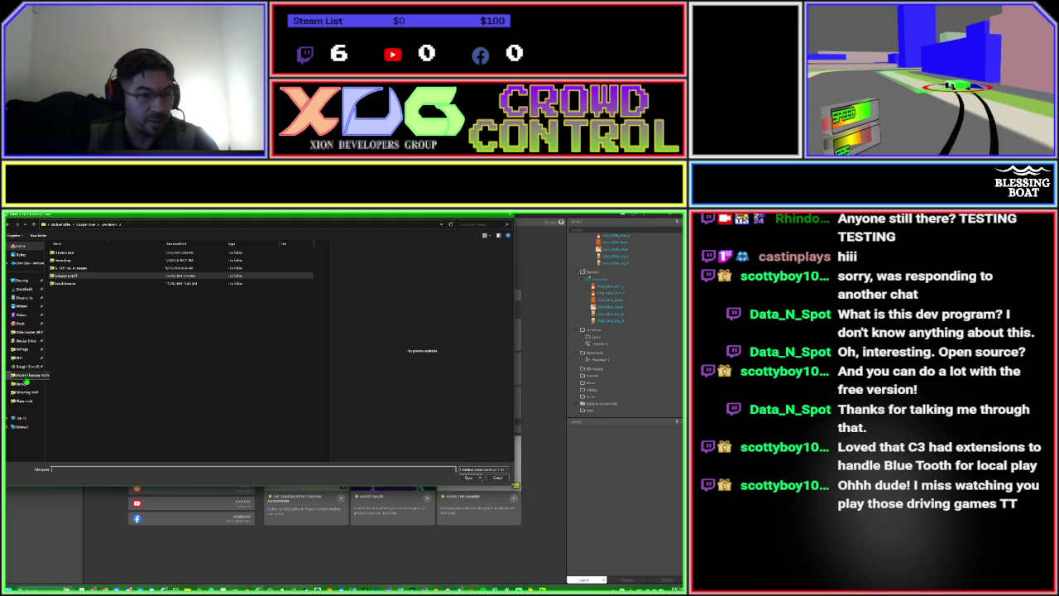
pyautogui.click(23, 342)
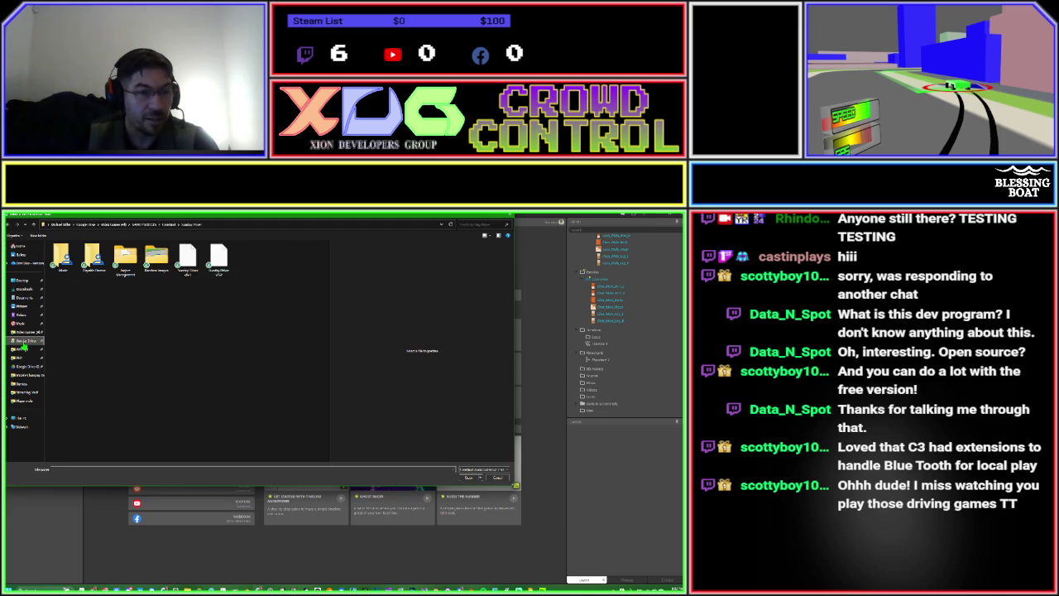
pyautogui.doubleClick(222, 261)
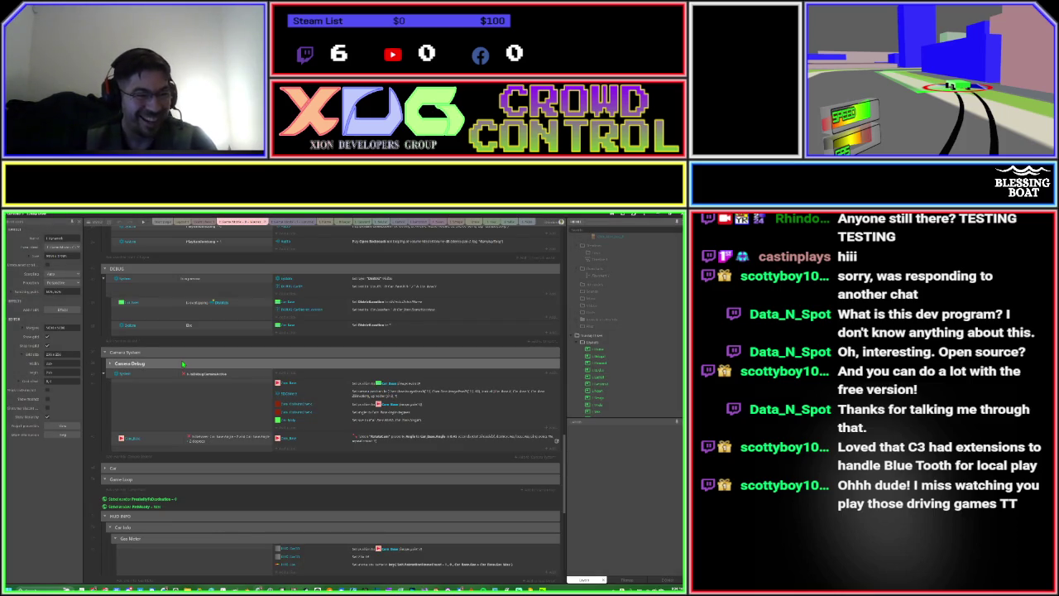
# Start a preview of the reopened driving game from the toolbar.
pyautogui.click(142, 224)
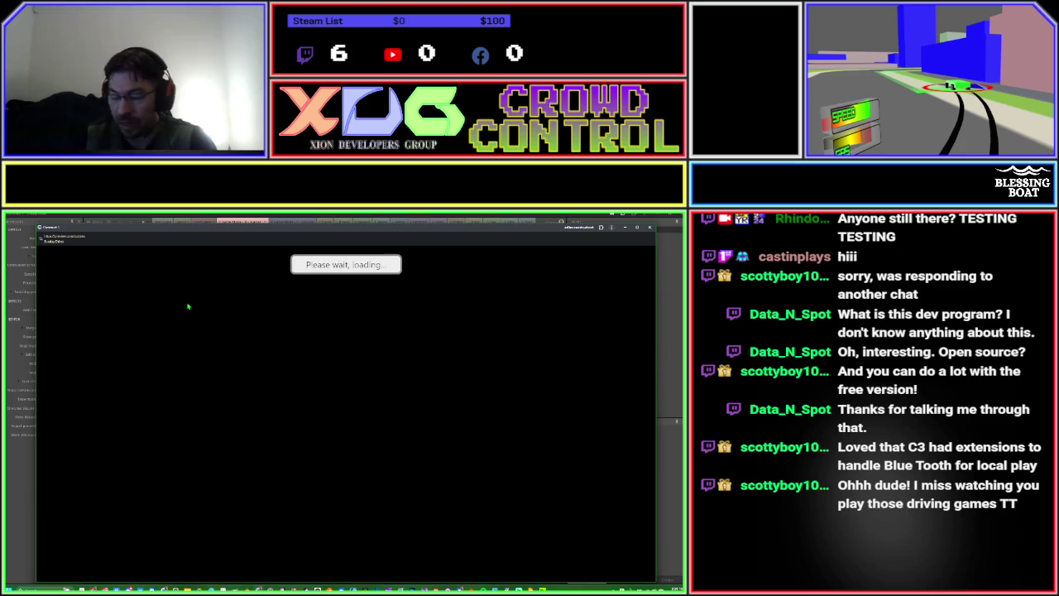
# Maximize the preview, accelerate down the road and brake the car to a stop.
pyautogui.click(639, 229)
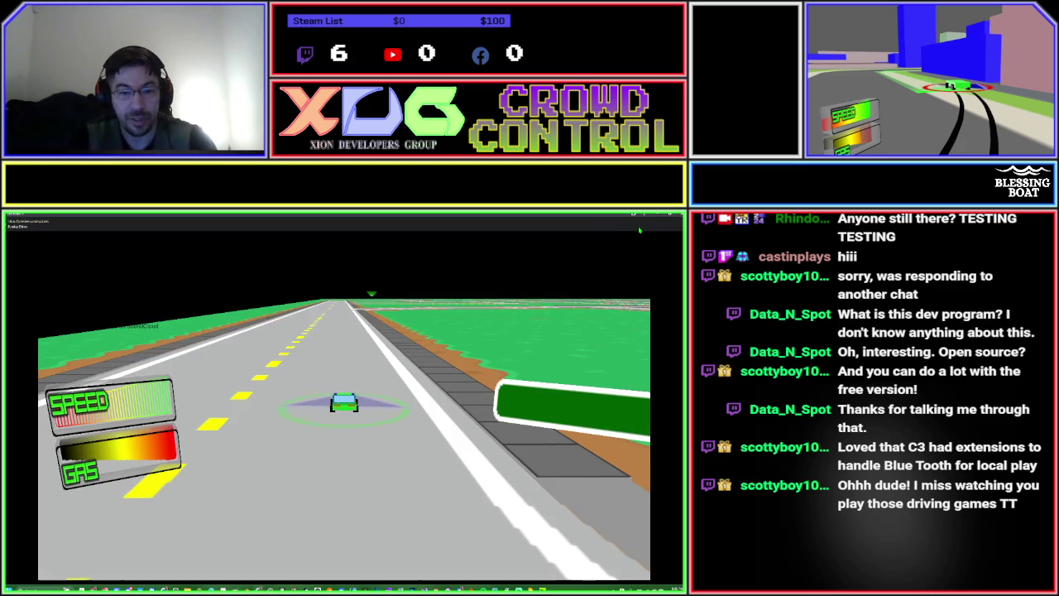
pyautogui.press('Up')
pyautogui.press('Left')
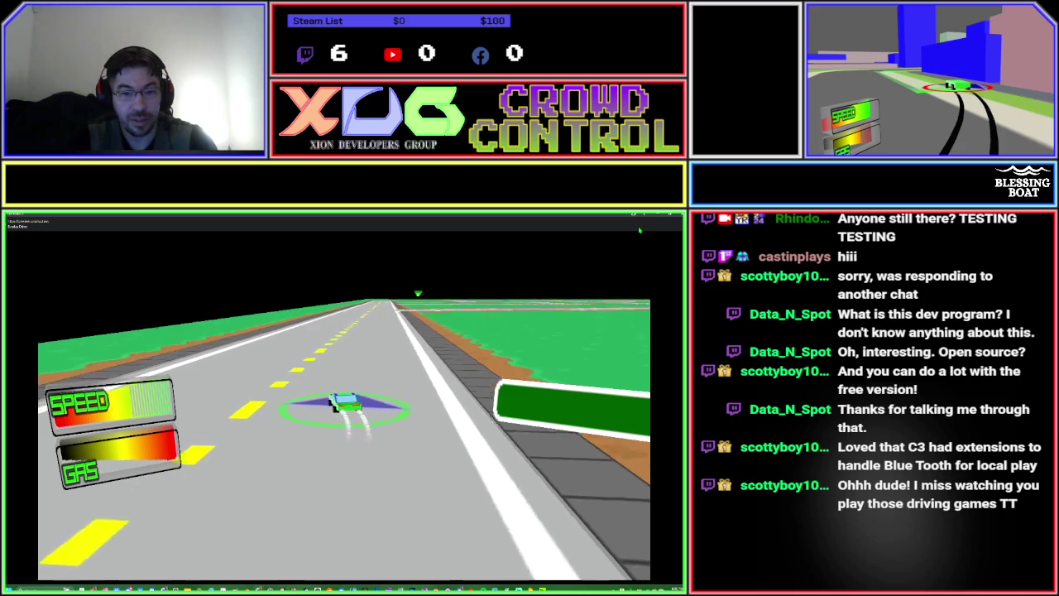
pyautogui.press('Right')
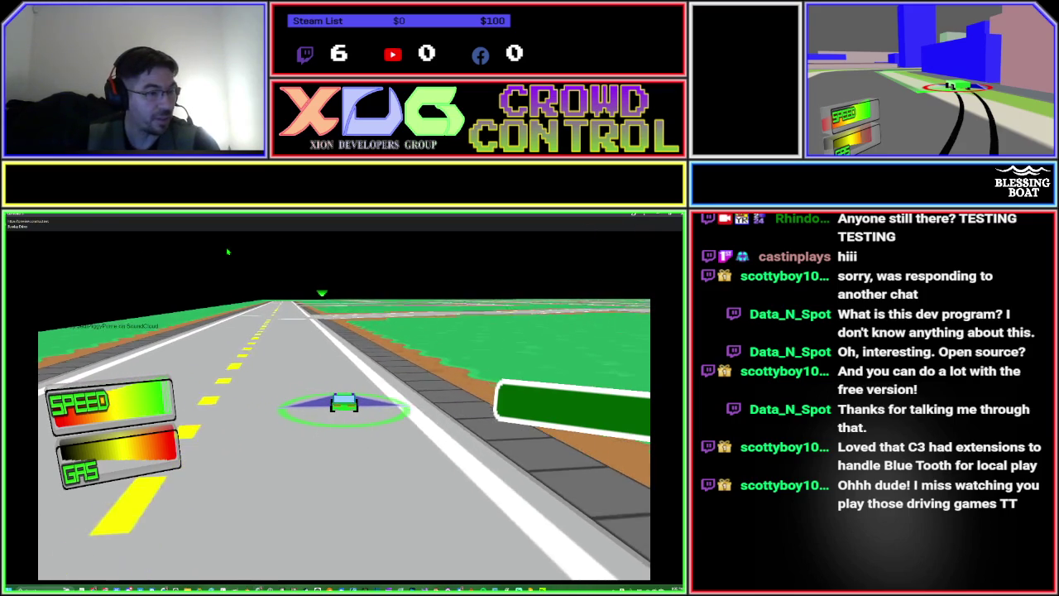
pyautogui.press('Down')
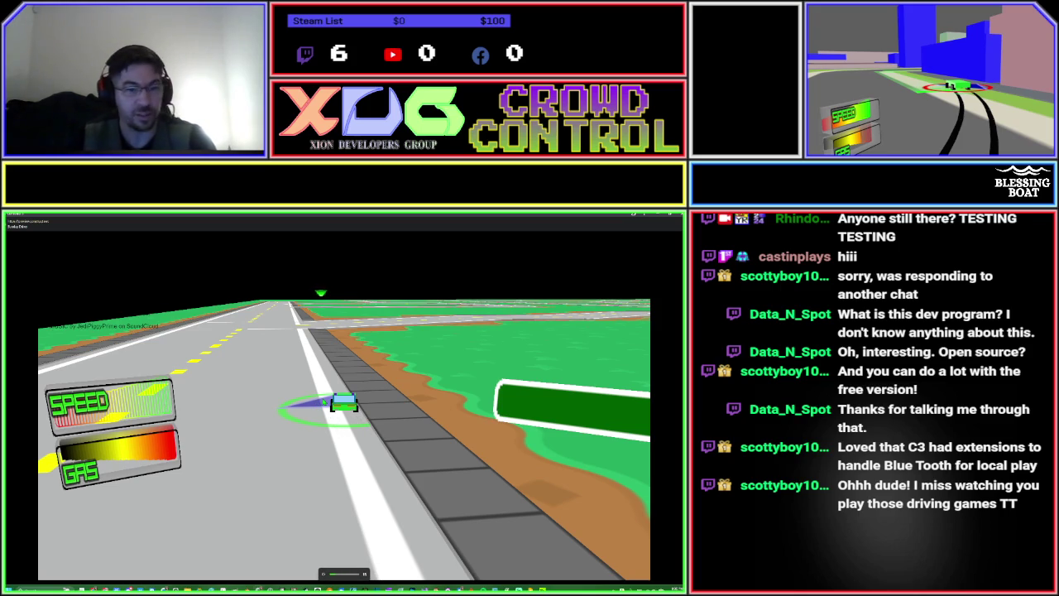
# Drive forward, turn left at the intersection and pass the green target marker.
pyautogui.press('Up')
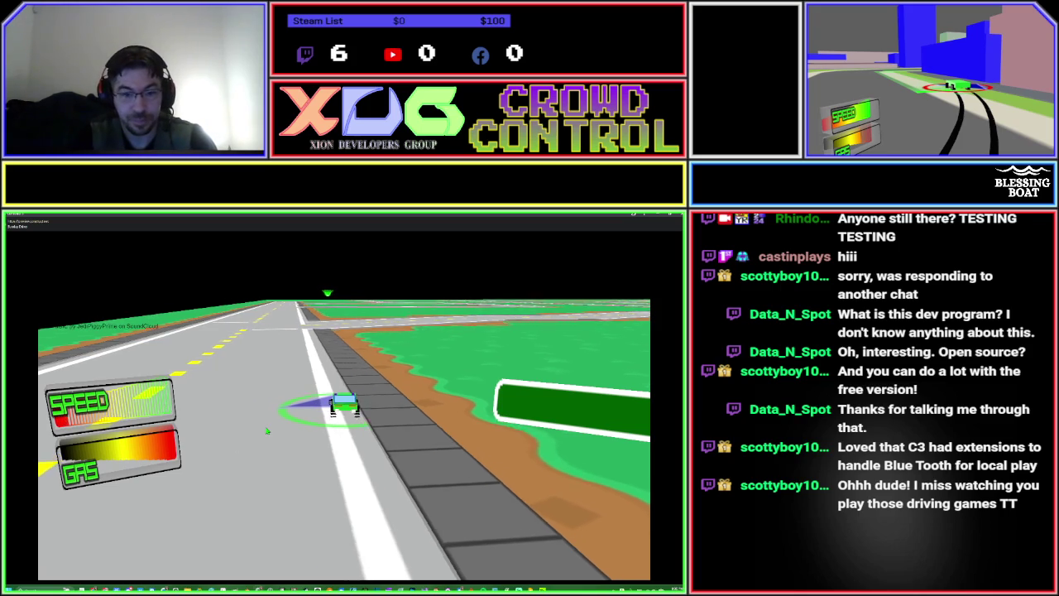
pyautogui.press('Up')
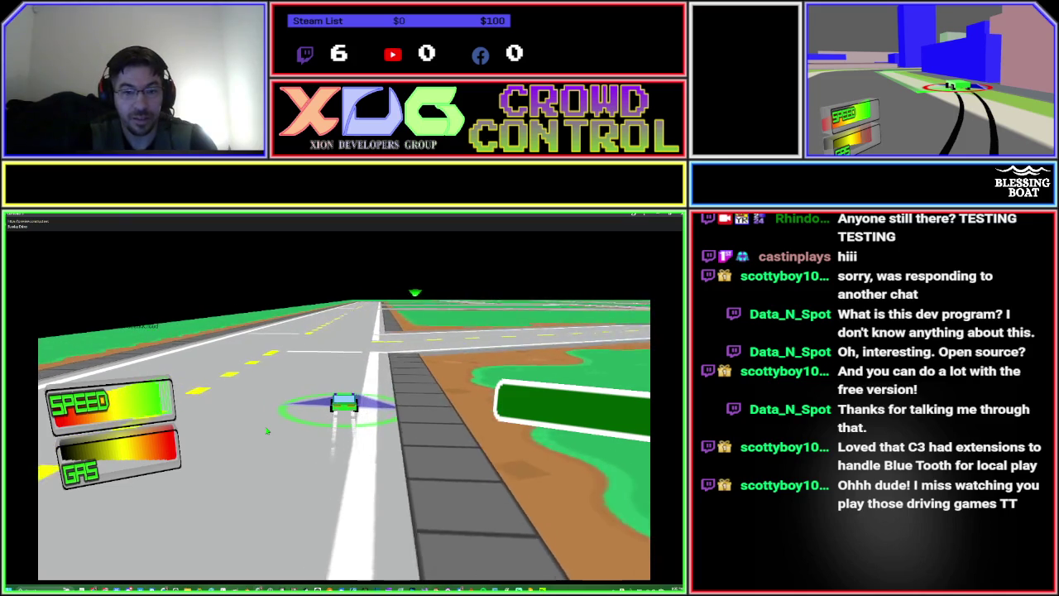
pyautogui.press('Left')
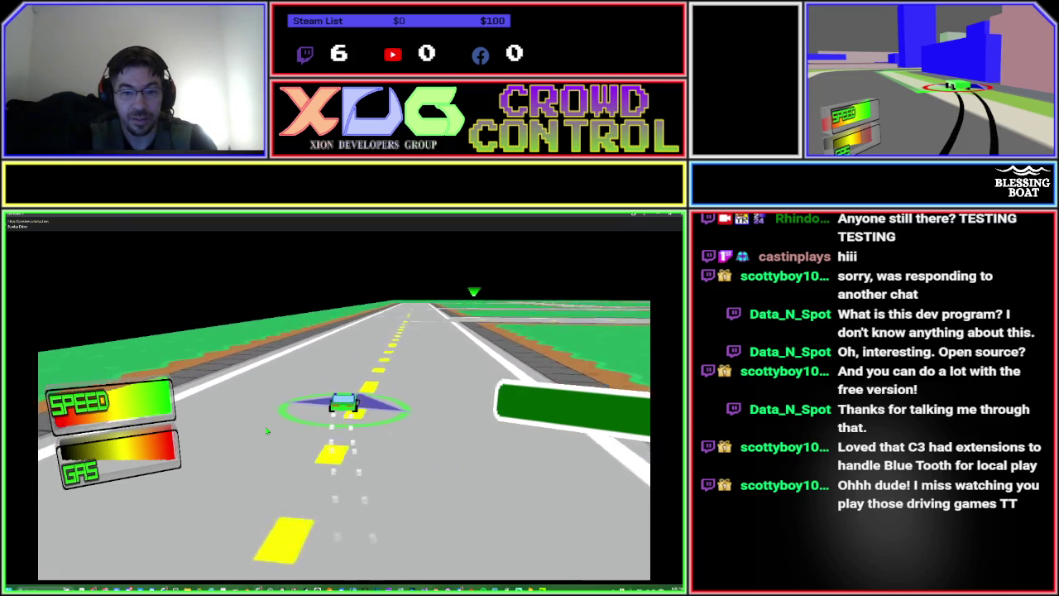
pyautogui.press('Up')
pyautogui.press('Right')
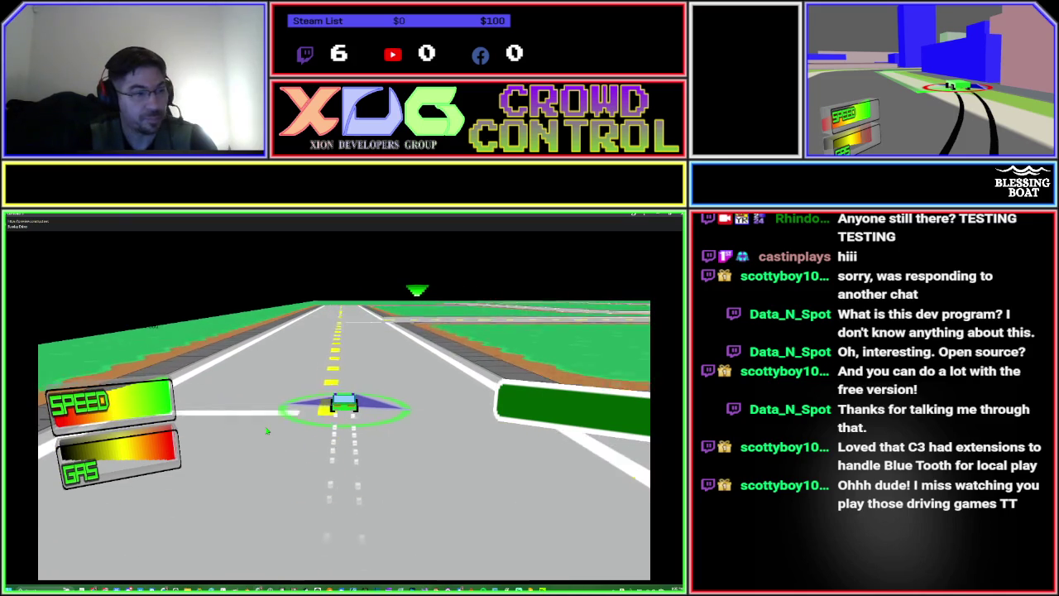
pyautogui.press('Up')
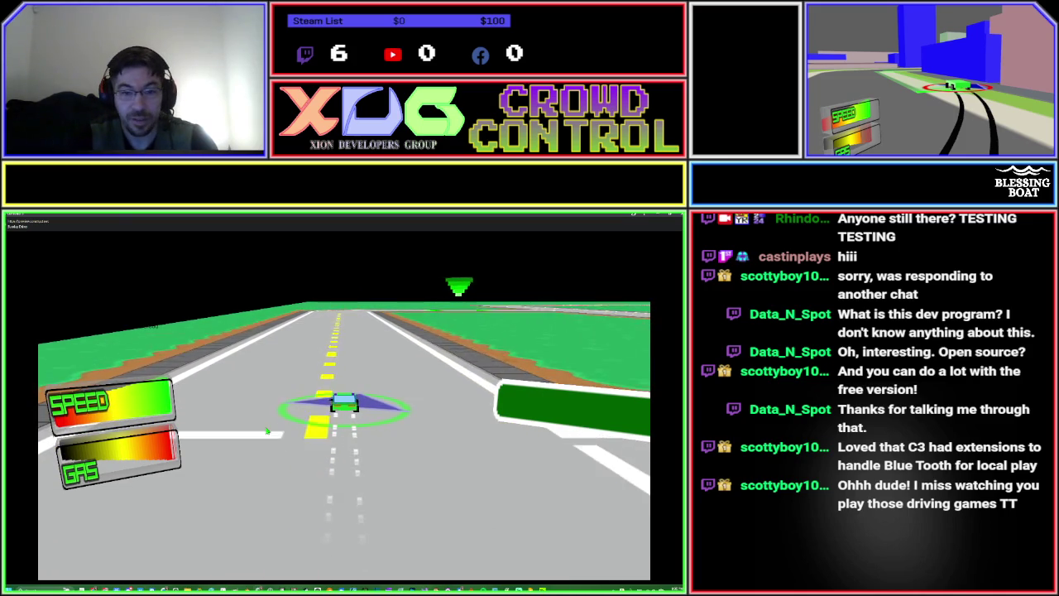
pyautogui.press('Right')
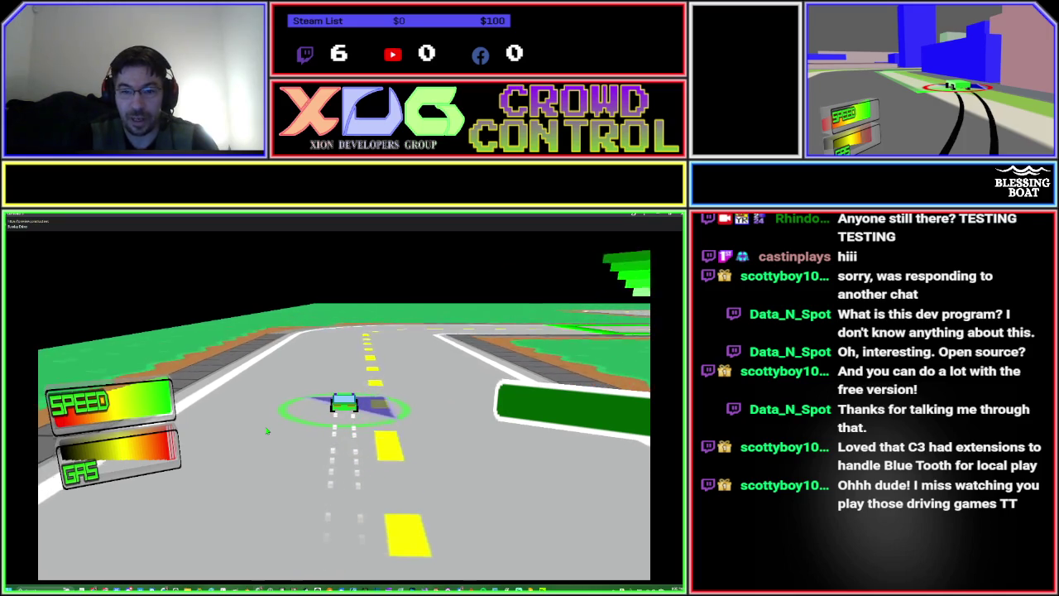
pyautogui.press('Left')
pyautogui.press('Left')
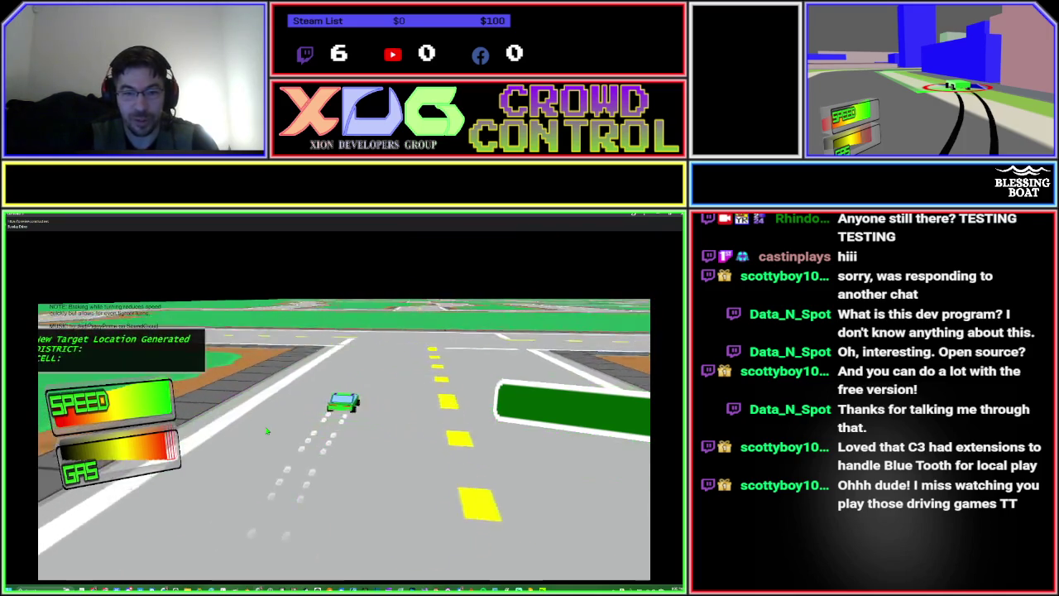
pyautogui.press('Left')
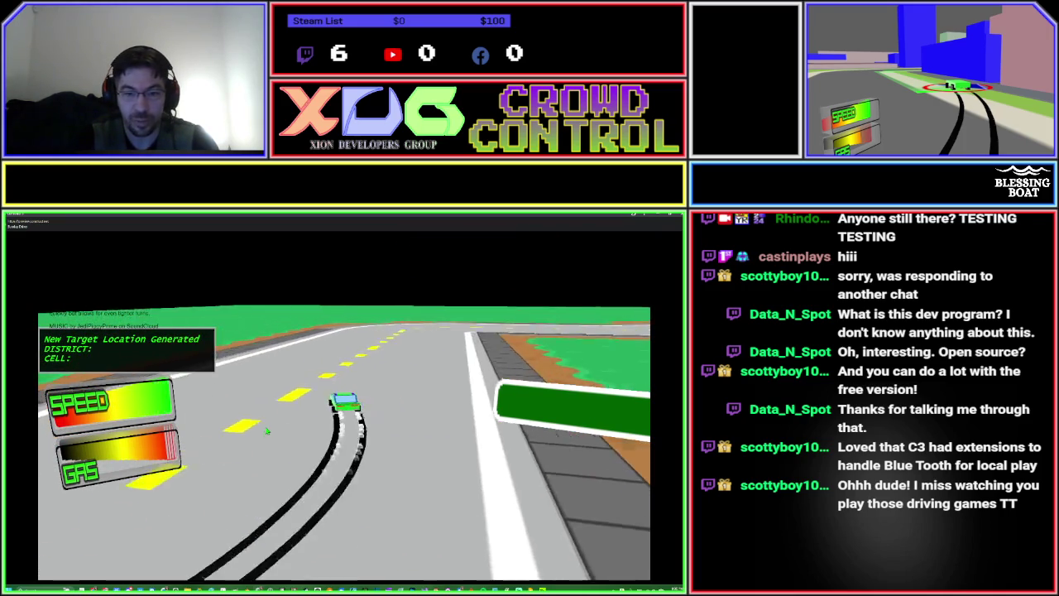
pyautogui.press('Left')
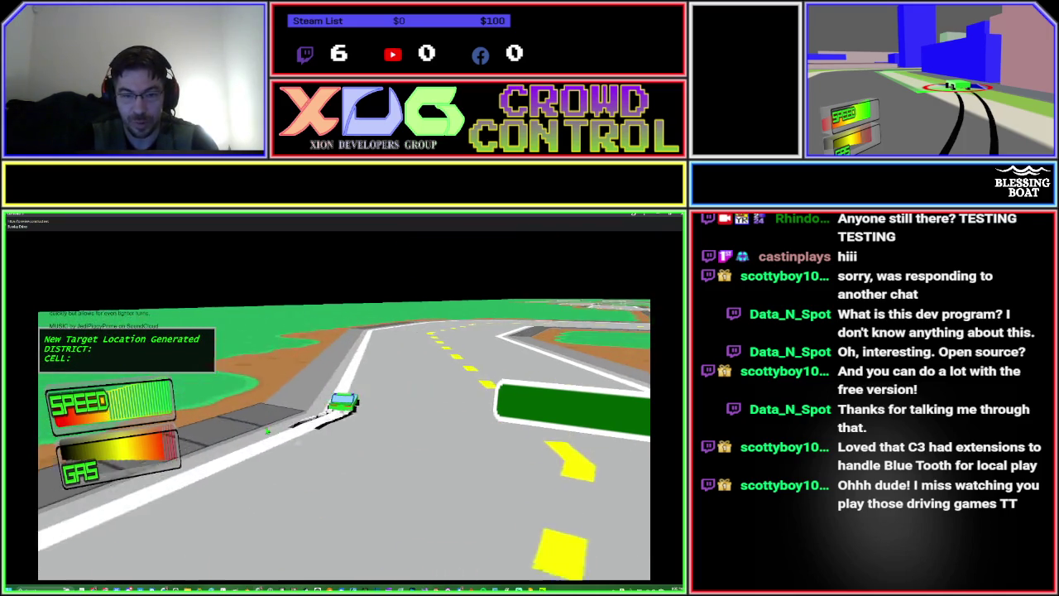
pyautogui.press('Left')
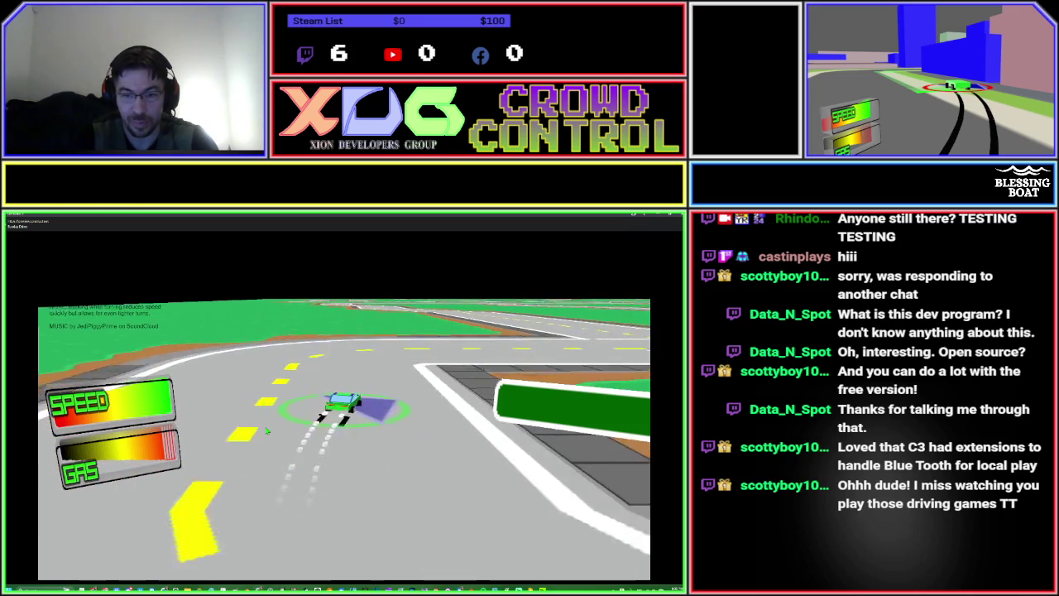
pyautogui.press('Left')
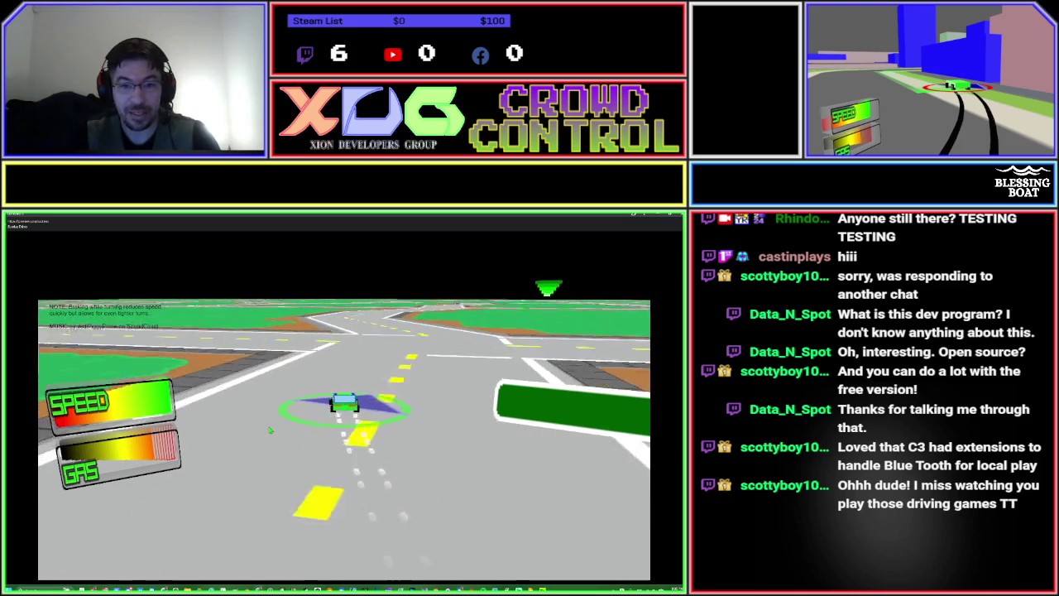
# Turn left through the intersection and weave the car around the bend.
pyautogui.press('Left')
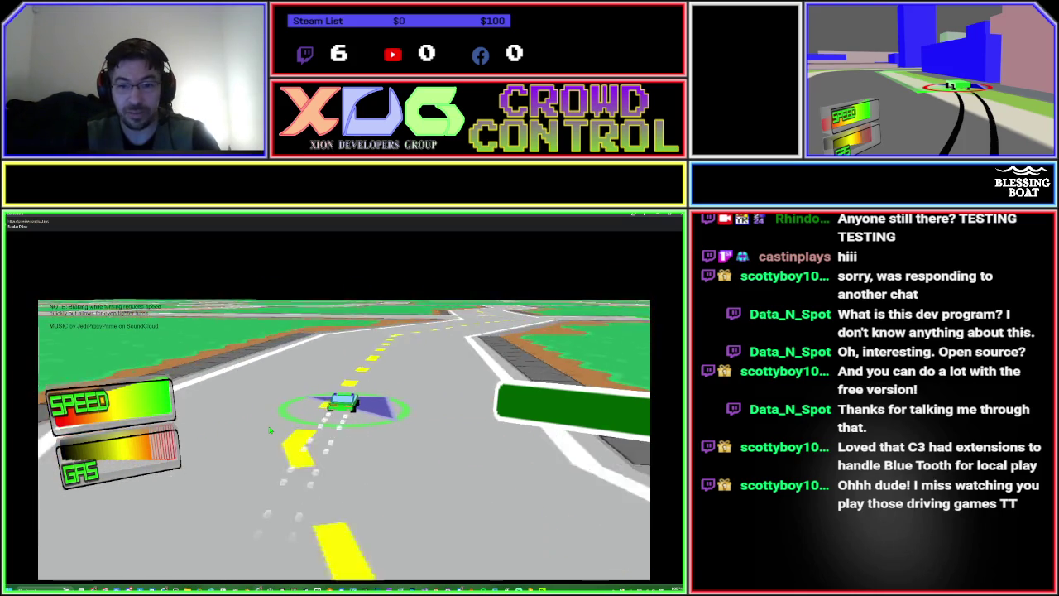
pyautogui.press('Left')
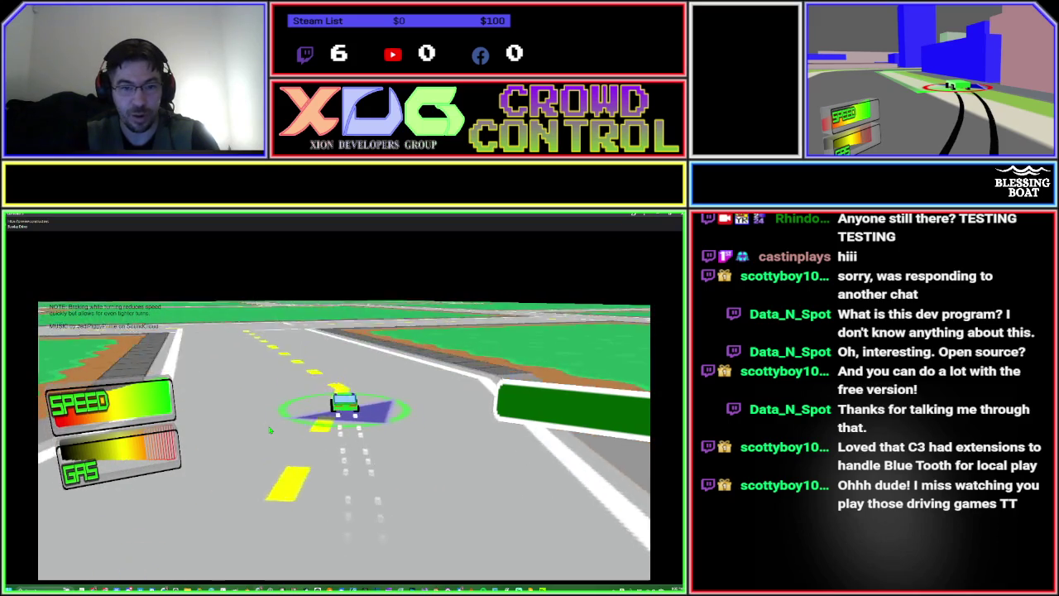
pyautogui.press('Left')
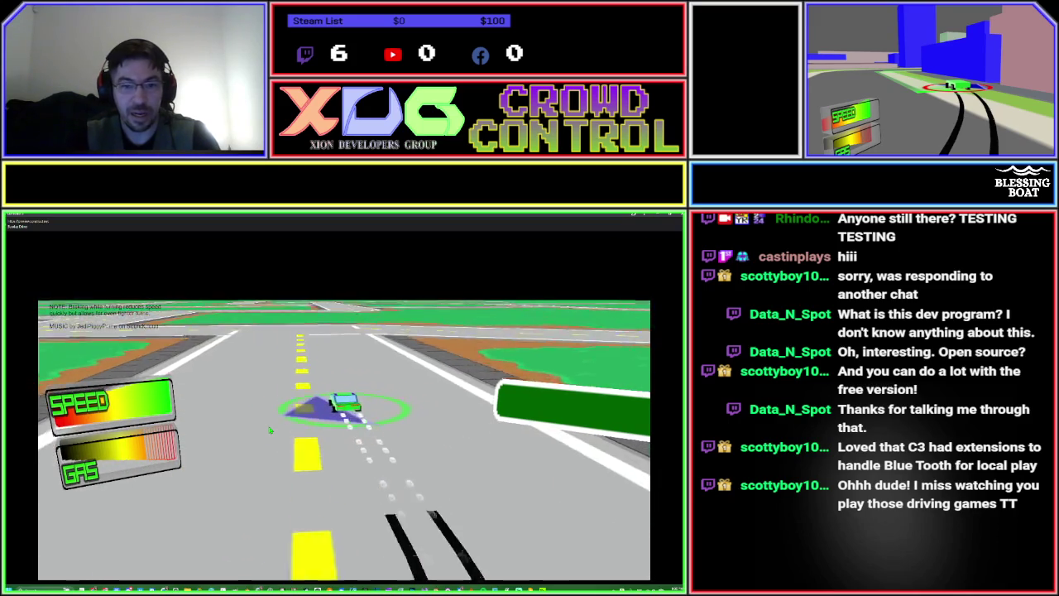
pyautogui.press('Right')
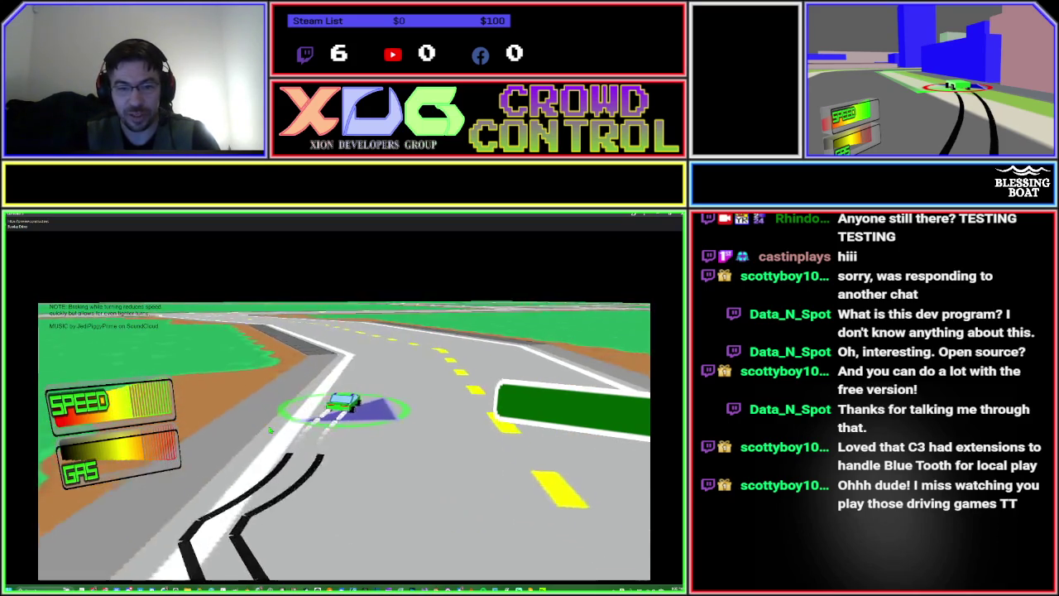
pyautogui.press('Right')
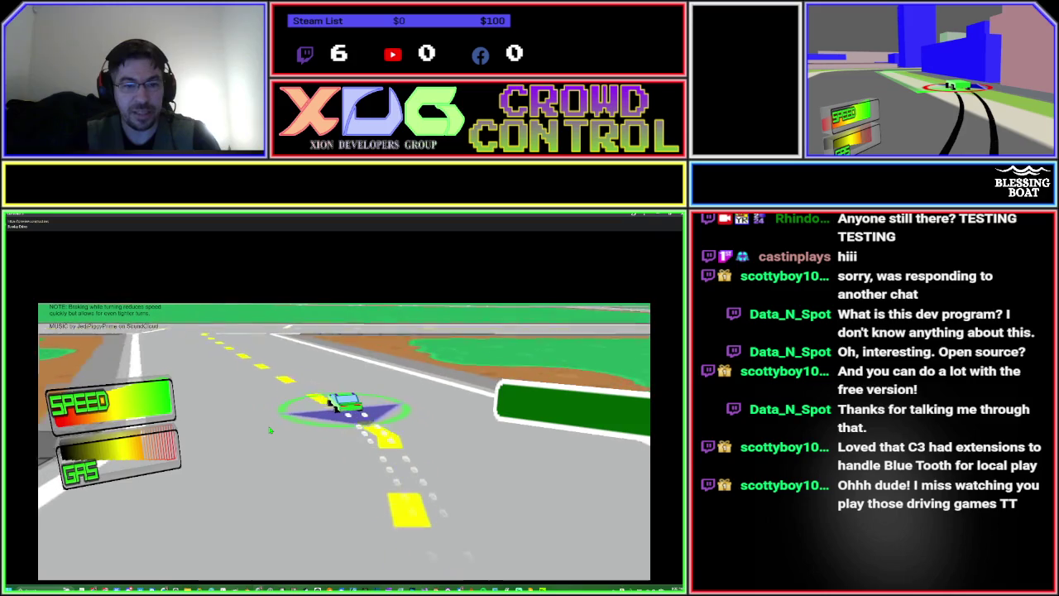
pyautogui.press('Left')
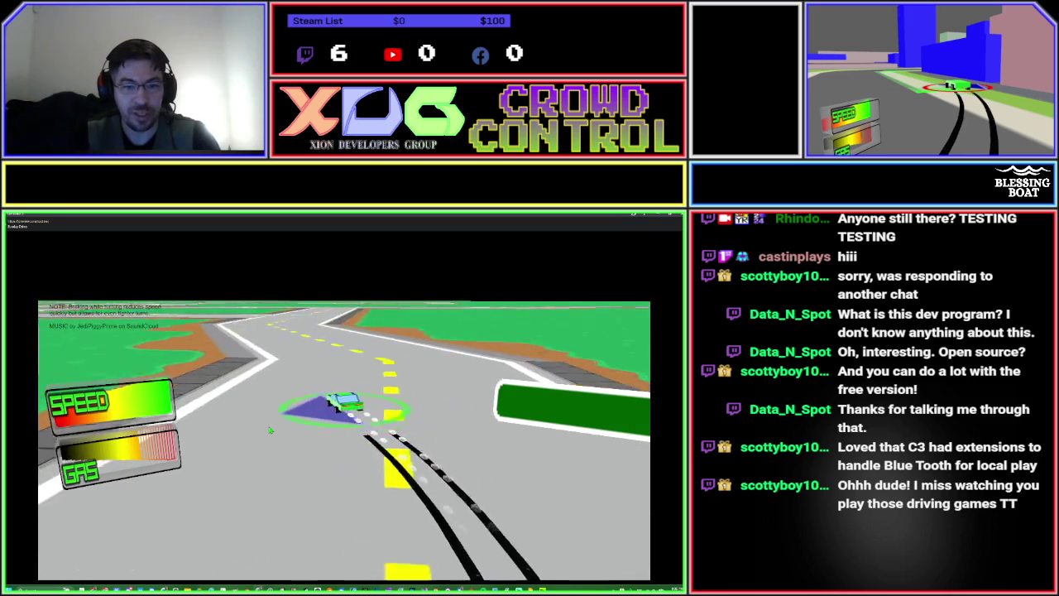
pyautogui.press('Right')
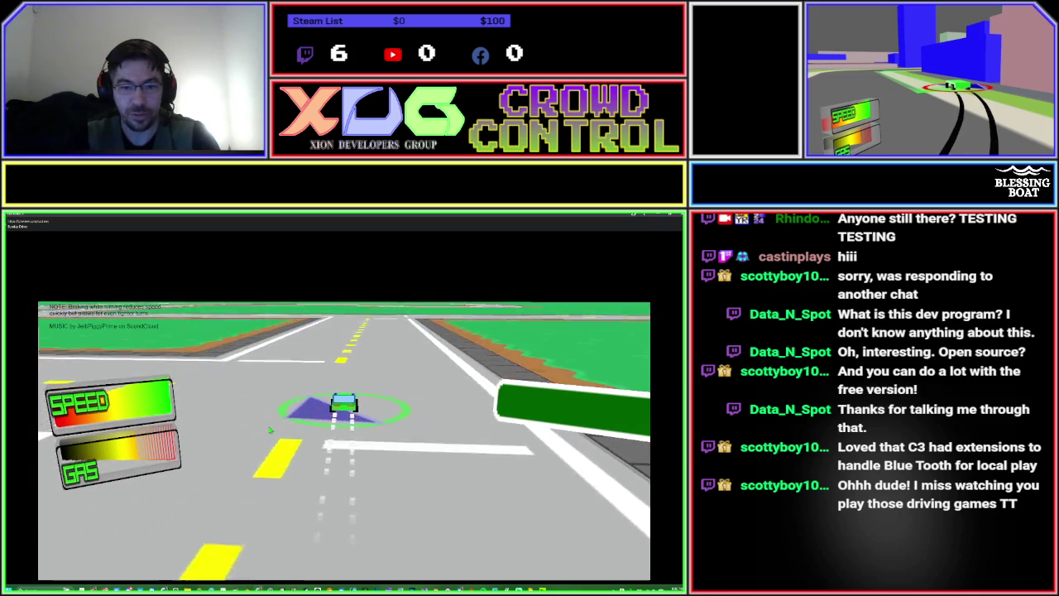
pyautogui.press('Left')
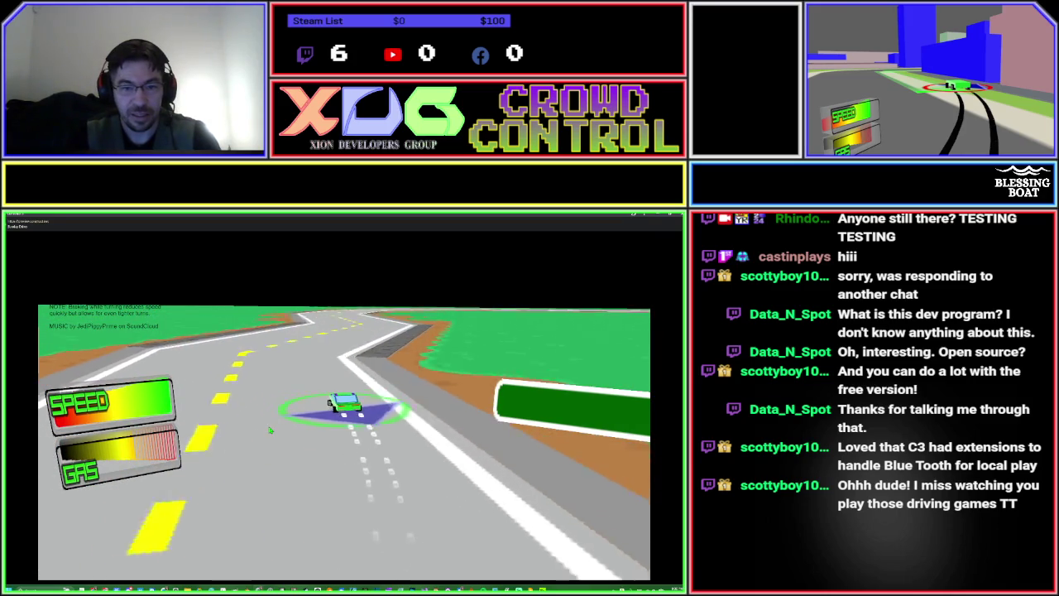
pyautogui.press('Right')
pyautogui.press('Right')
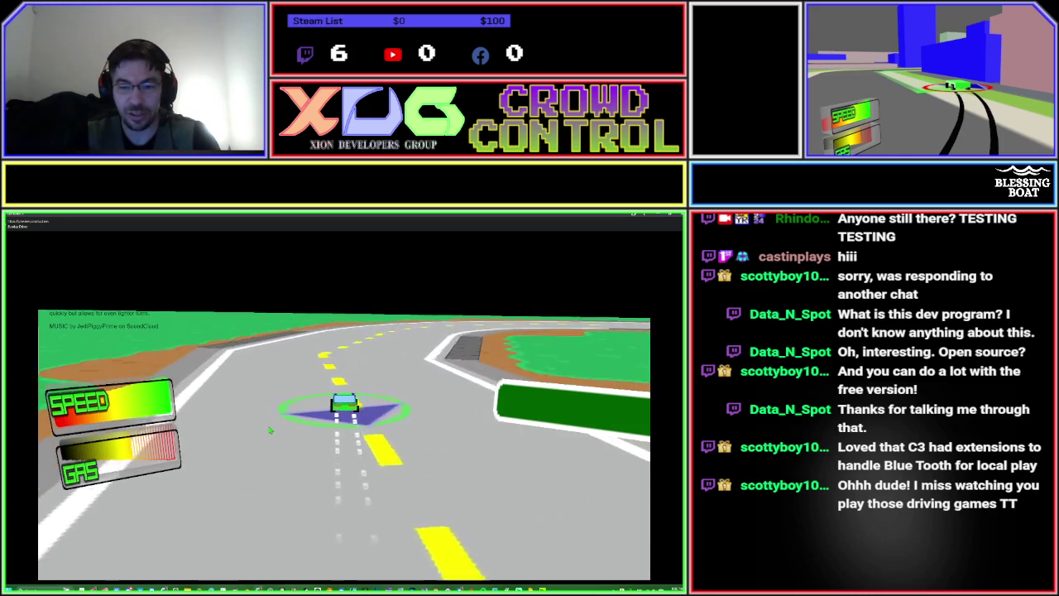
pyautogui.press('Right')
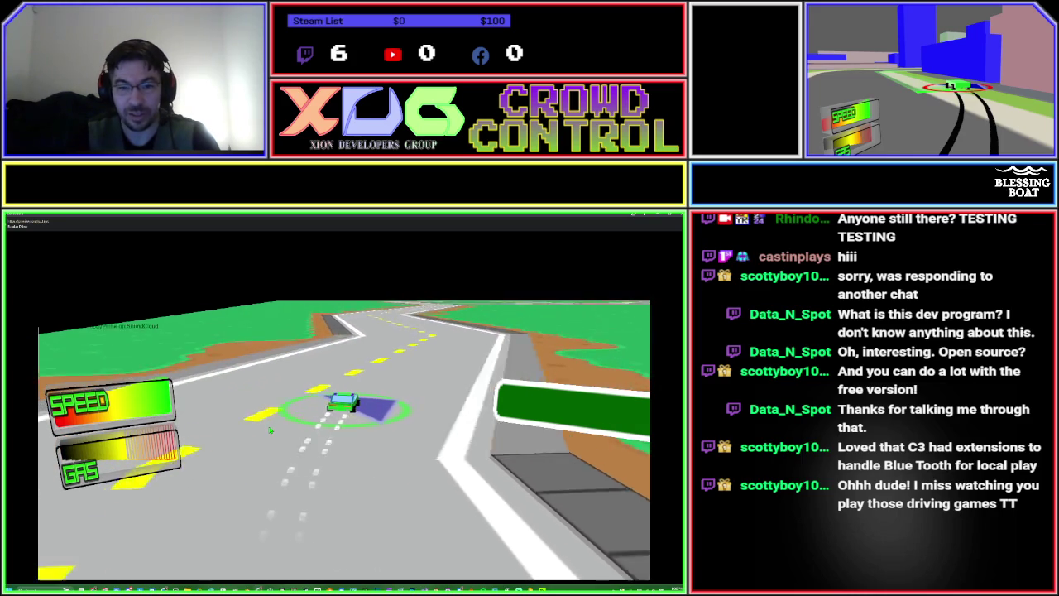
pyautogui.press('Left')
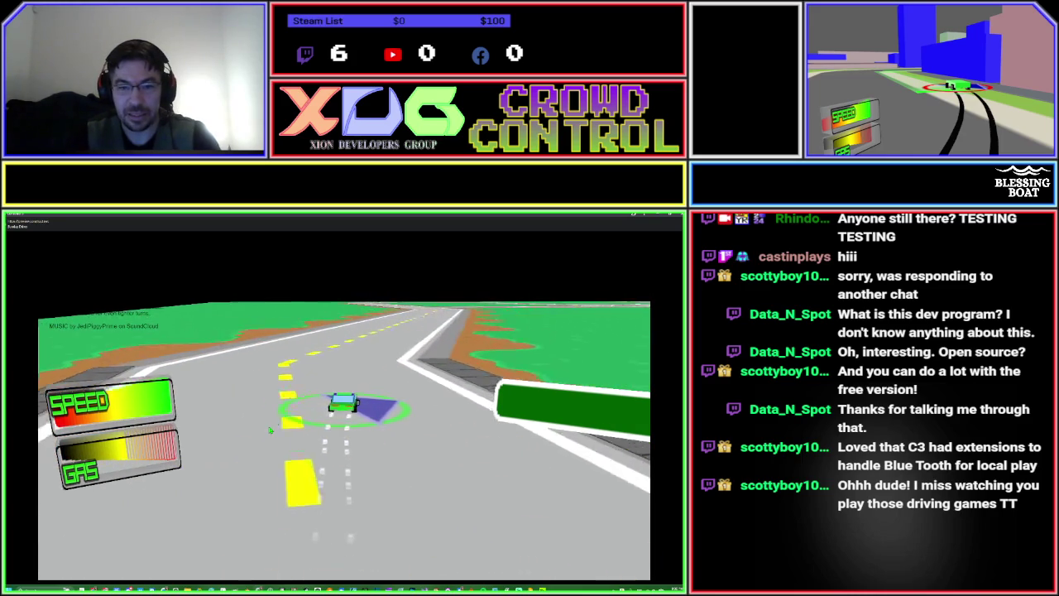
pyautogui.press('Left')
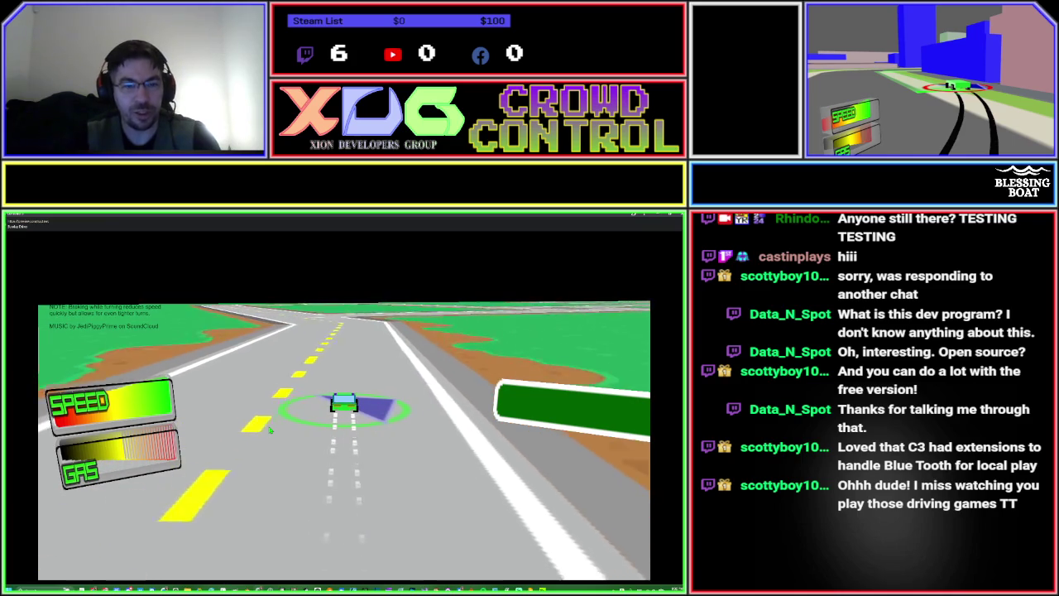
# Drift right through intersections and round turns onto the straight road.
pyautogui.press('Right')
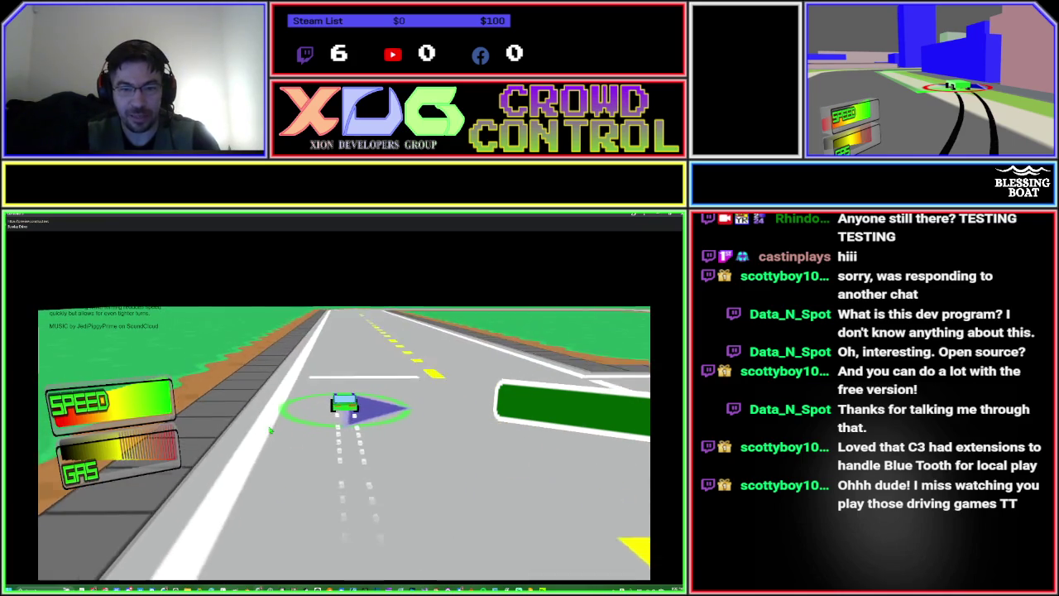
pyautogui.press('Right')
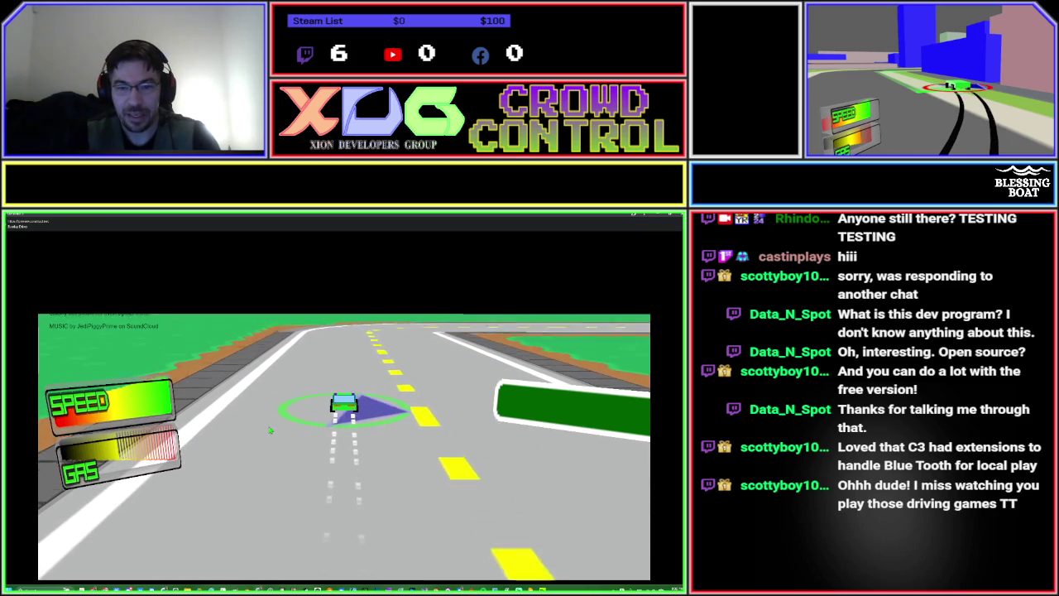
pyautogui.press('Left')
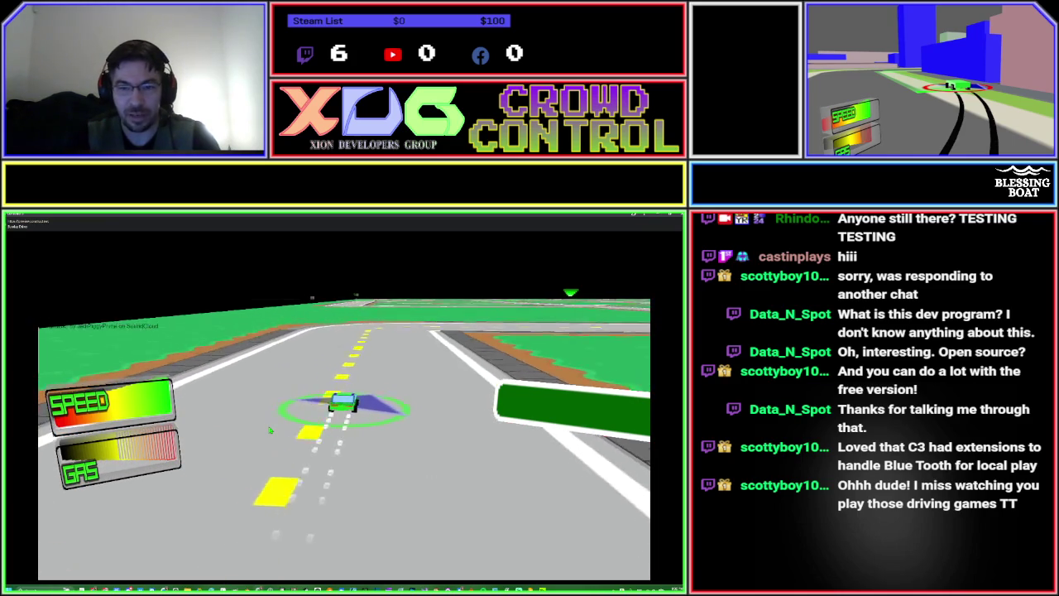
pyautogui.press('Right')
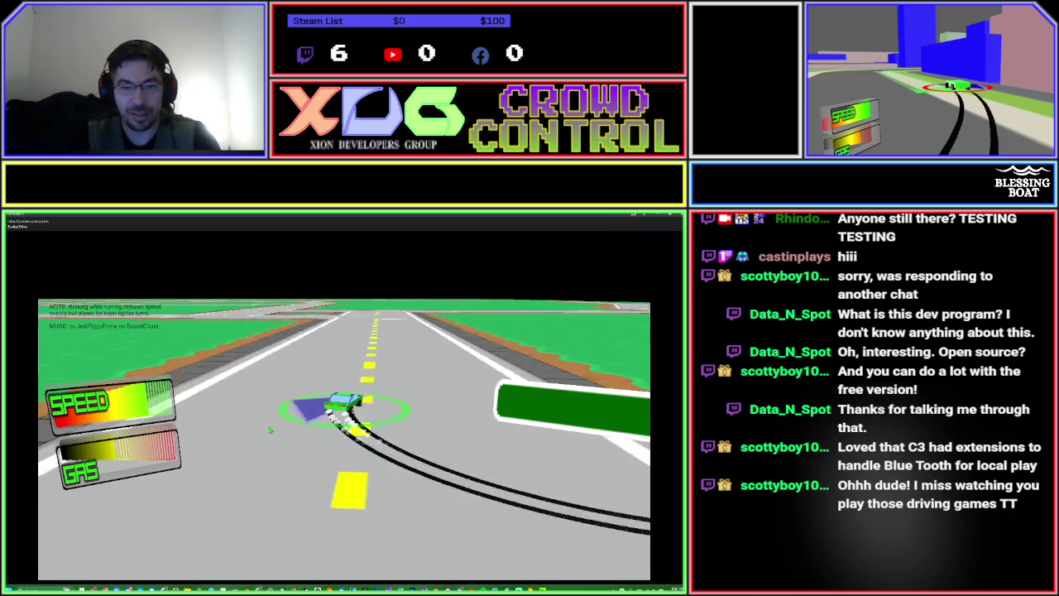
pyautogui.press('Right')
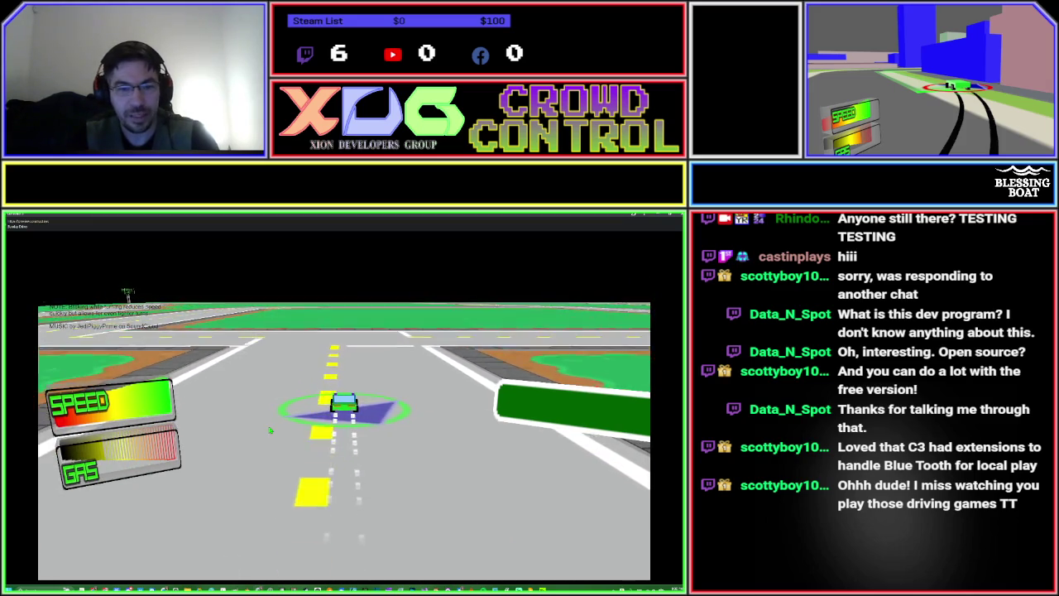
pyautogui.press('Left')
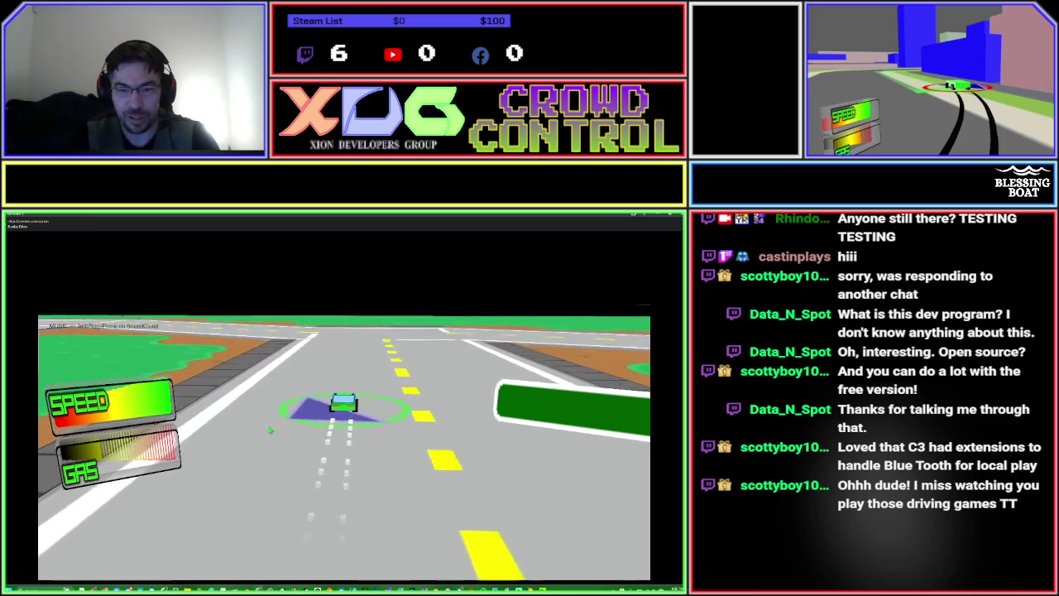
pyautogui.press('Right')
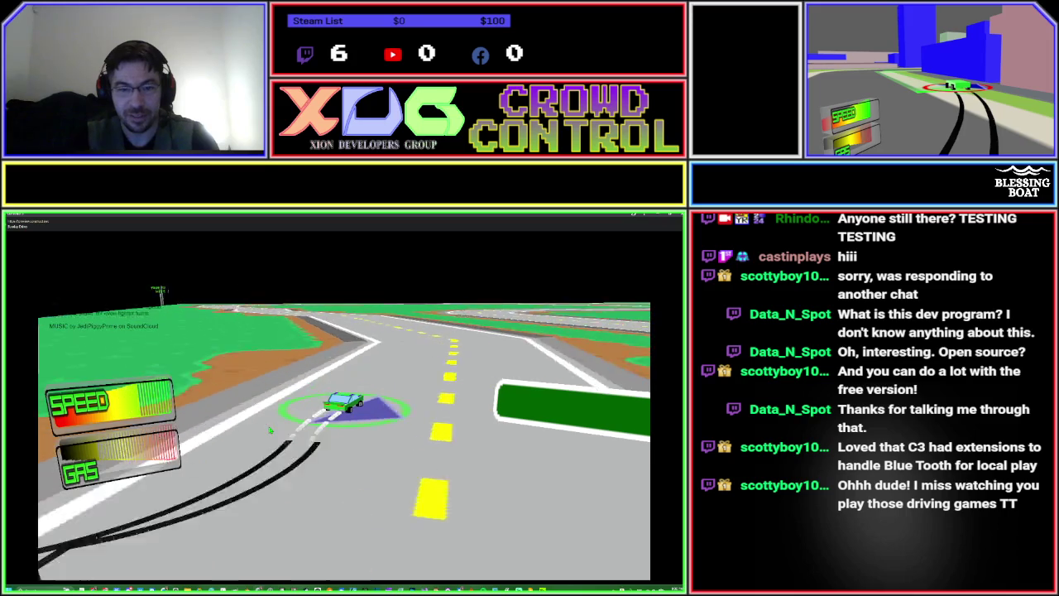
pyautogui.press('Left')
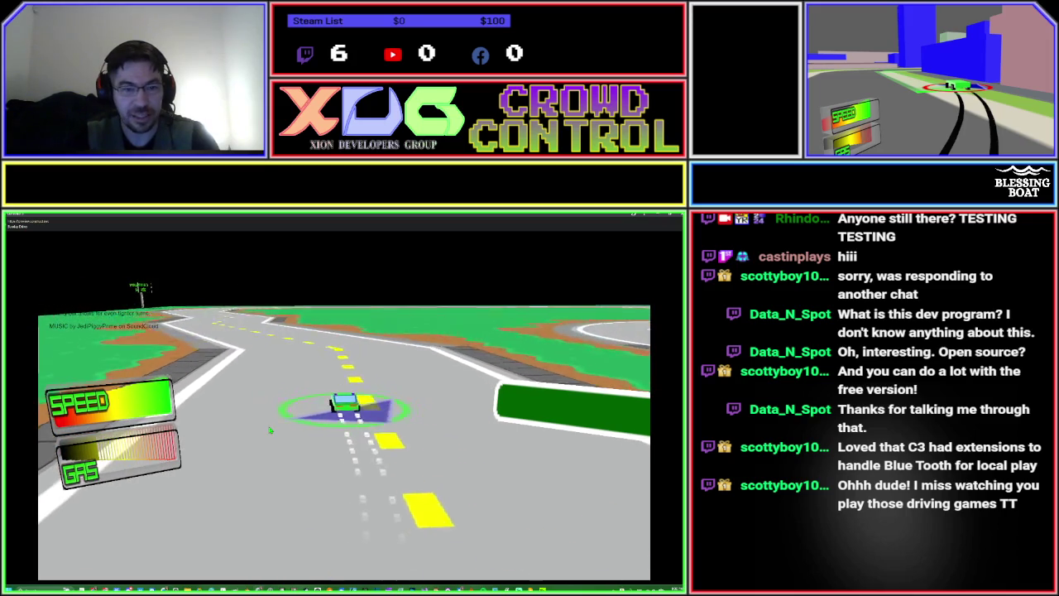
pyautogui.press('Left')
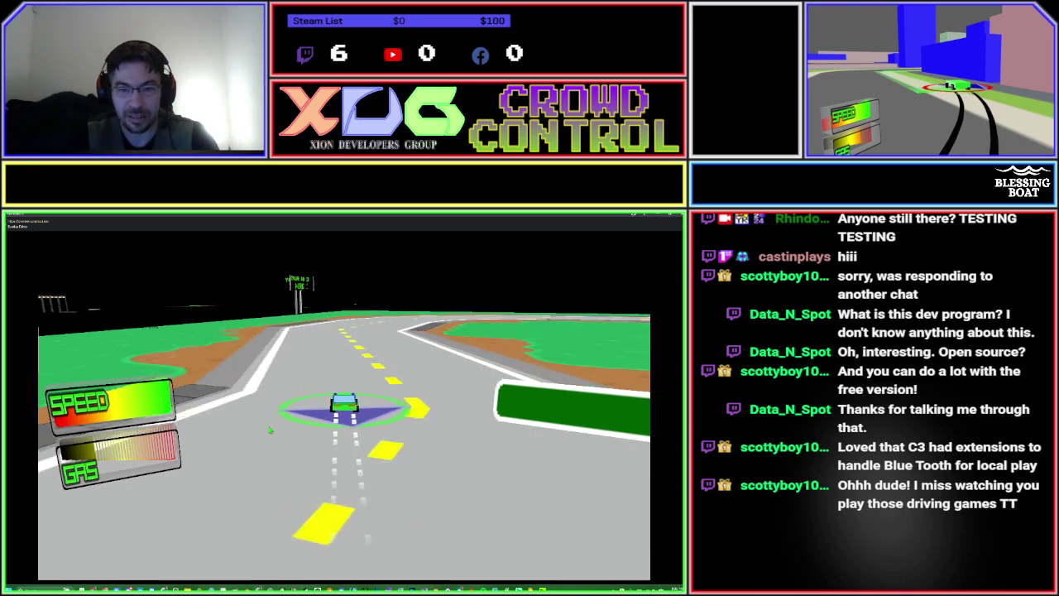
pyautogui.press('Right')
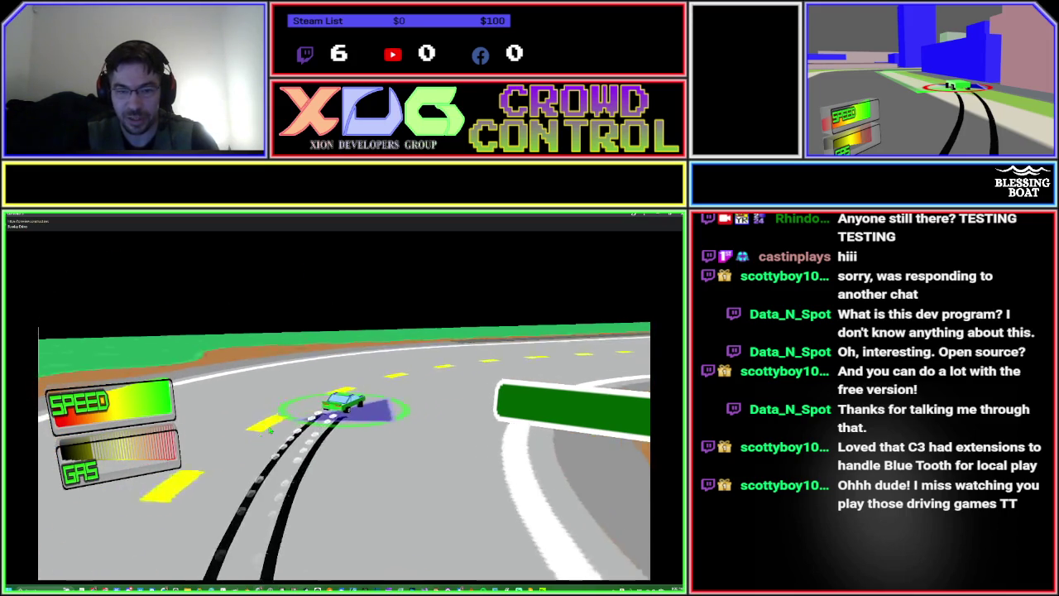
pyautogui.press('Right')
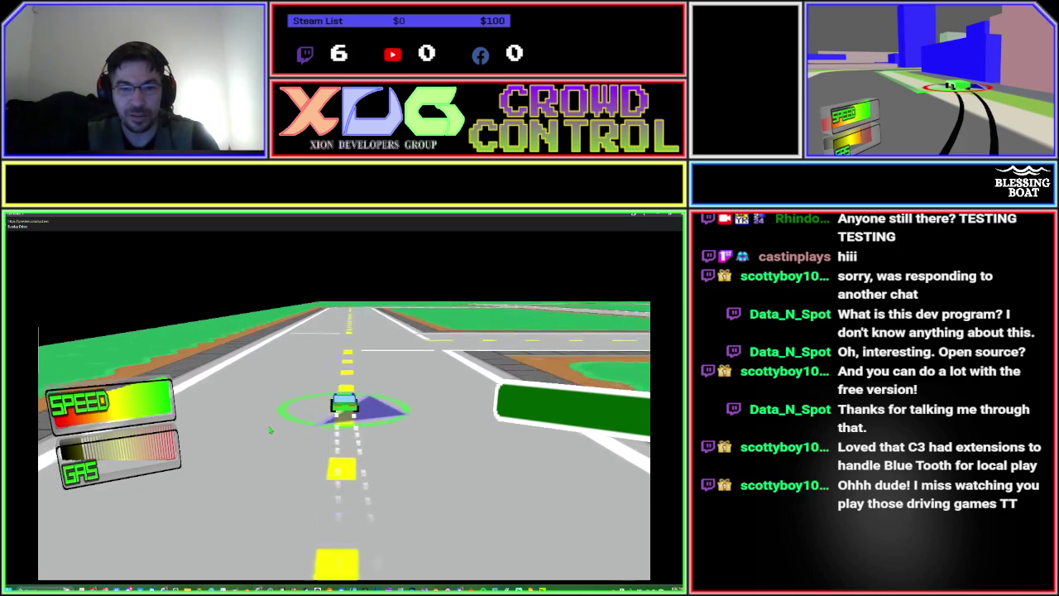
# Steer through curves and left turns to drive the car through the target ring.
pyautogui.press('Right')
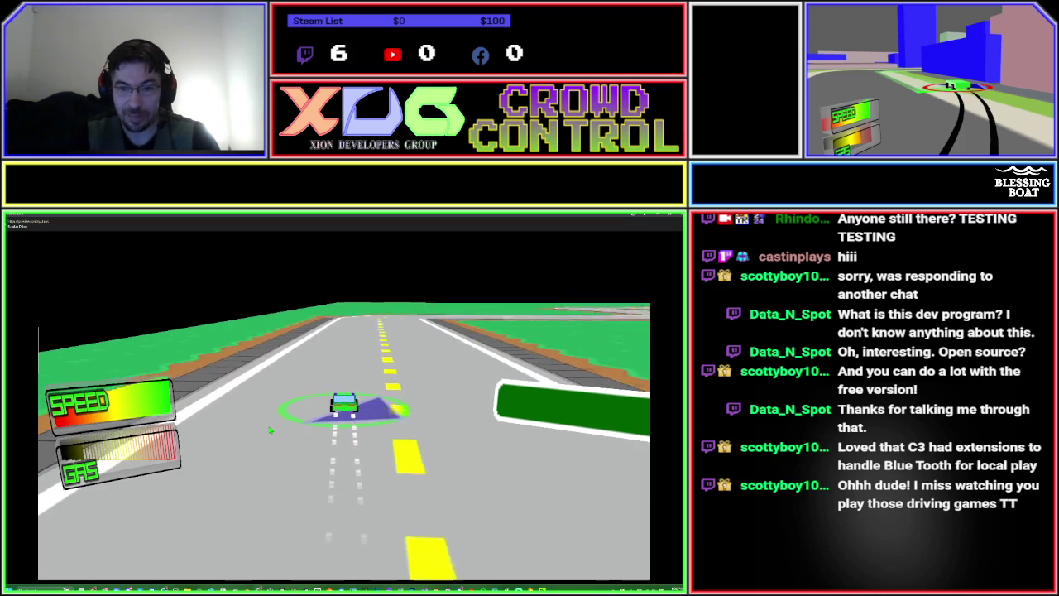
pyautogui.press('Left')
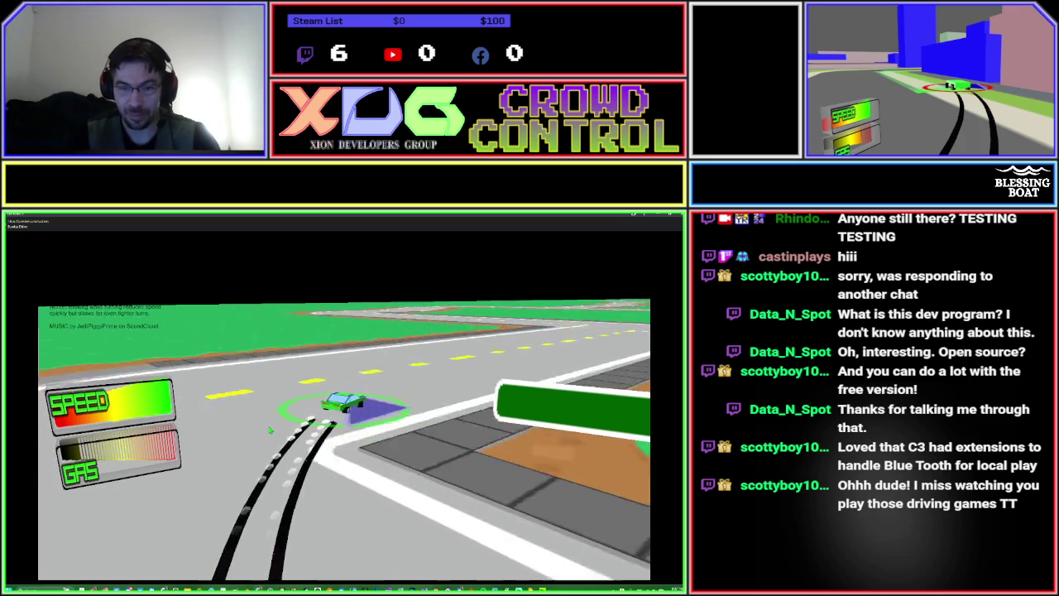
pyautogui.press('Left')
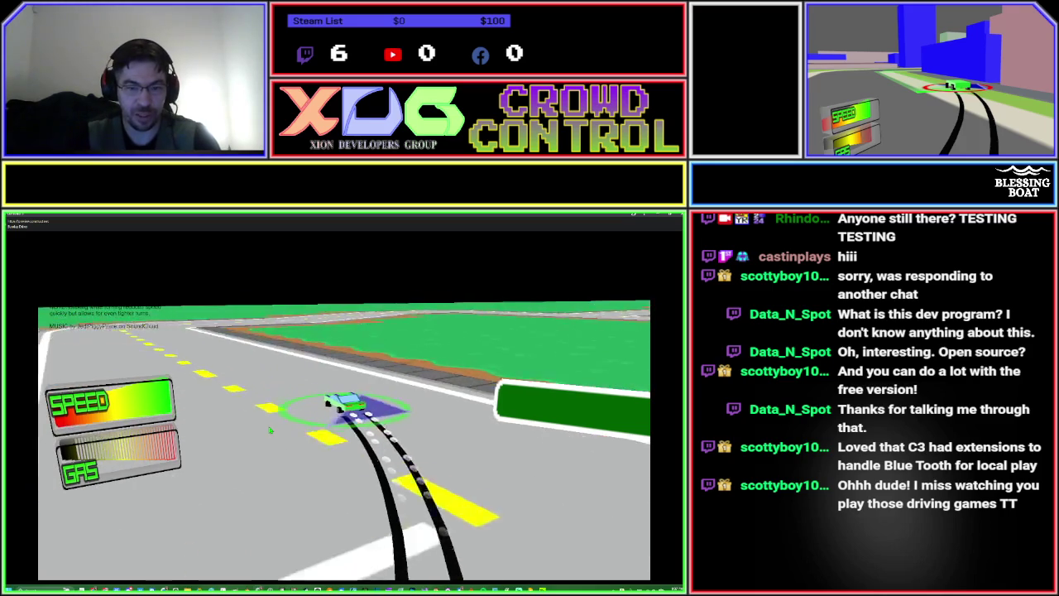
pyautogui.press('Right')
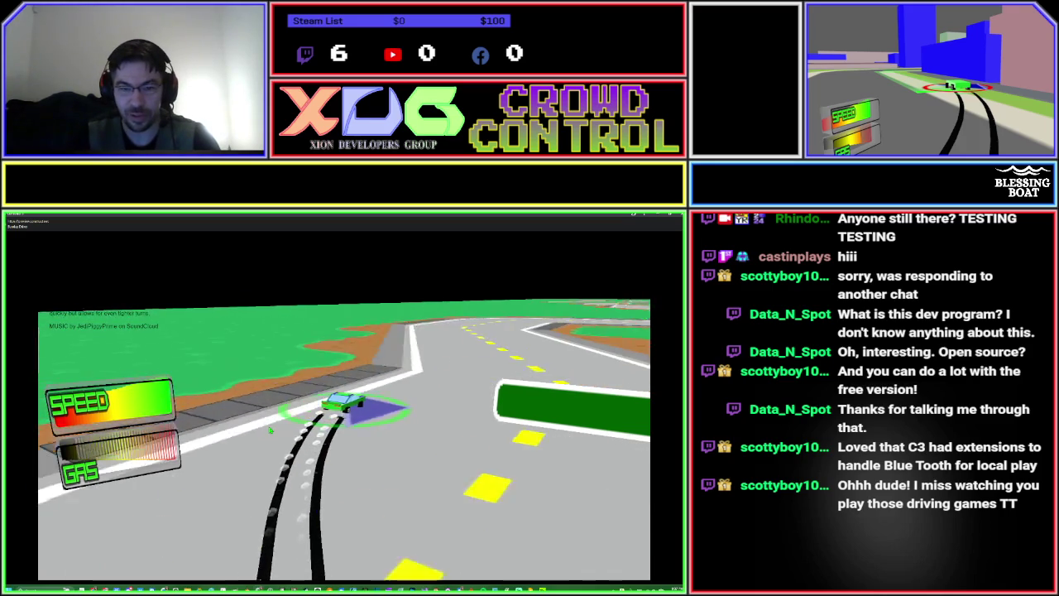
pyautogui.press('Left')
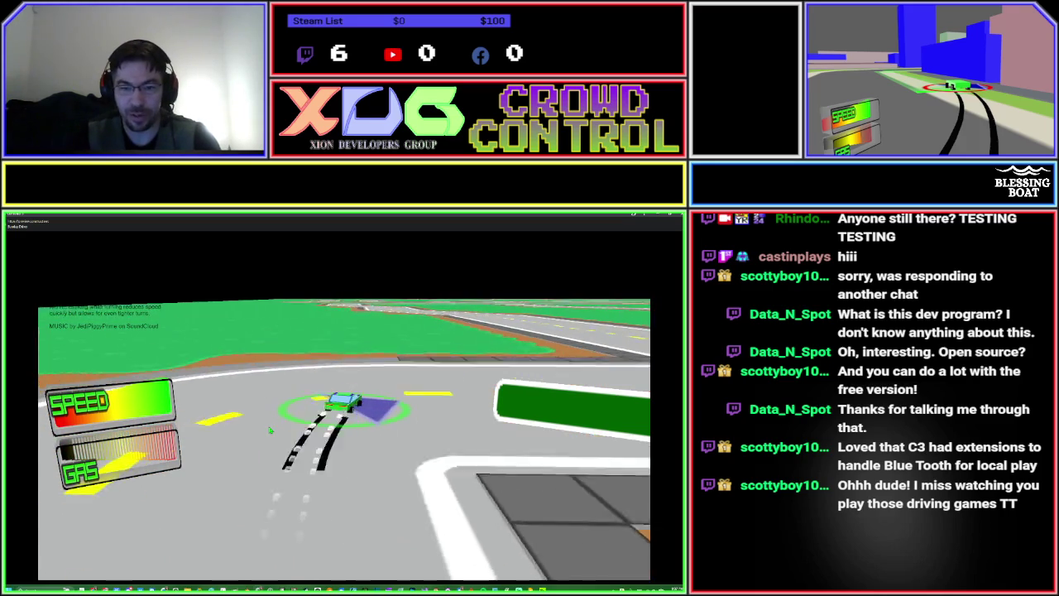
pyautogui.press('Left')
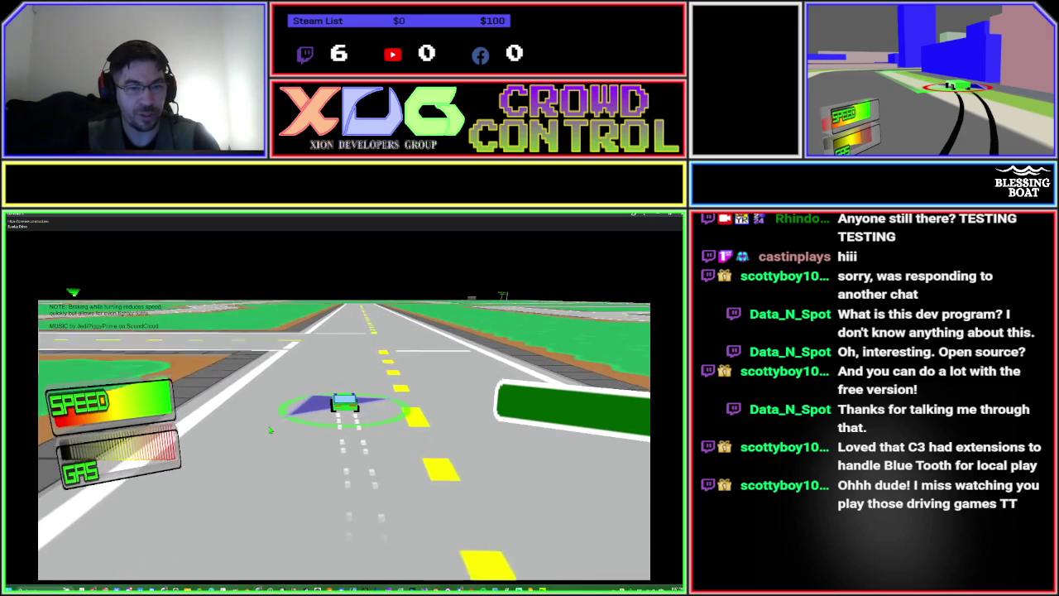
pyautogui.press('Left')
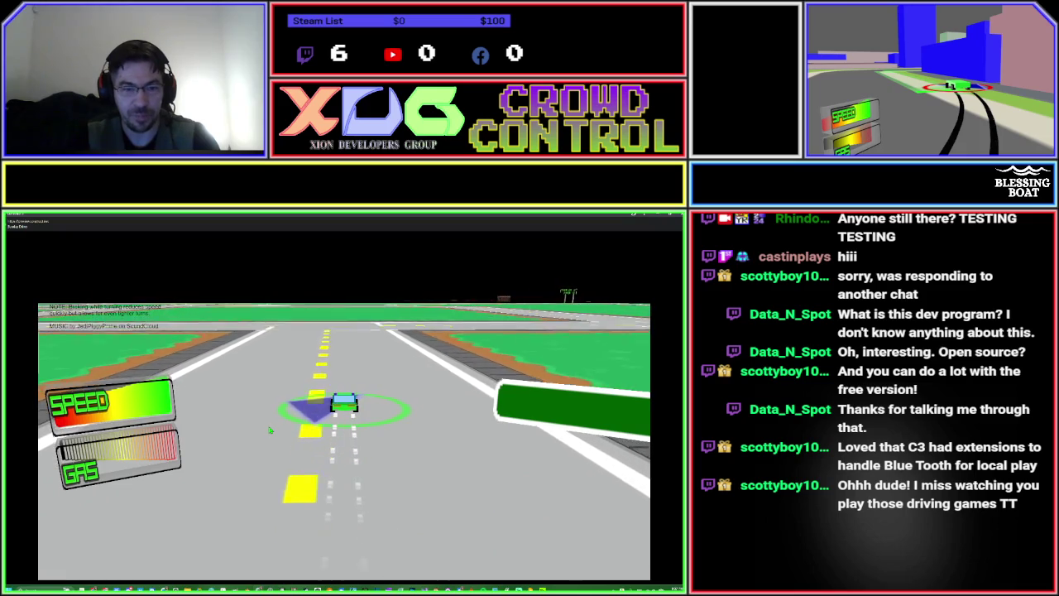
pyautogui.press('Left')
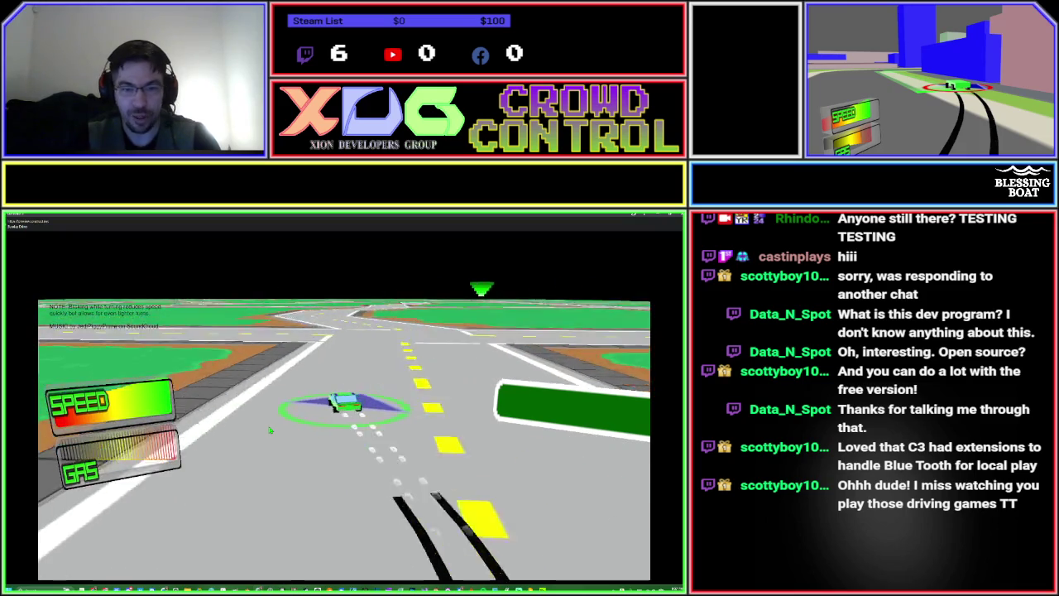
pyautogui.press('Left')
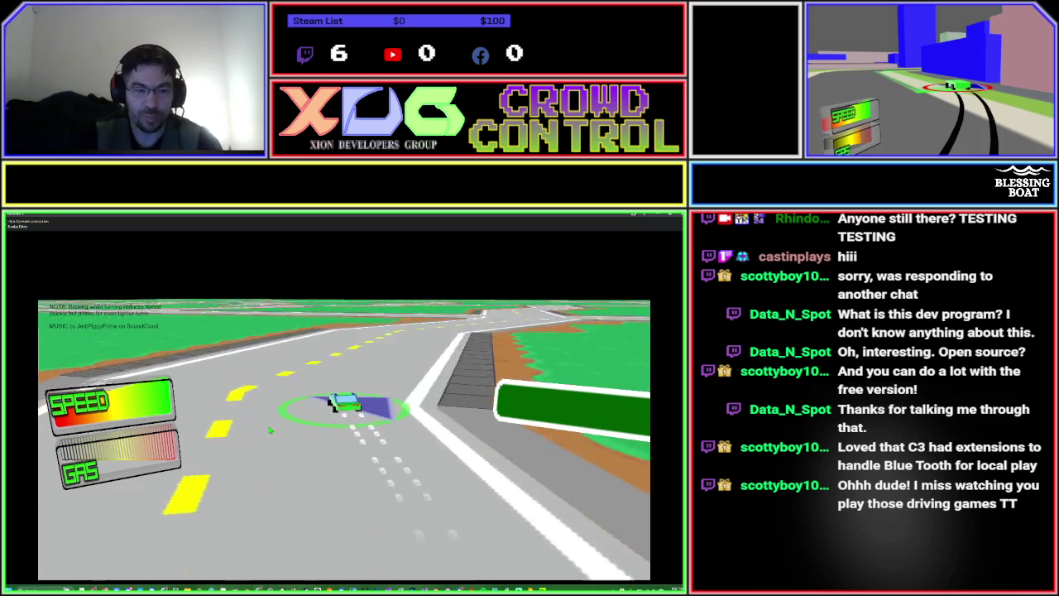
pyautogui.press('Left')
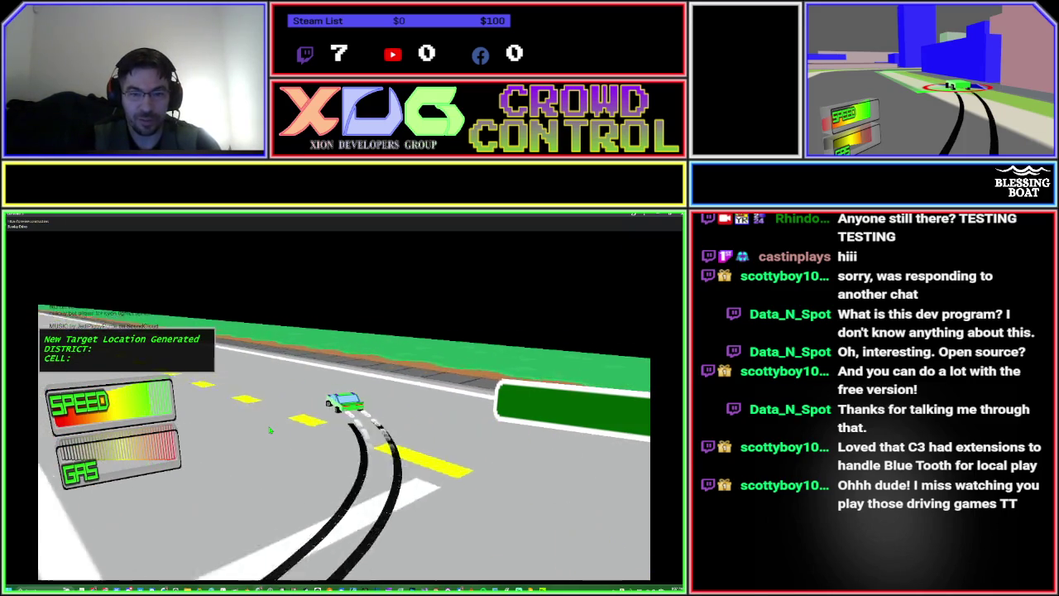
# Drift left through the intersection, then right through the curve onto the new road.
pyautogui.press('Left')
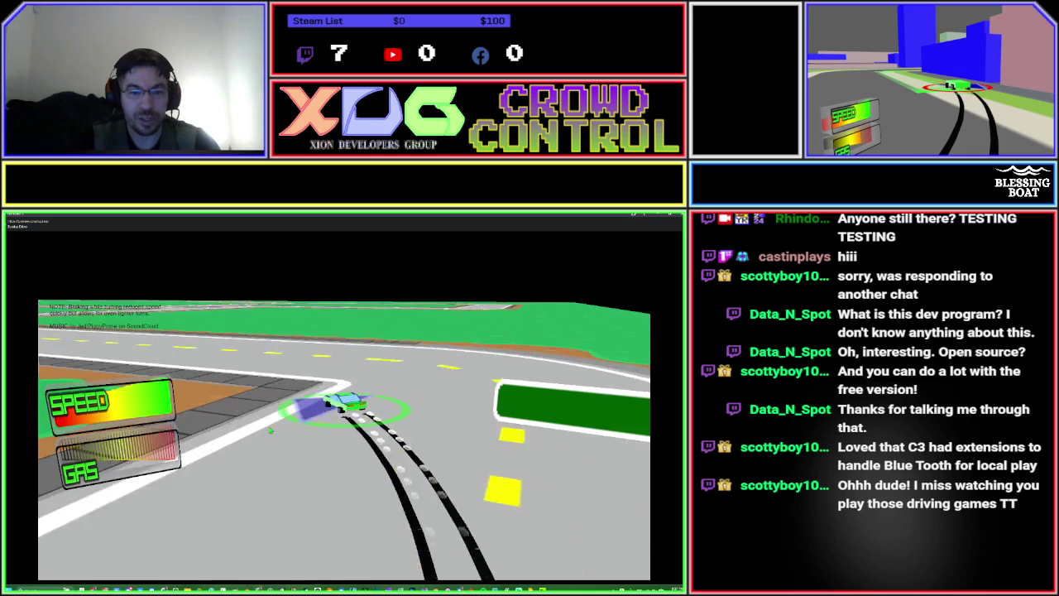
pyautogui.press('Left')
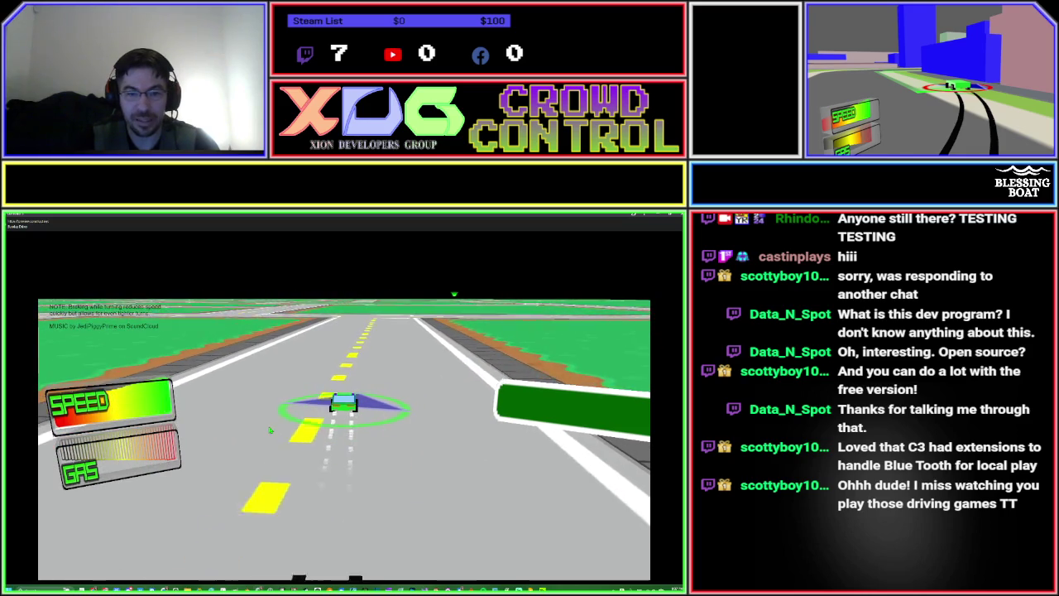
pyautogui.press('Left')
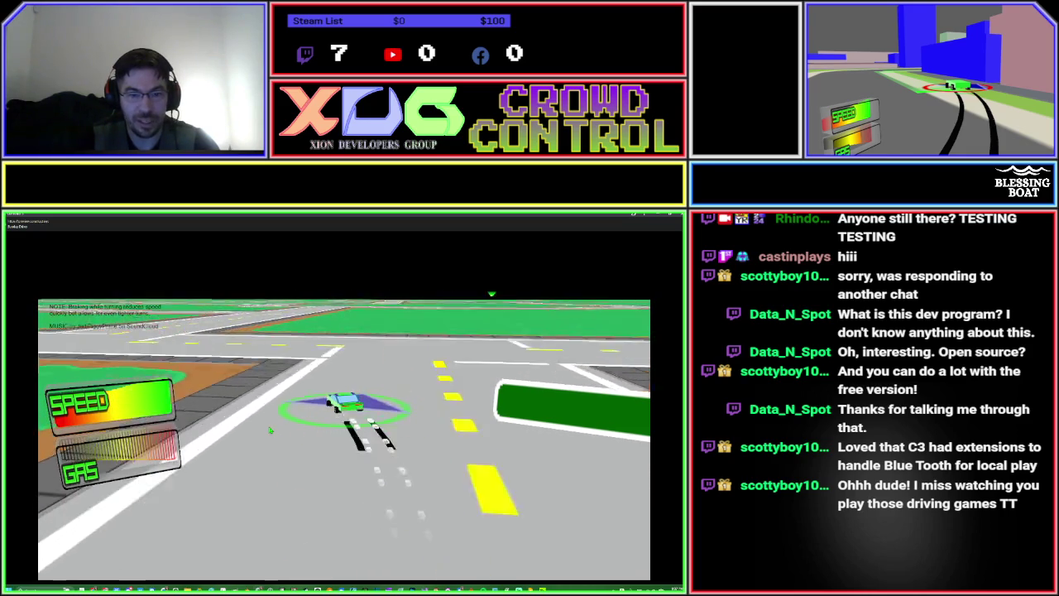
pyautogui.press('Left')
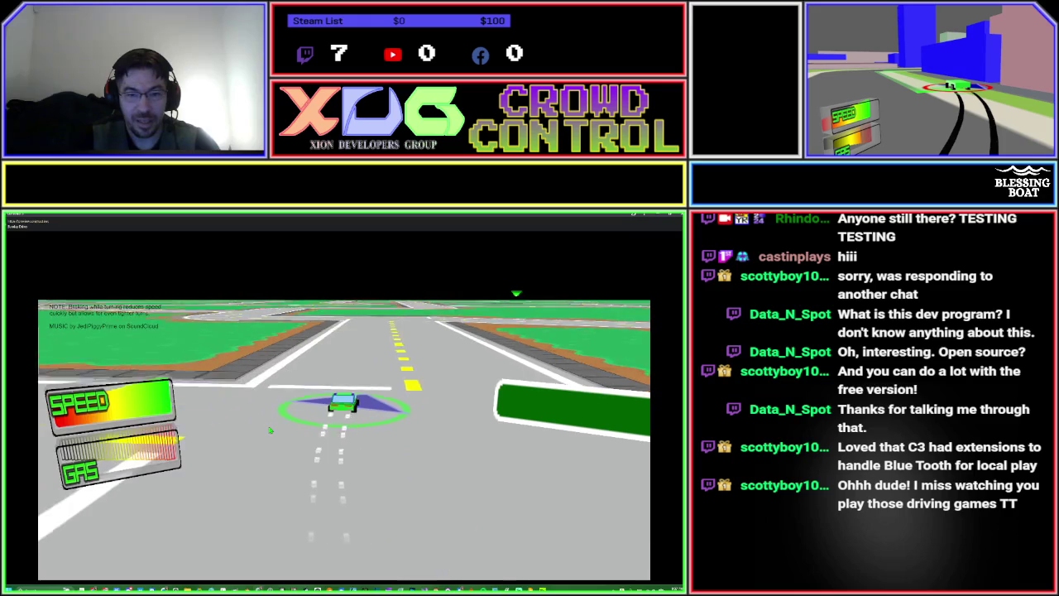
pyautogui.press('Left')
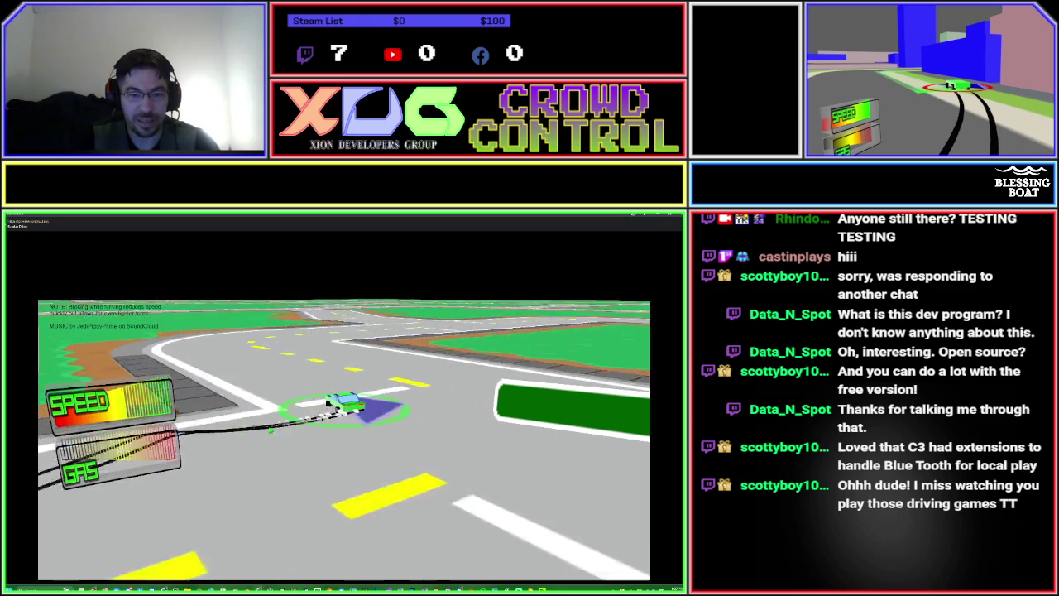
pyautogui.press('Right')
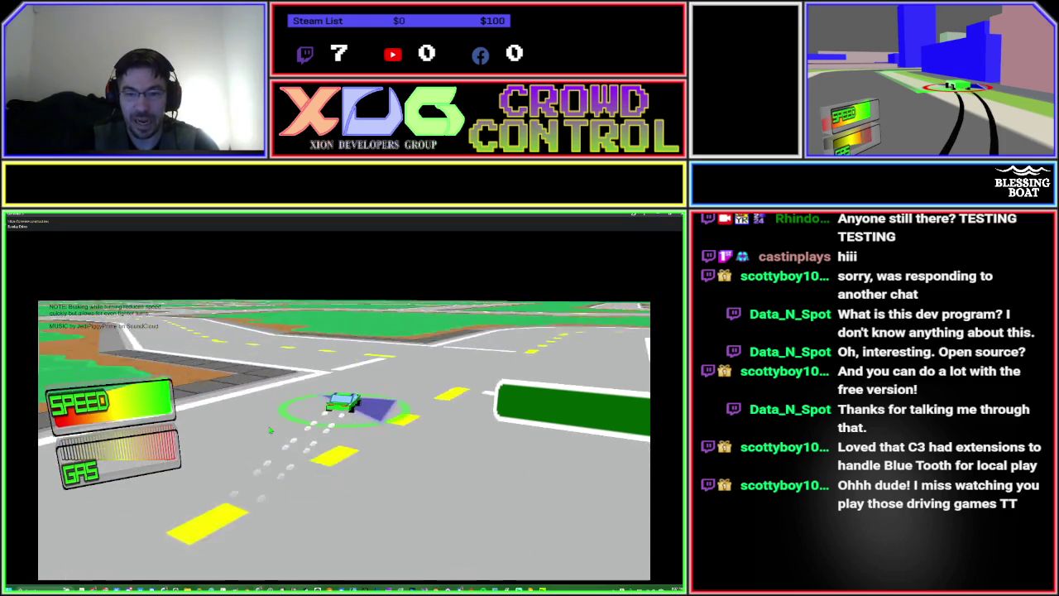
pyautogui.press('Right')
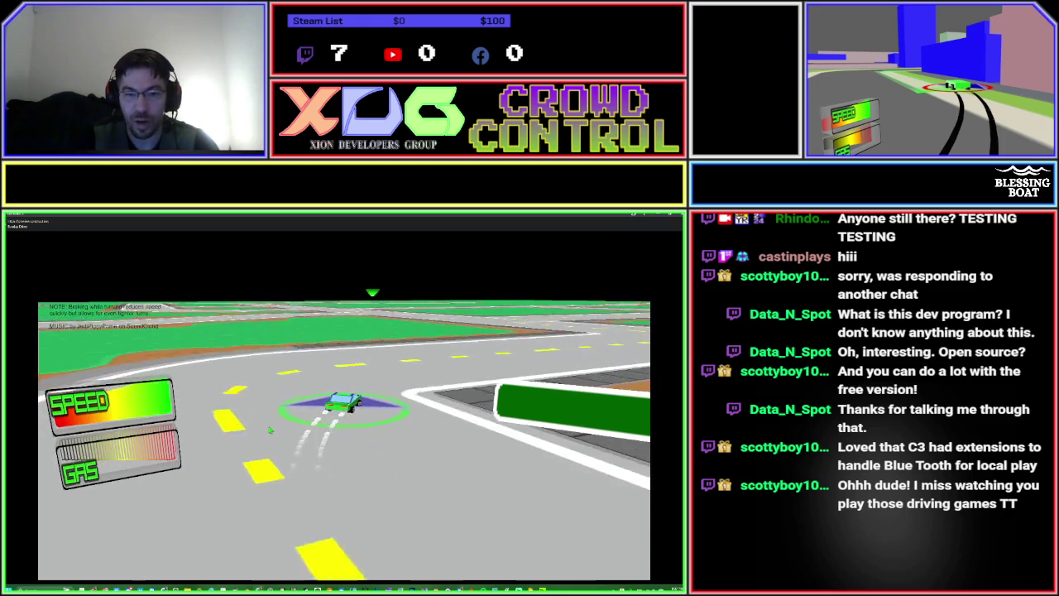
pyautogui.press('Right')
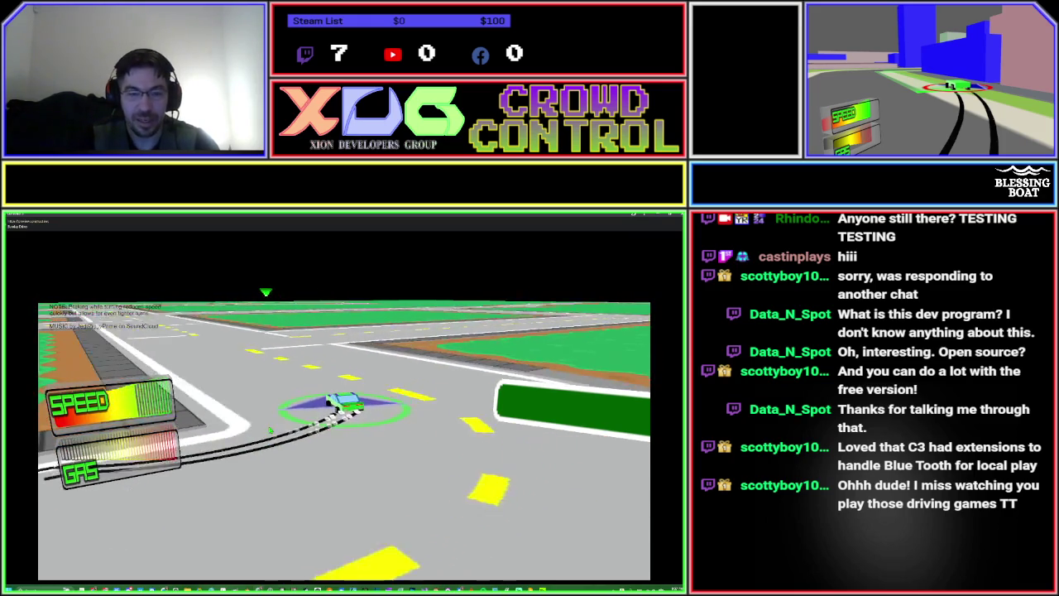
# Drive into the intersection, swerve left and accelerate down the straight road.
pyautogui.press('Up')
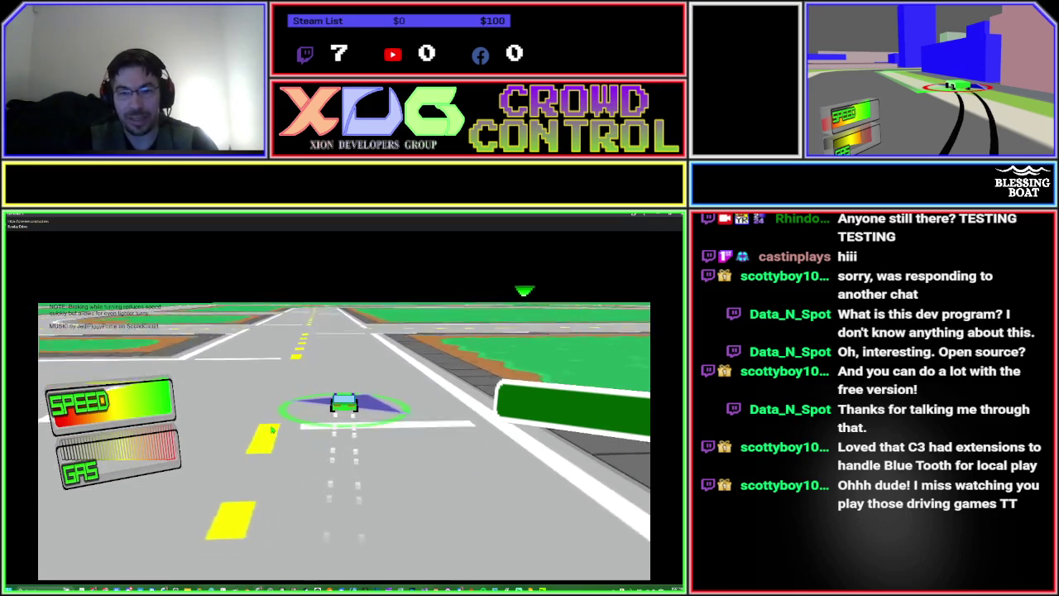
pyautogui.press('Up')
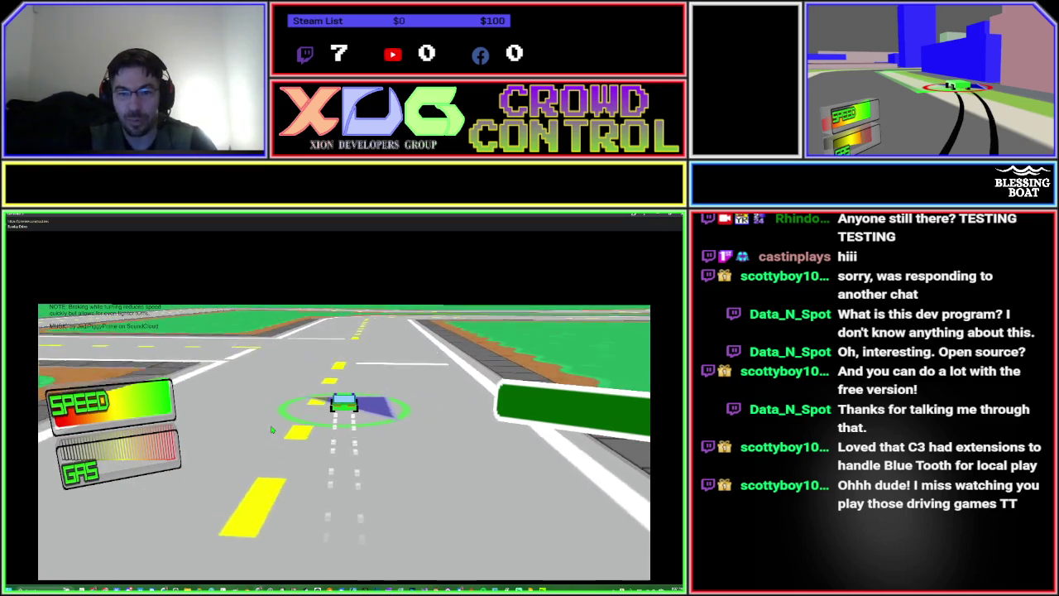
pyautogui.press('Left')
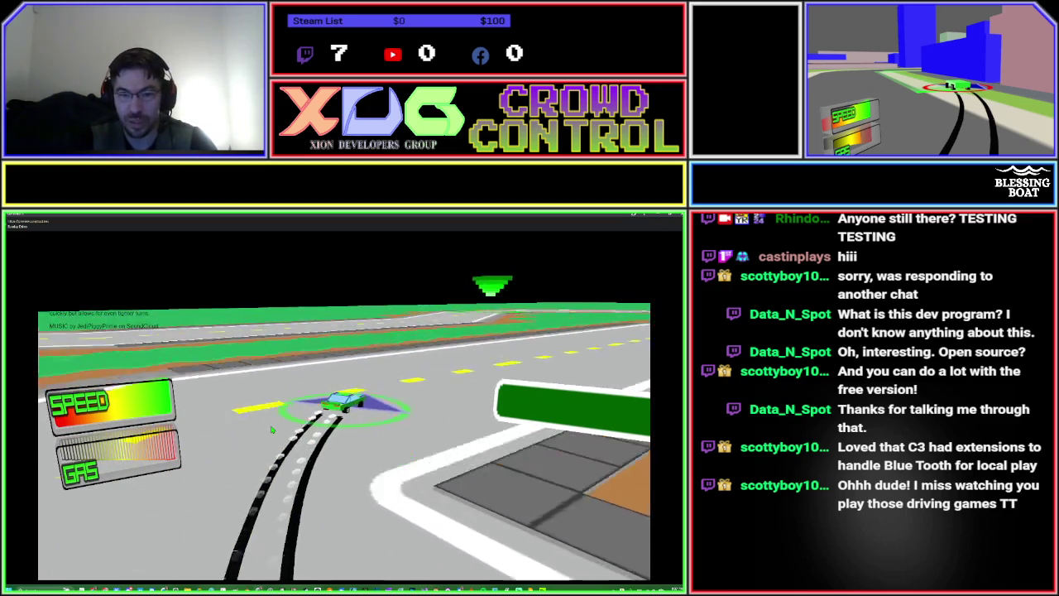
pyautogui.press('Left')
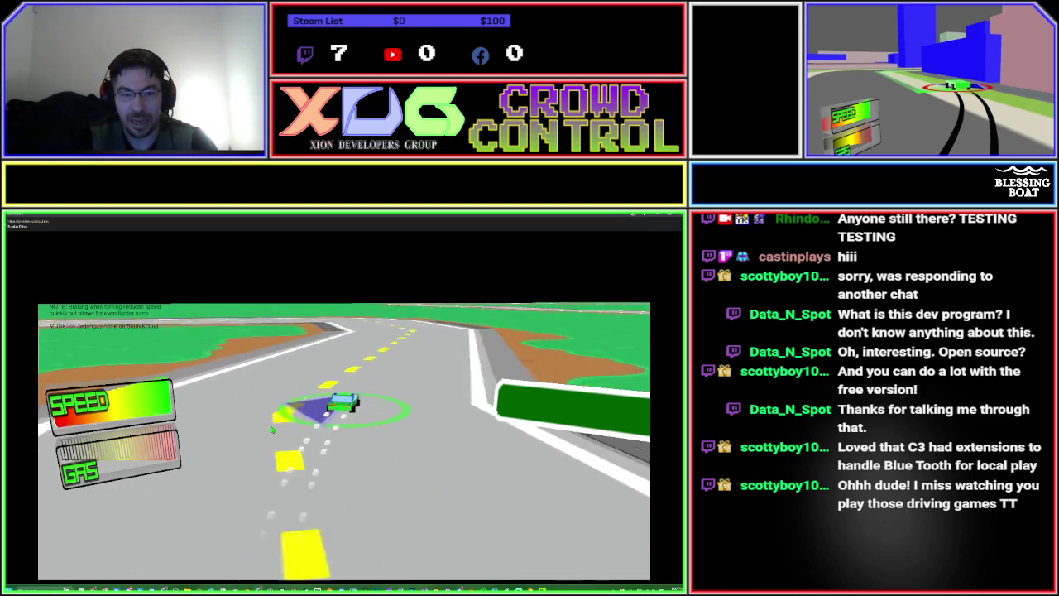
pyautogui.press('Left')
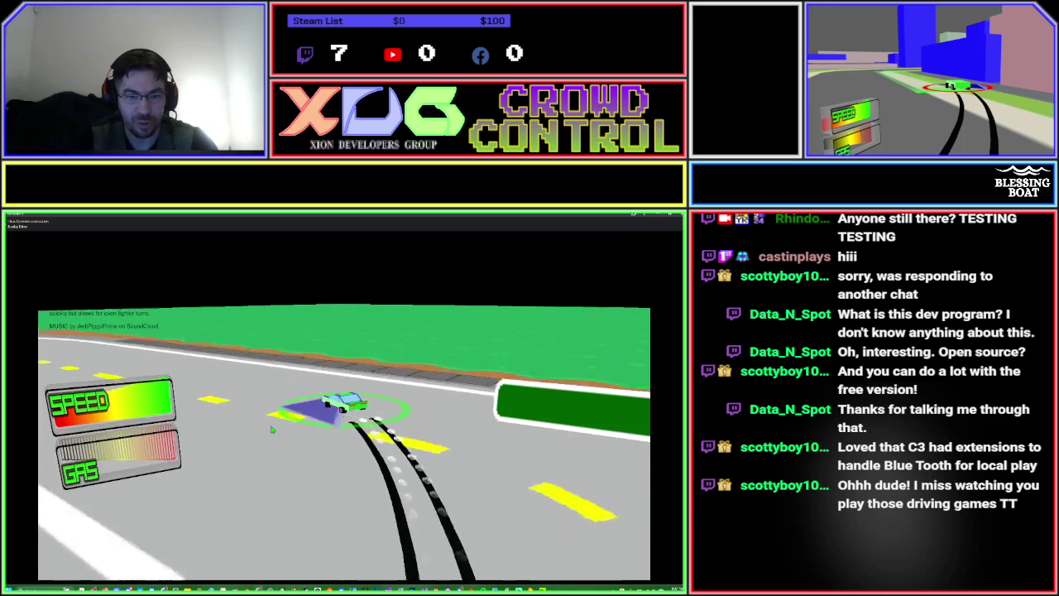
pyautogui.press('Left')
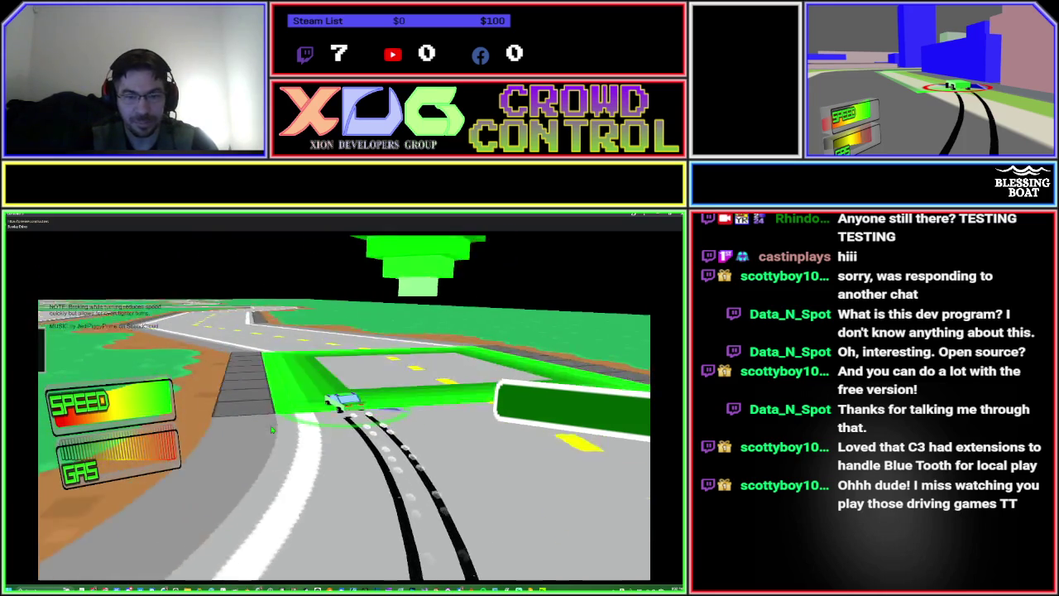
pyautogui.press('Up')
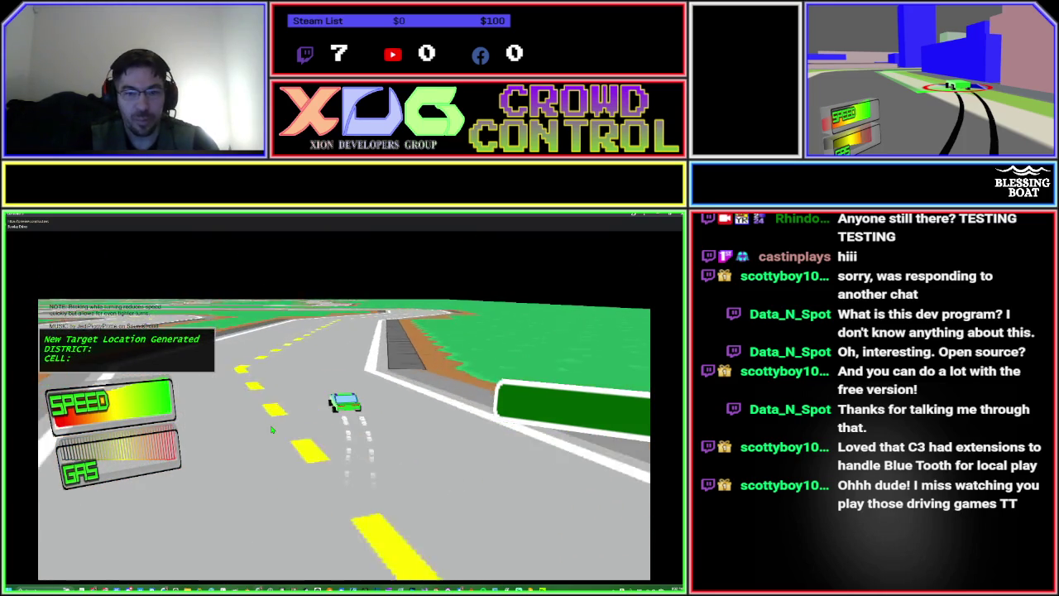
# Drift around the left bend and turn left onto the cross street.
pyautogui.press('Up')
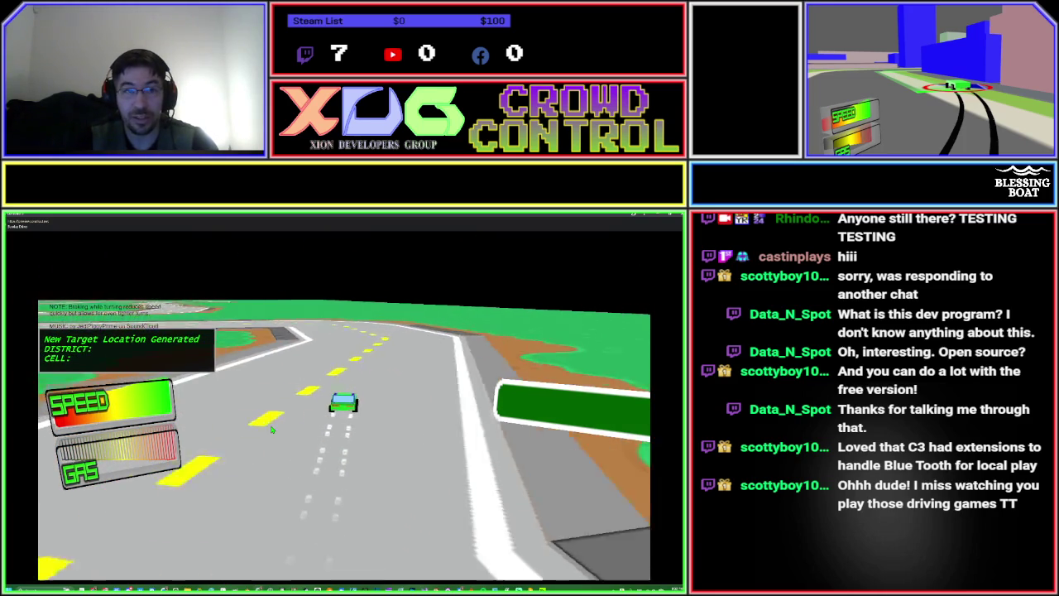
pyautogui.press('Left')
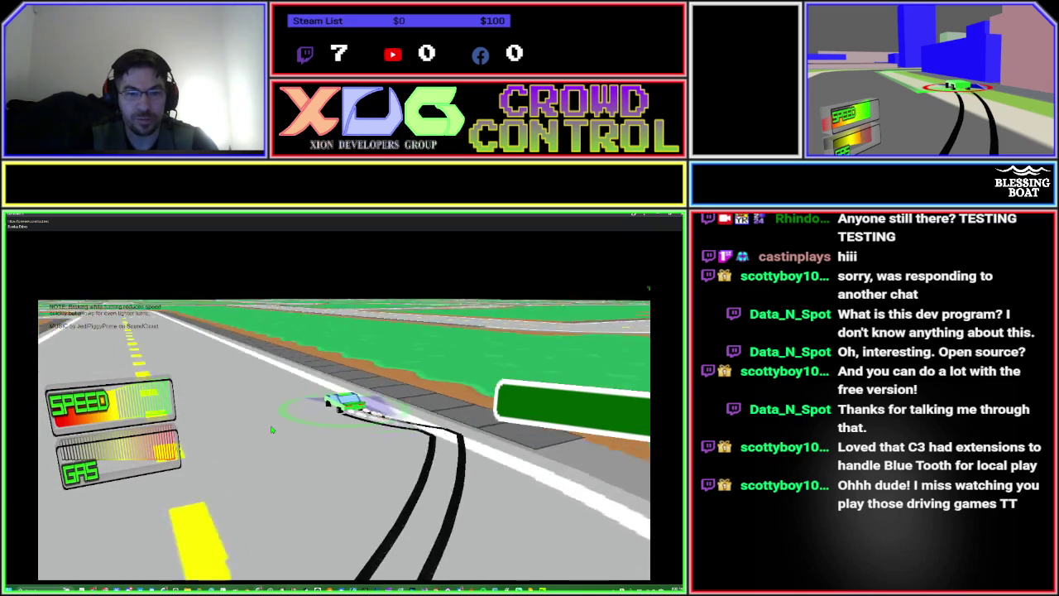
pyautogui.press('Right')
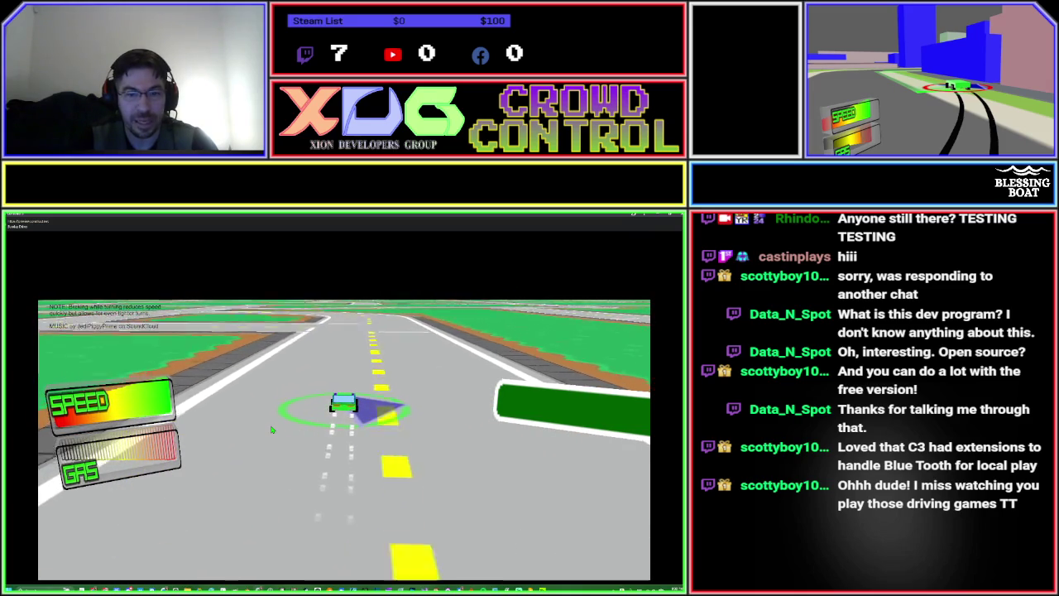
pyautogui.press('Right')
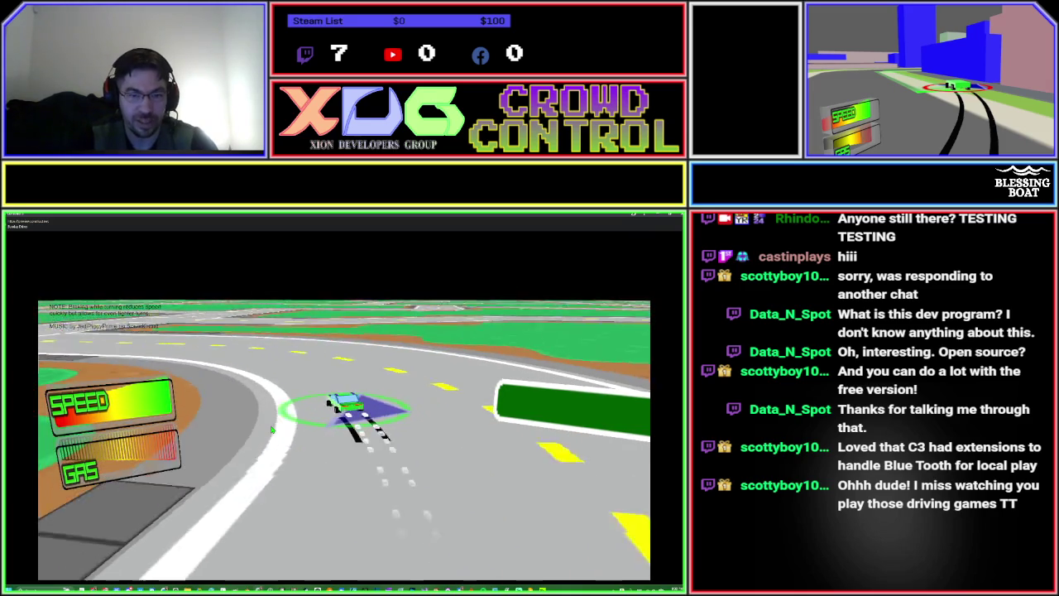
pyautogui.press('Left')
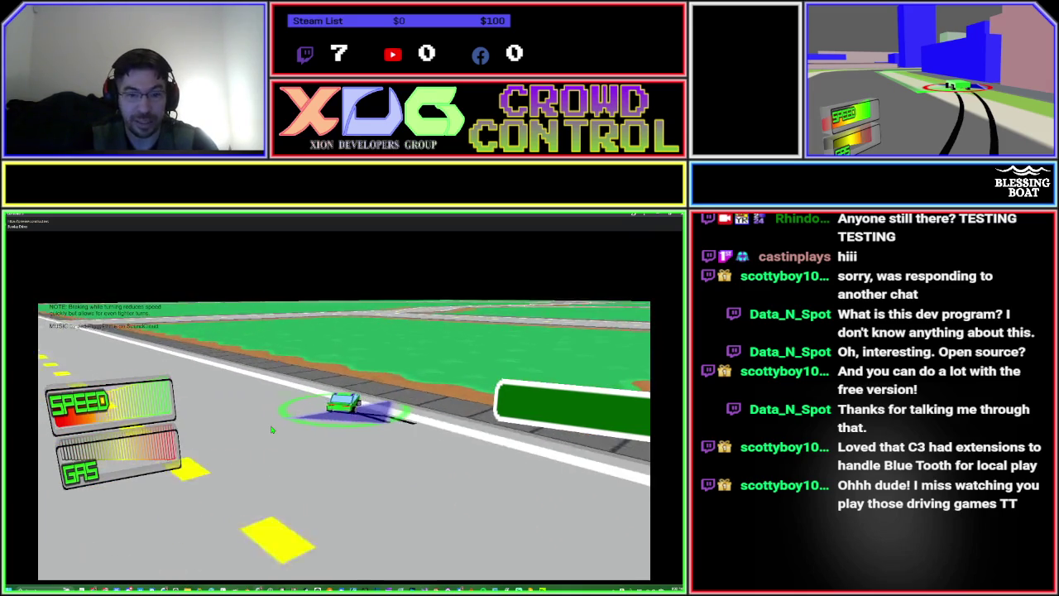
pyautogui.press('Left')
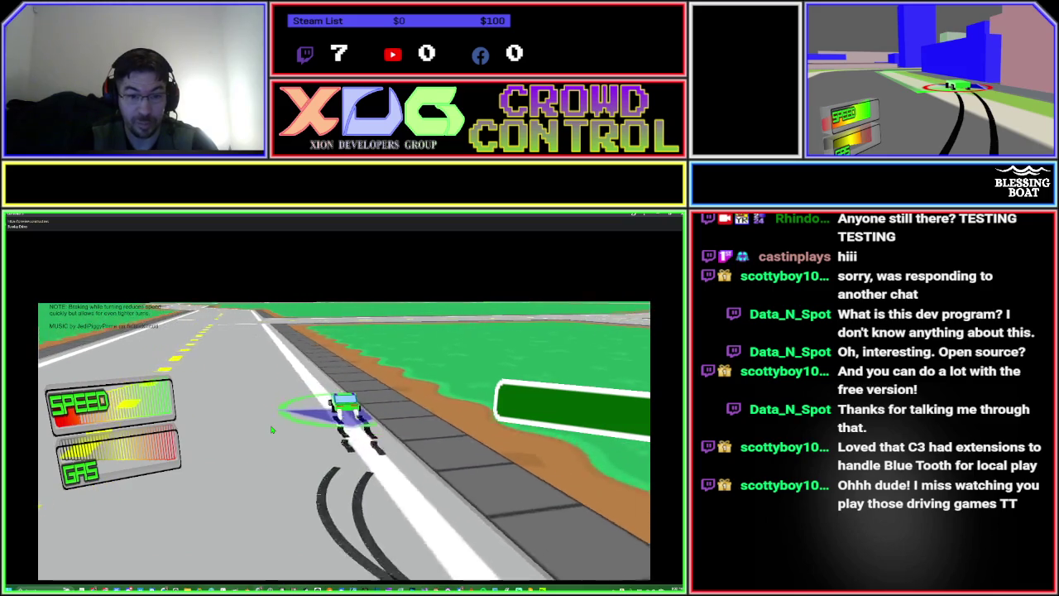
pyautogui.press('Left')
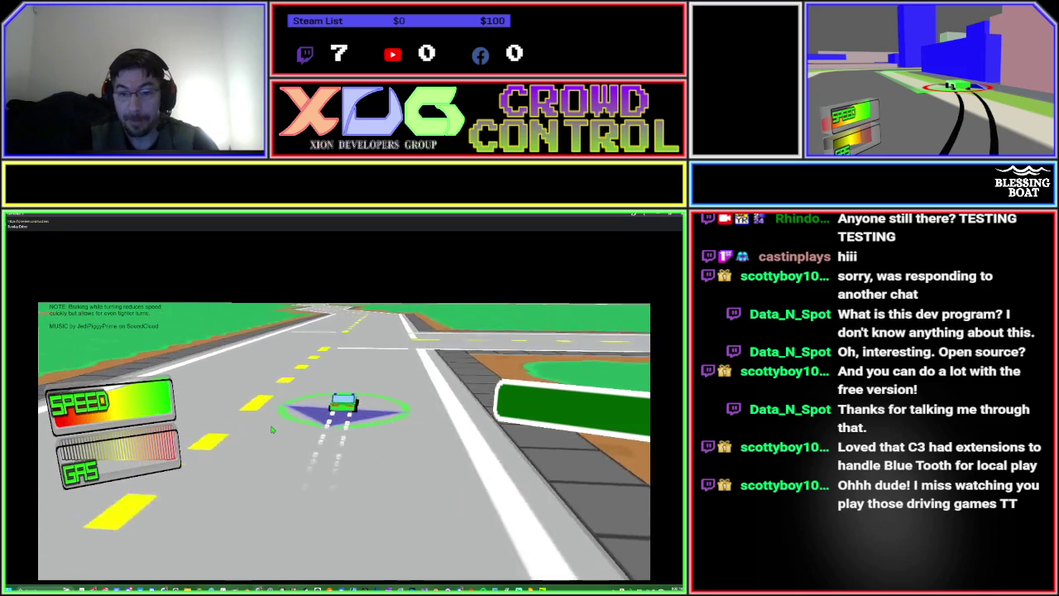
pyautogui.press('Right')
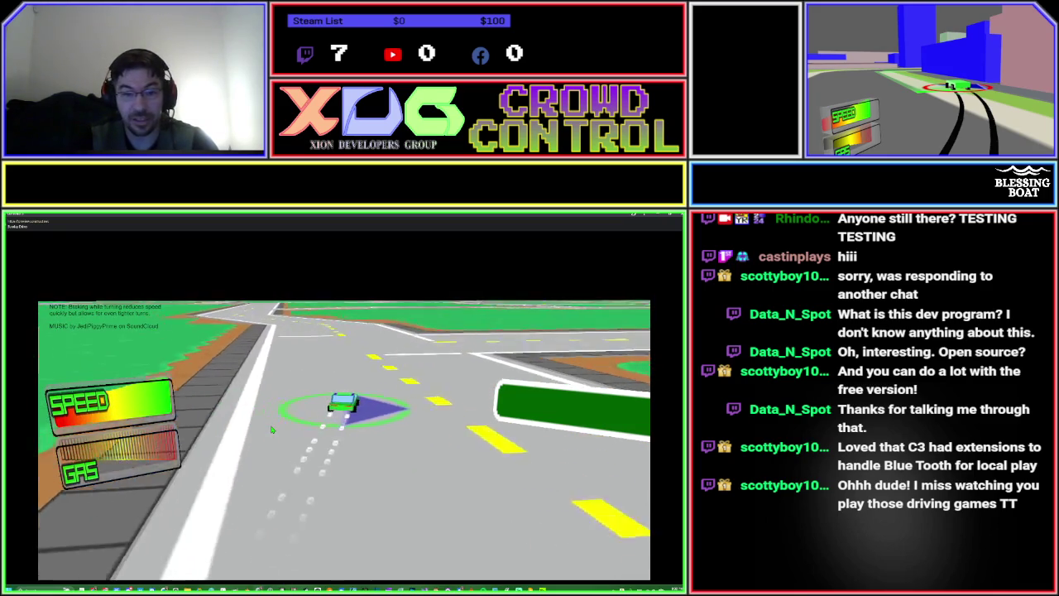
pyautogui.press('Left')
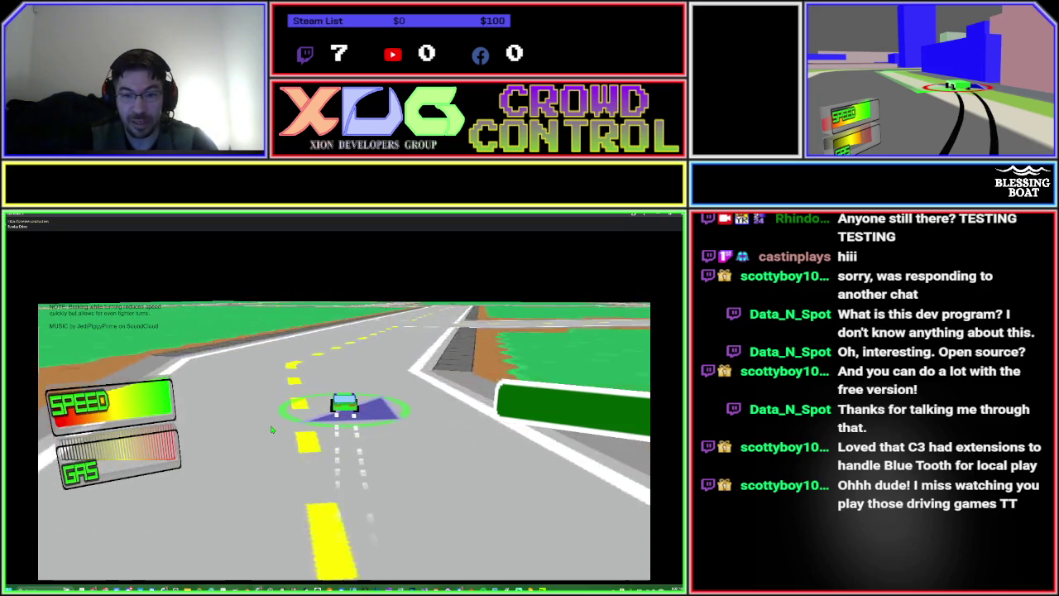
pyautogui.press('Right')
pyautogui.press('Right')
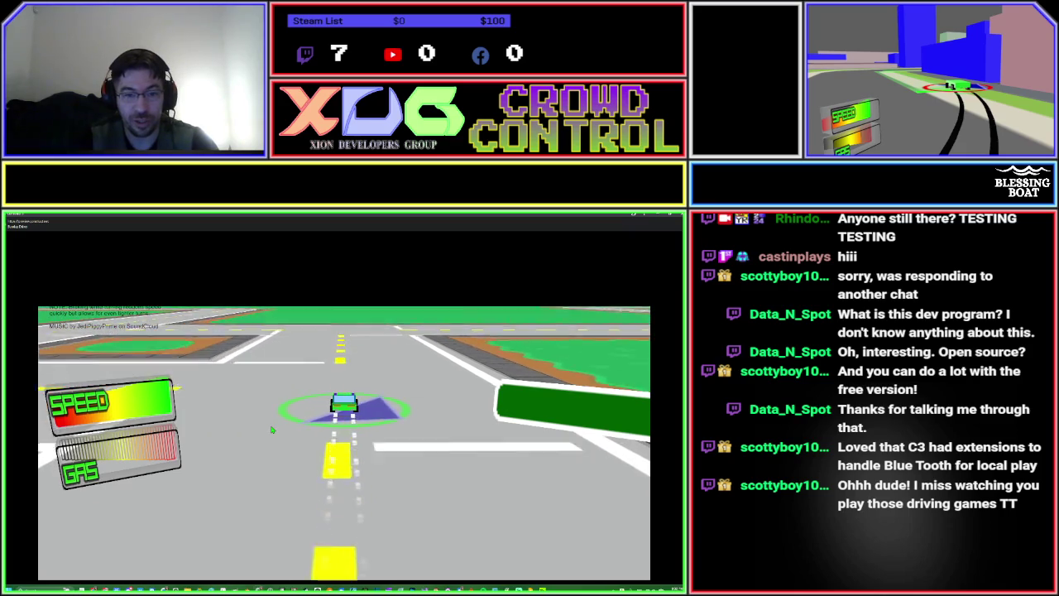
# Make sharp left turns through the corner and the next intersection.
pyautogui.press('Left')
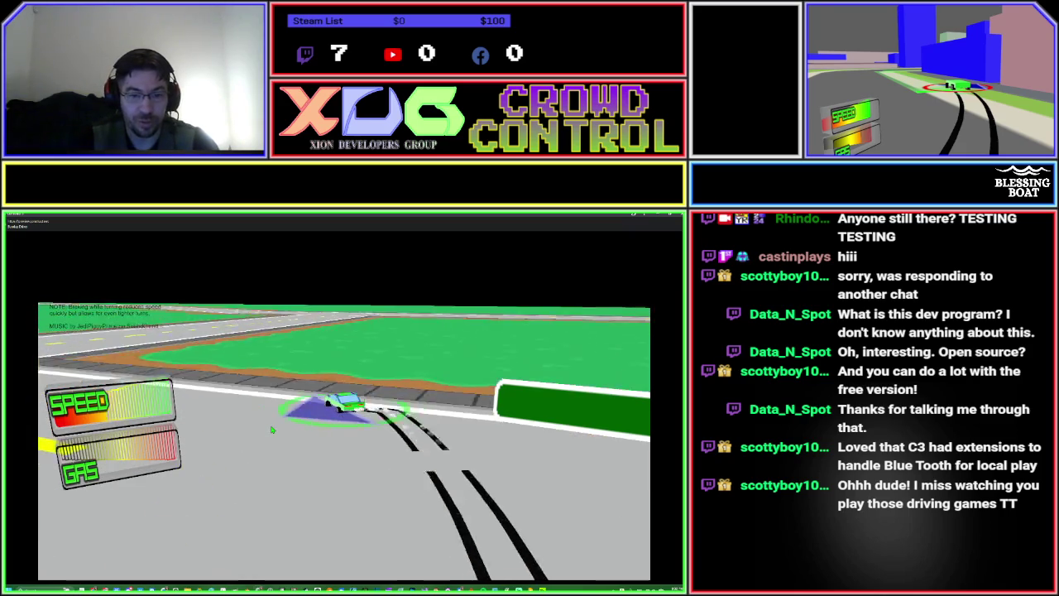
pyautogui.press('Left')
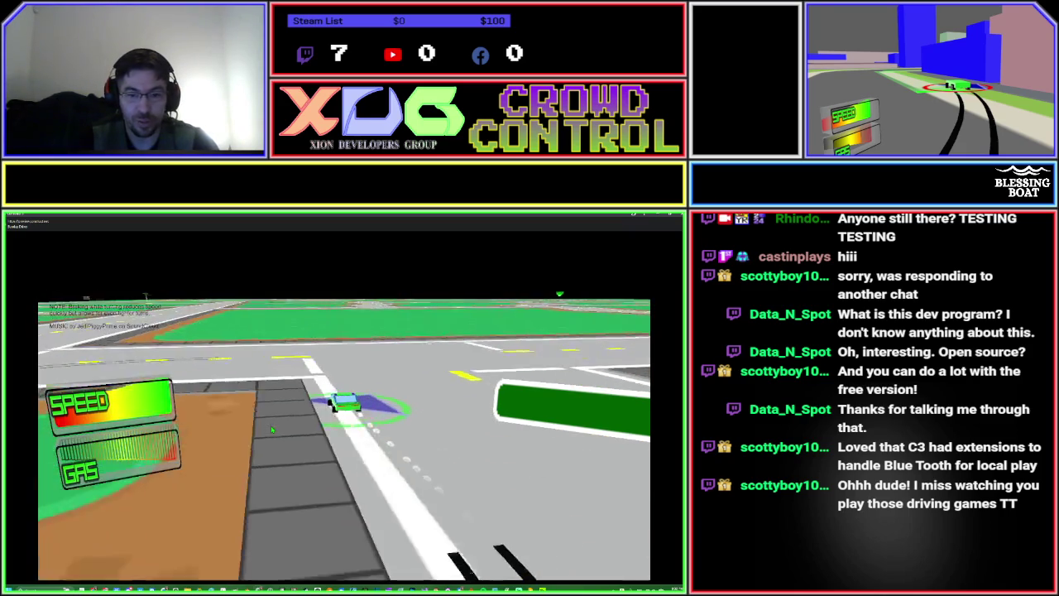
pyautogui.press('Left')
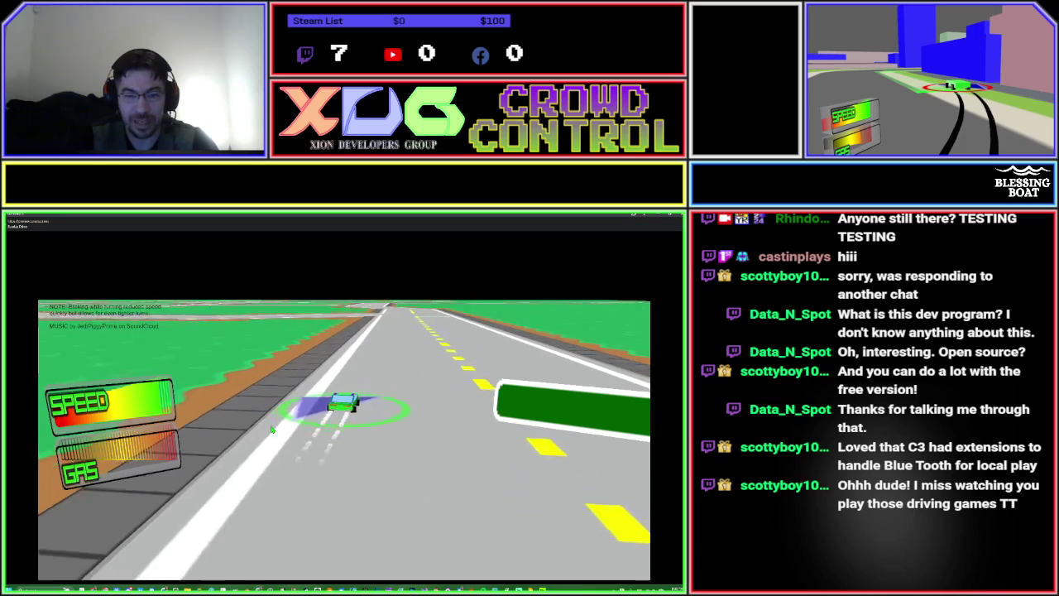
pyautogui.press('Left')
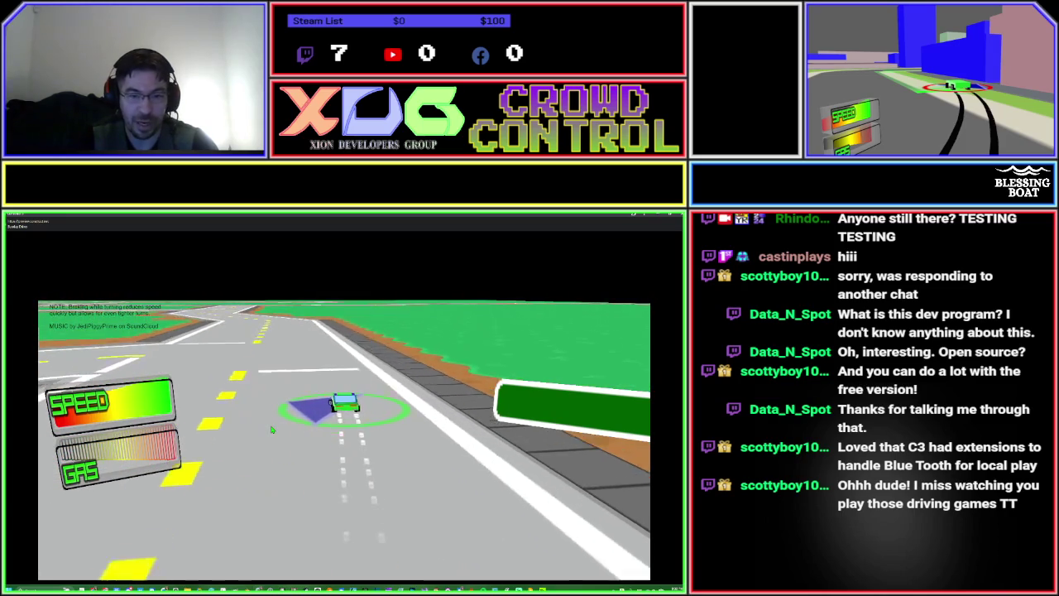
pyautogui.press('Left')
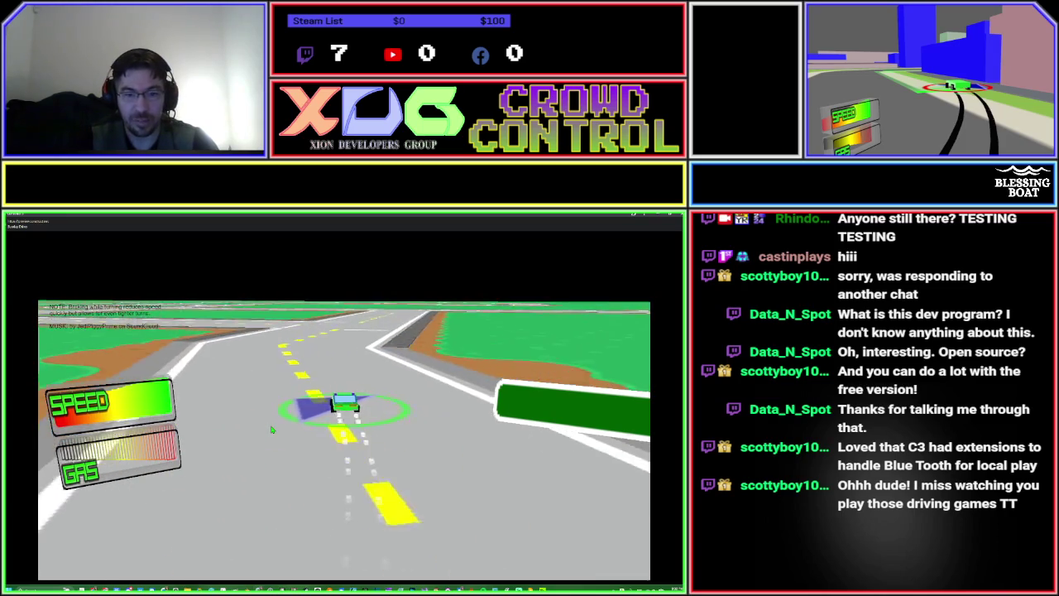
pyautogui.press('Left')
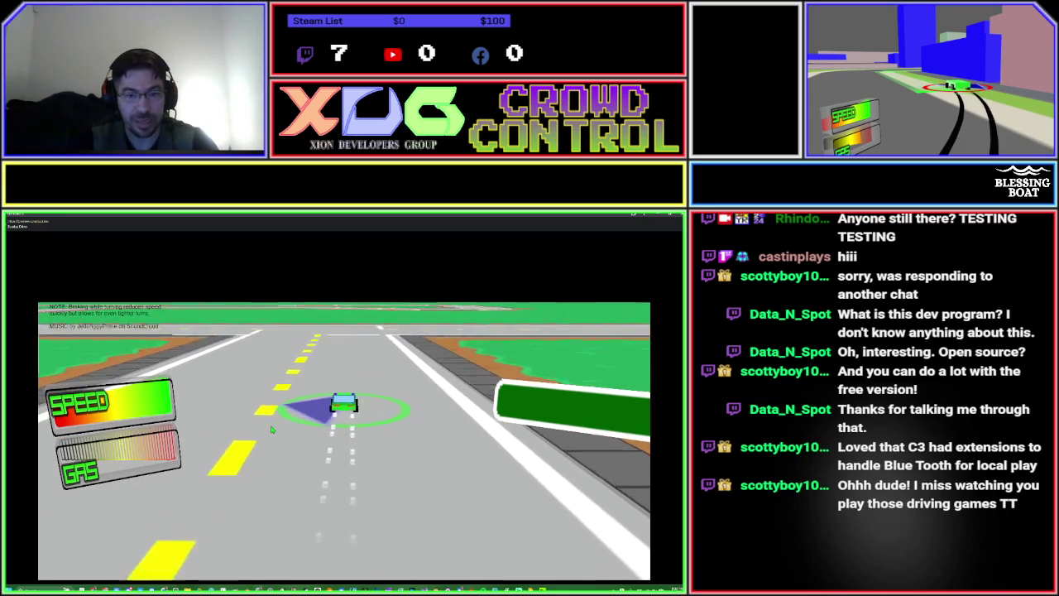
pyautogui.press('Left')
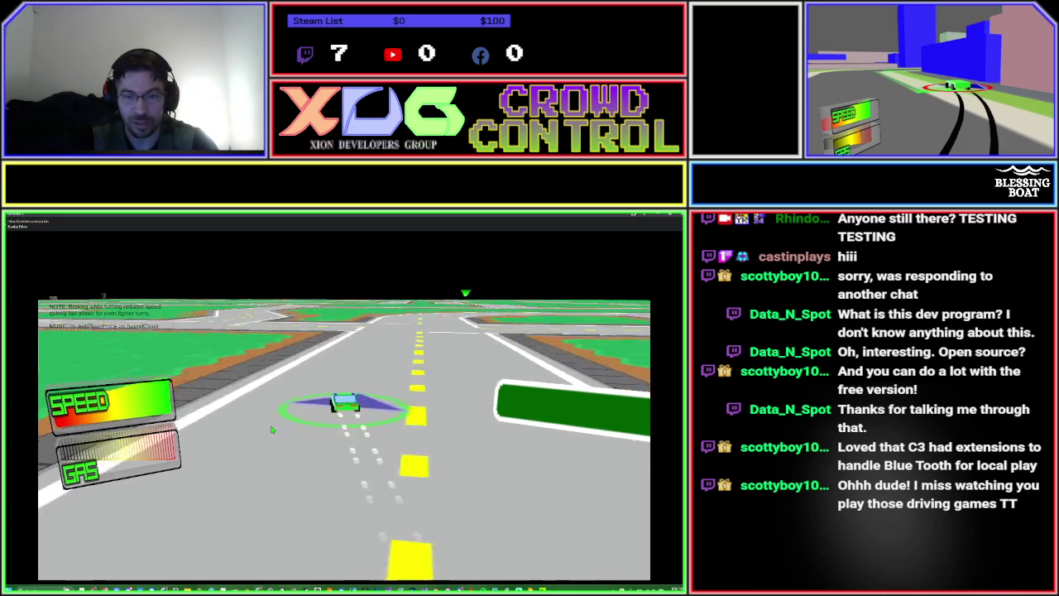
# Turn right through the intersection and curves onto the straight road.
pyautogui.press('Right')
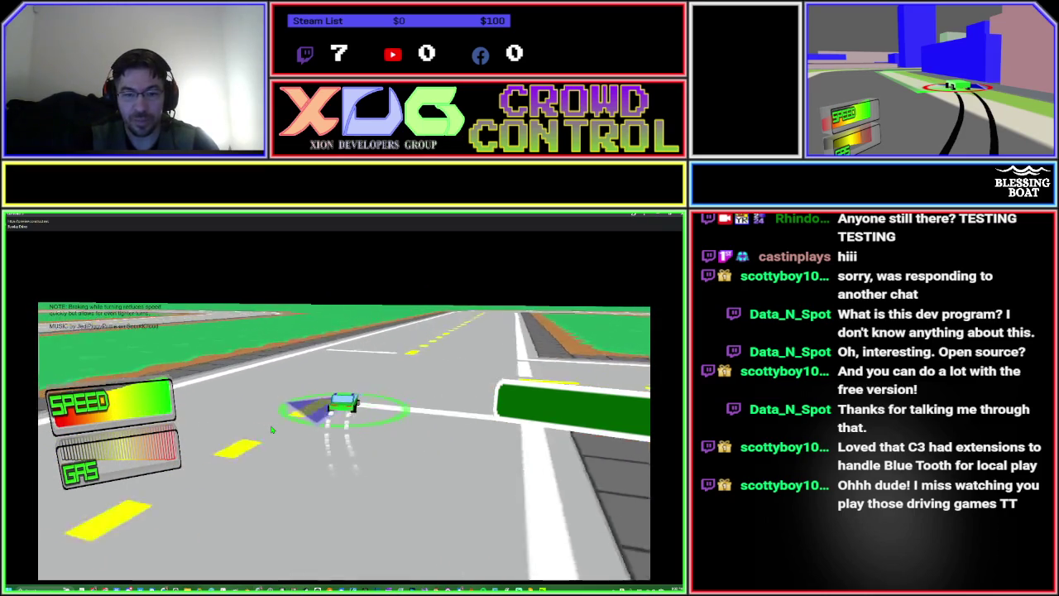
pyautogui.press('Right')
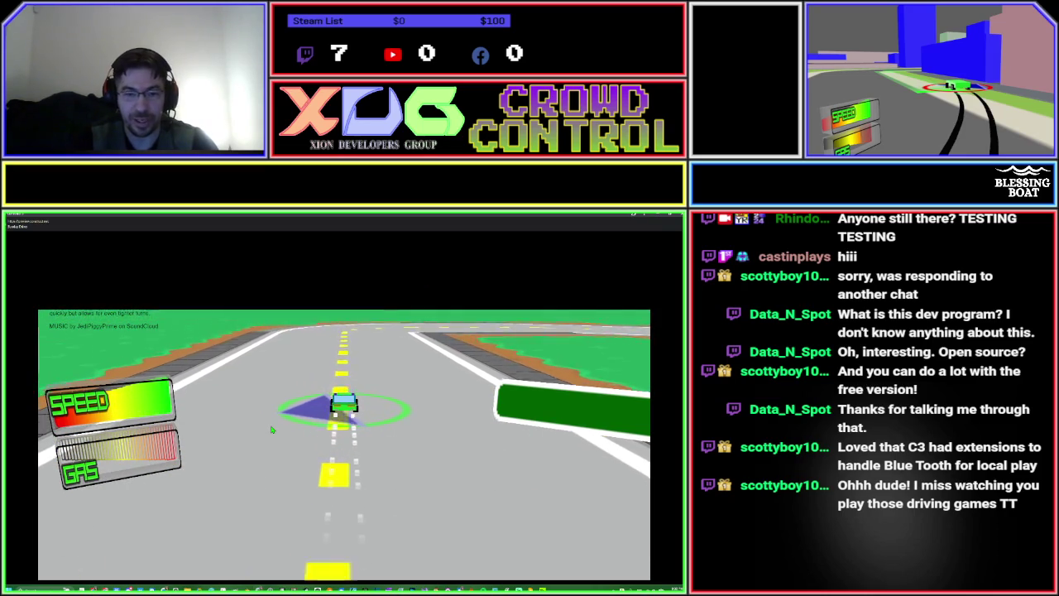
pyautogui.press('Right')
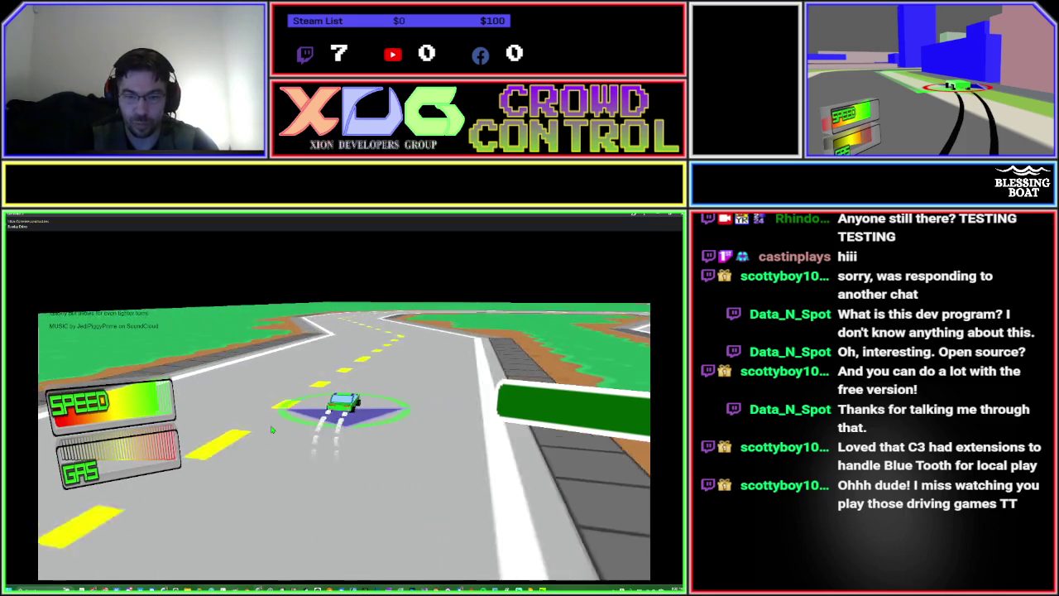
pyautogui.press('Right')
pyautogui.press('Right')
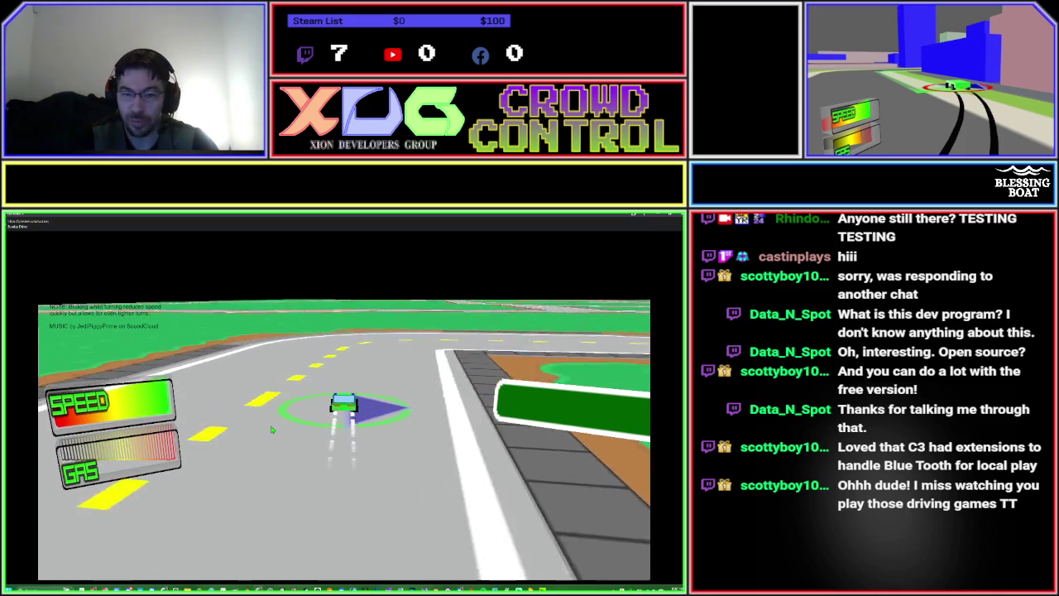
pyautogui.press('Right')
pyautogui.press('Right')
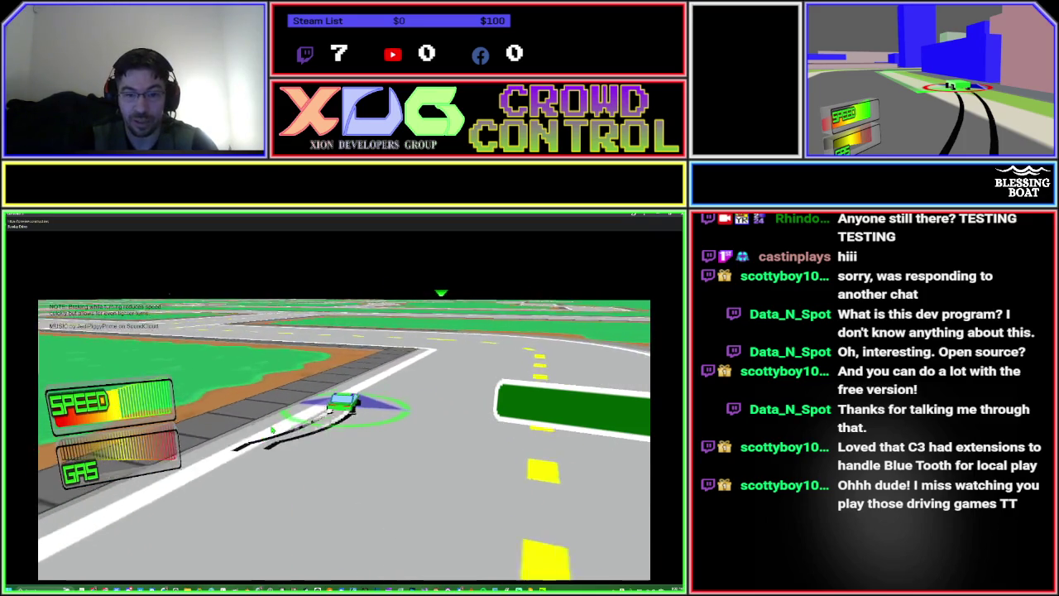
pyautogui.press('Right')
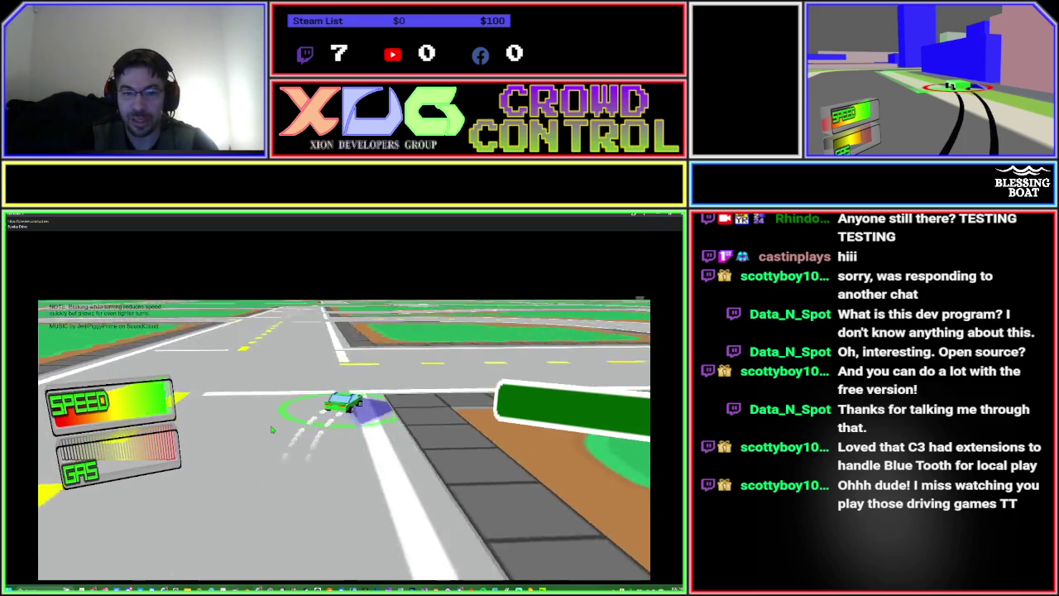
pyautogui.press('Right')
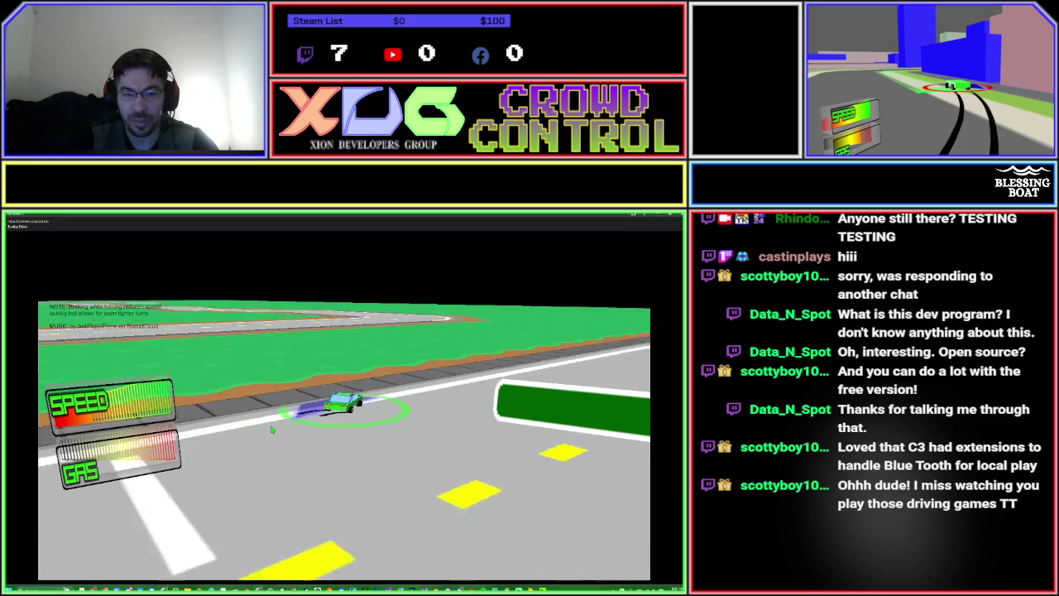
pyautogui.press('Right')
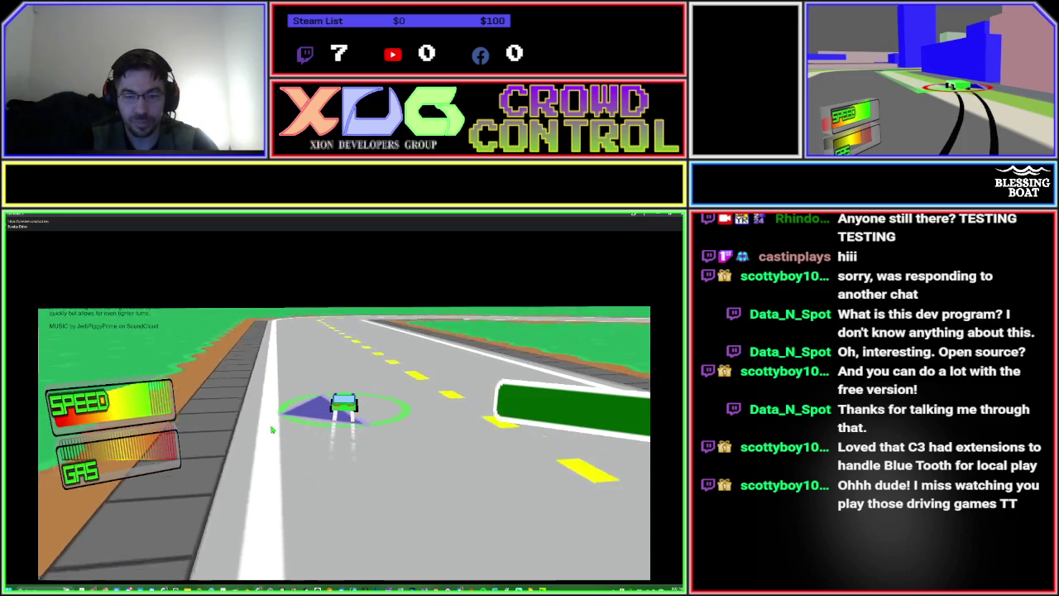
# Steer the car right around the corner until it faces down the straight road.
pyautogui.press('Right')
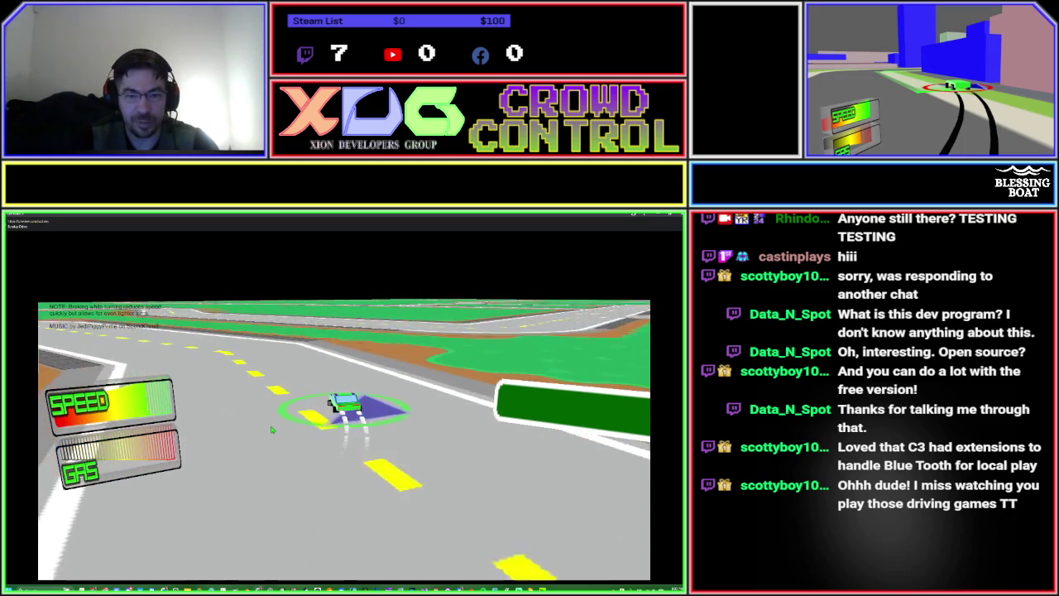
pyautogui.press('Right')
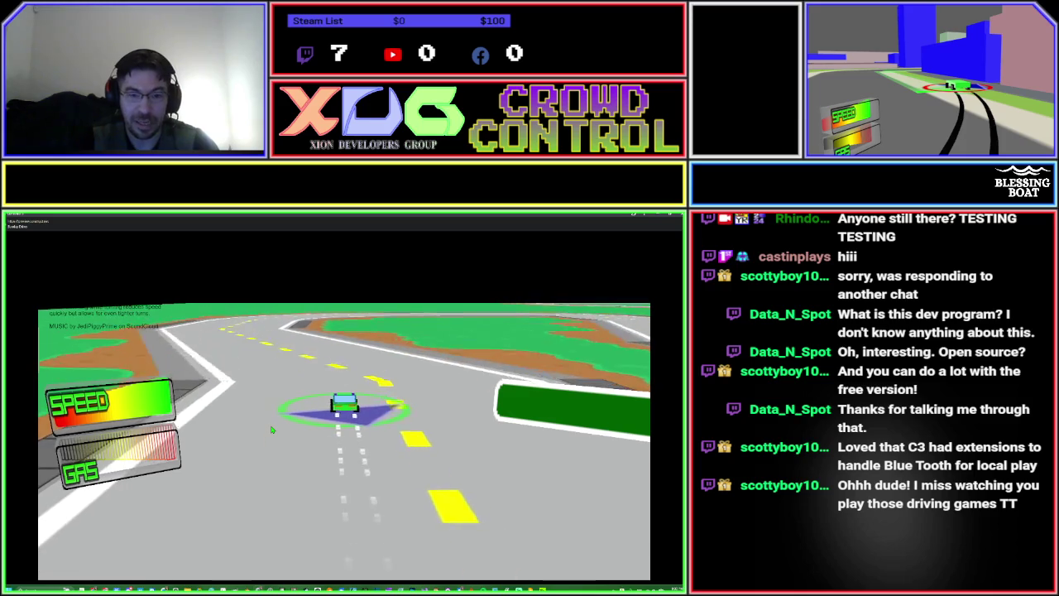
pyautogui.press('Right')
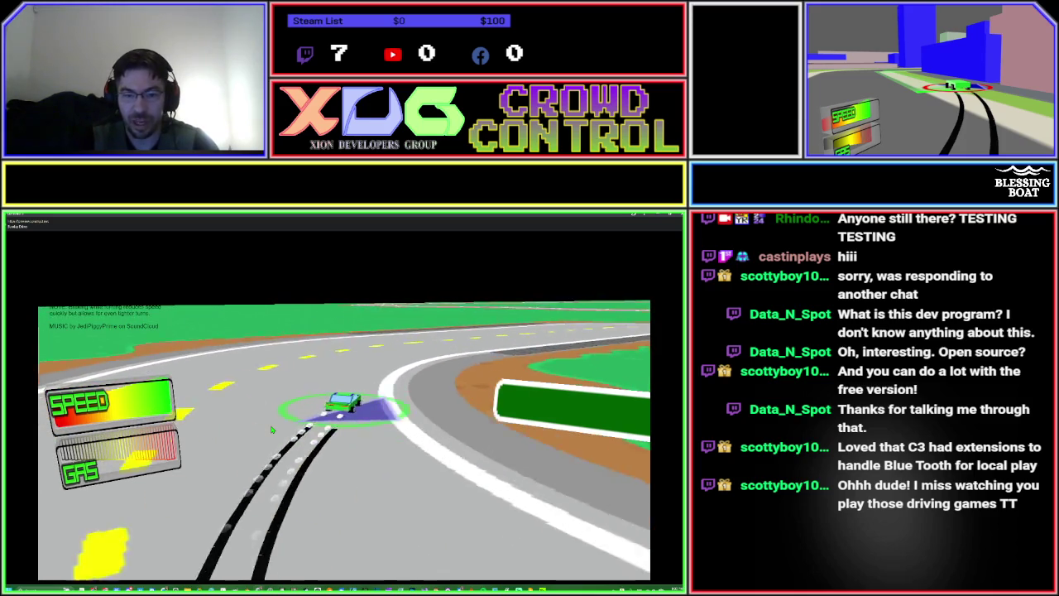
pyautogui.press('Right')
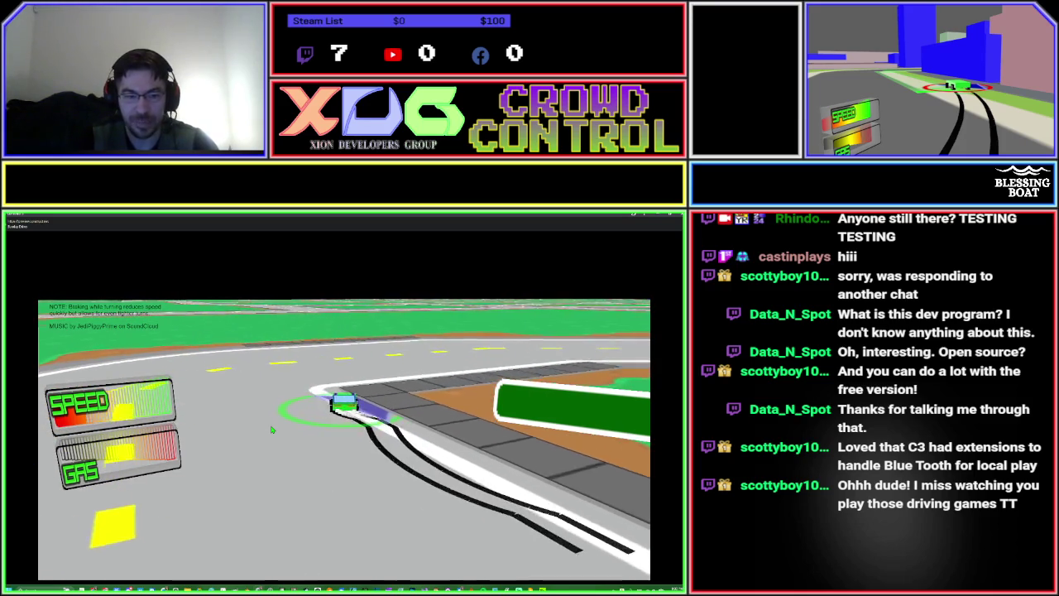
pyautogui.press('Right')
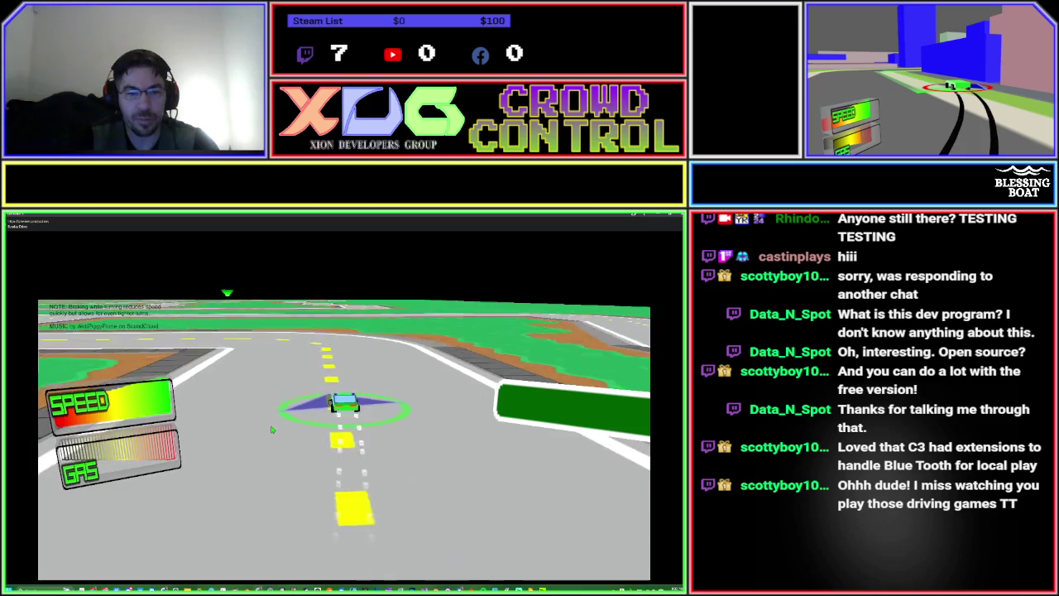
pyautogui.press('Right')
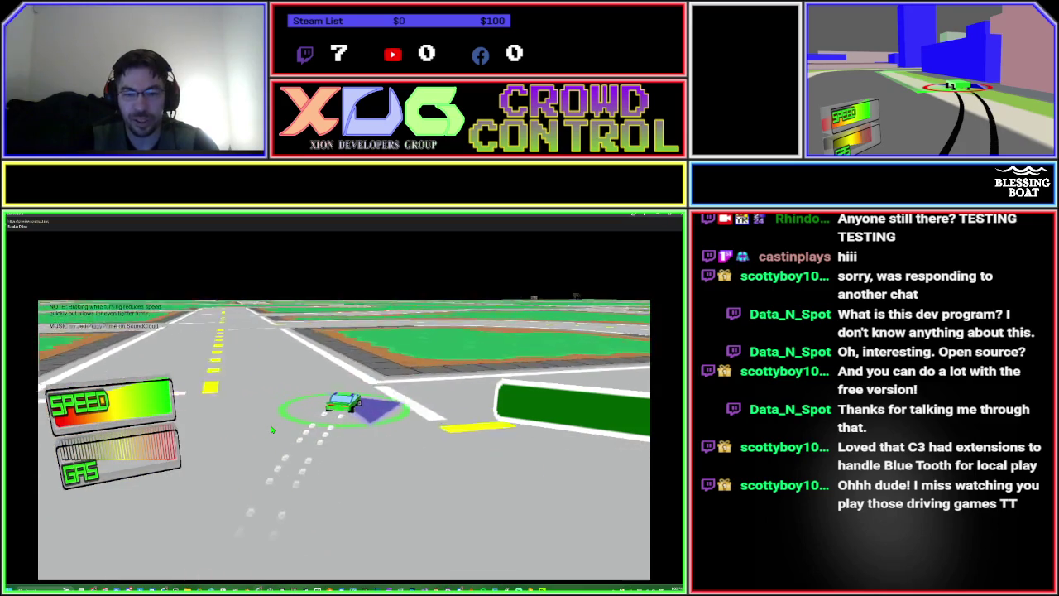
pyautogui.press('Left')
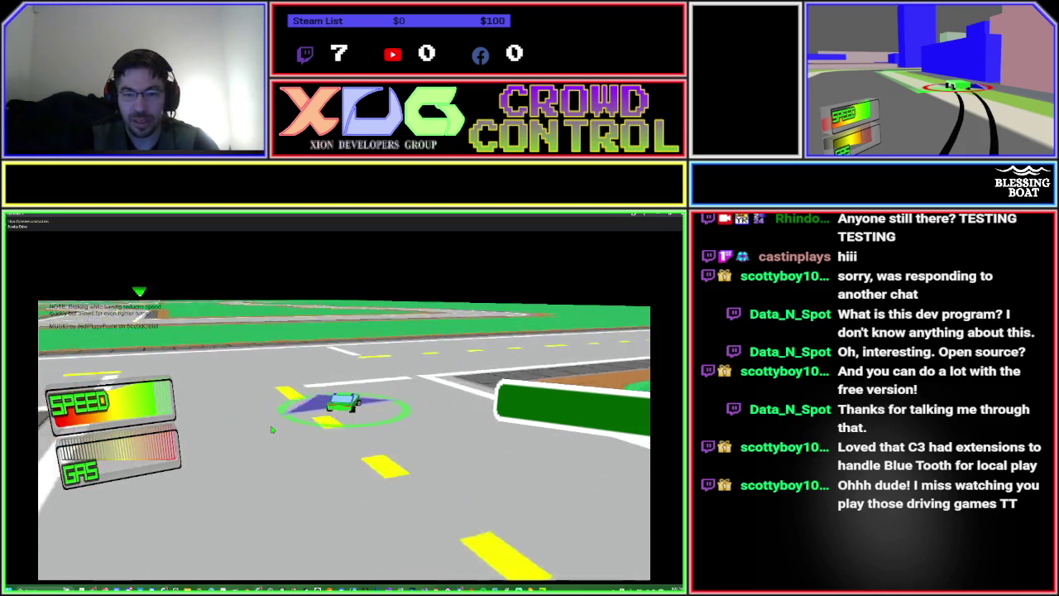
pyautogui.press('Right')
pyautogui.press('Right')
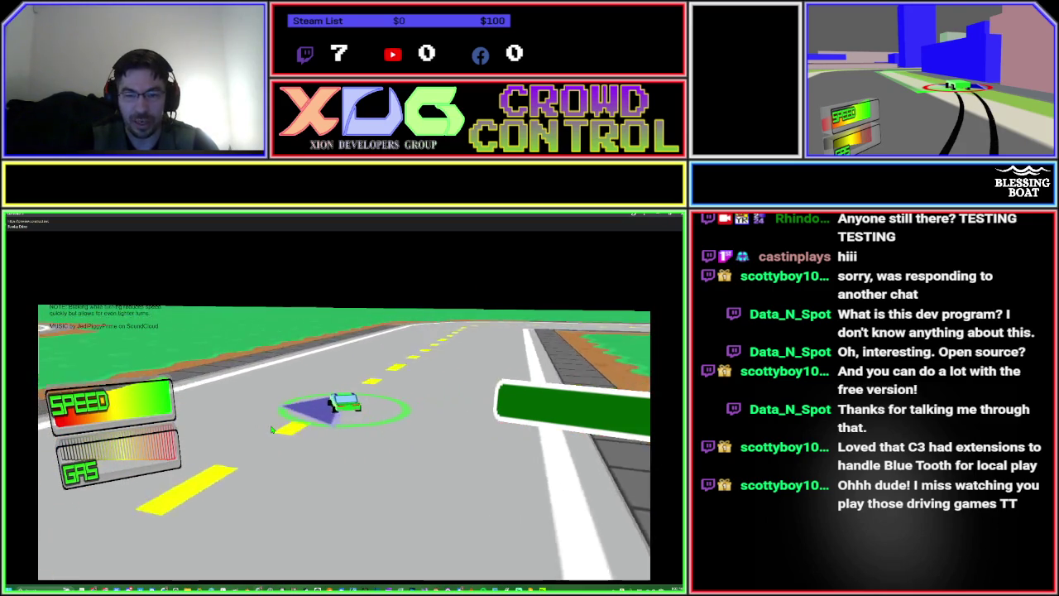
pyautogui.press('Right')
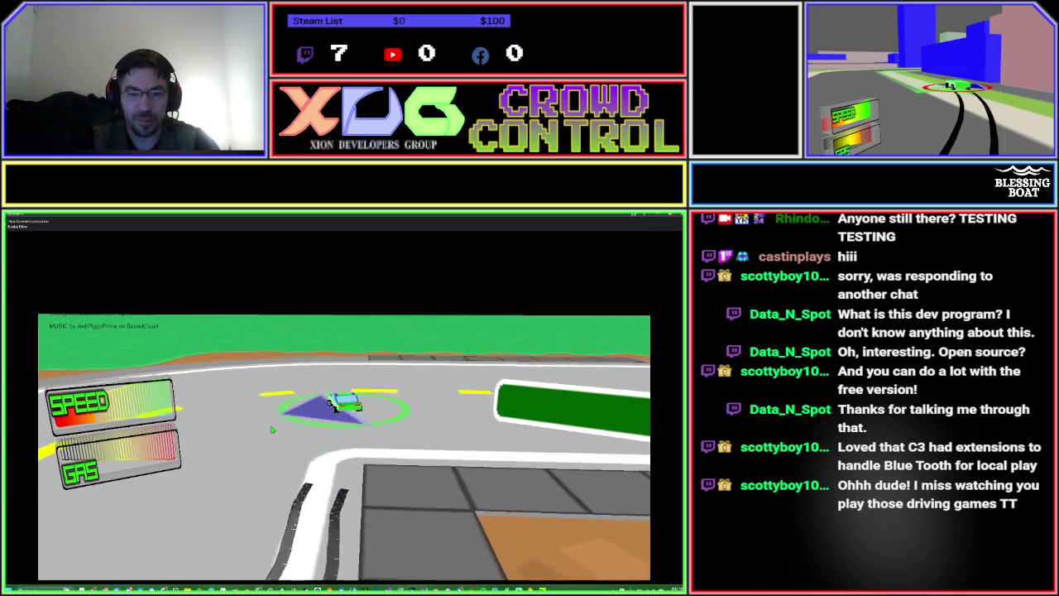
pyautogui.press('Left')
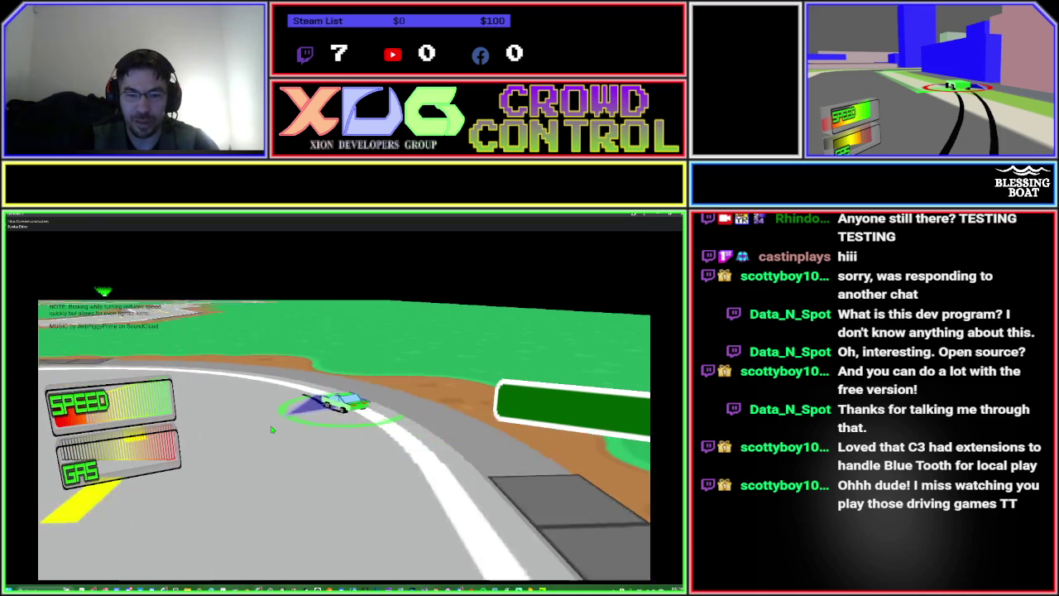
# Drive forward and slide left onto the next road, weaving through its bends.
pyautogui.press('Up')
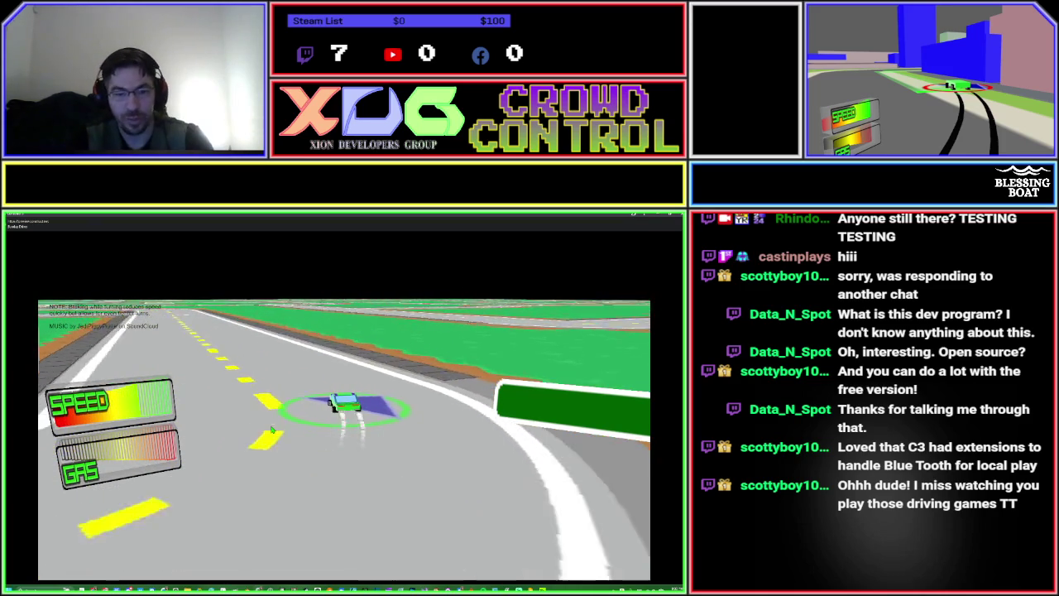
pyautogui.press('Up')
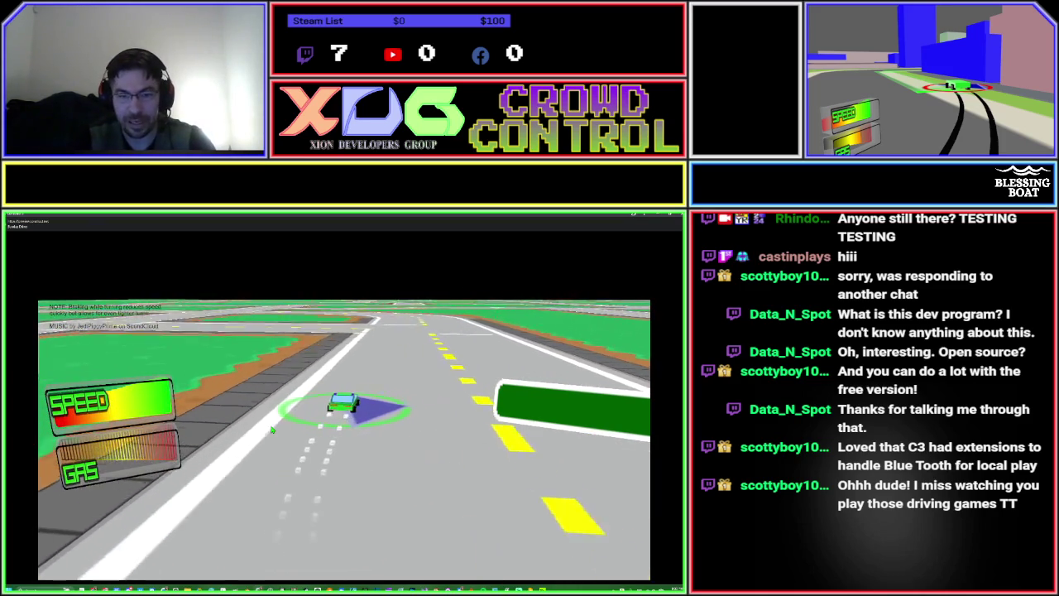
pyautogui.press('Left')
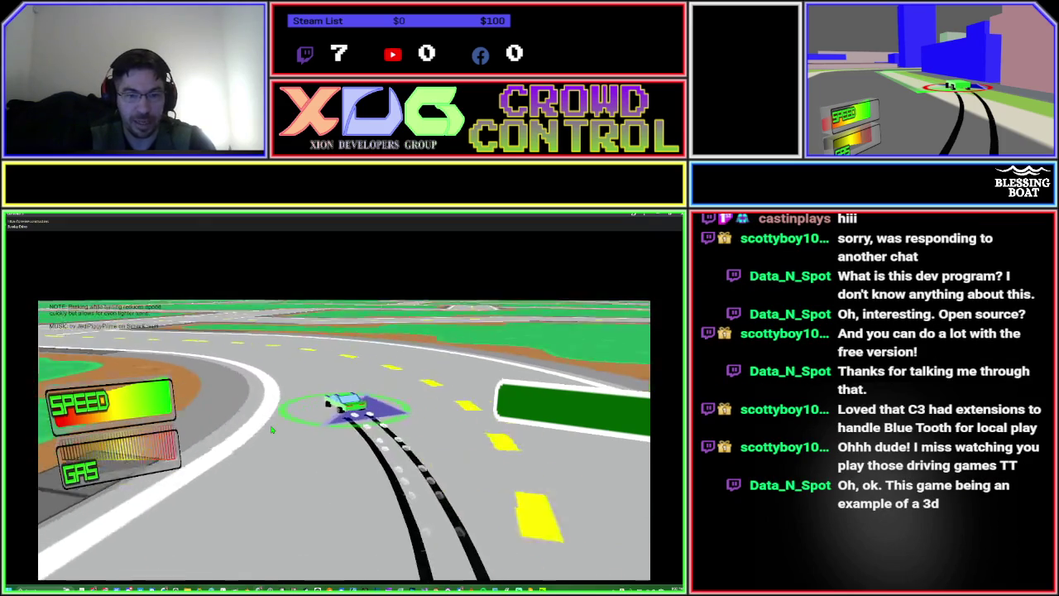
pyautogui.press('Left')
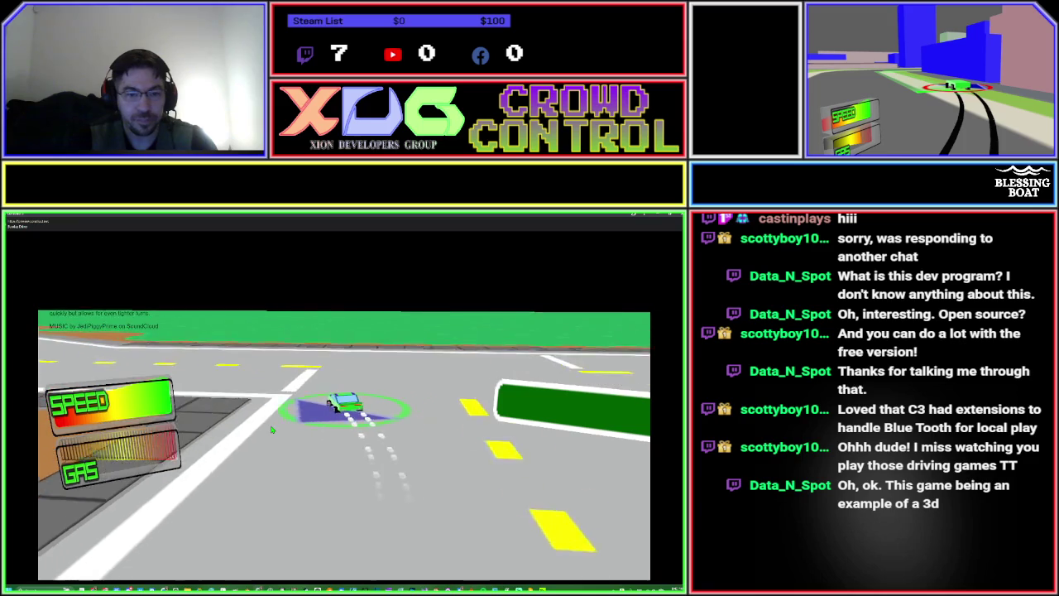
pyautogui.press('Left')
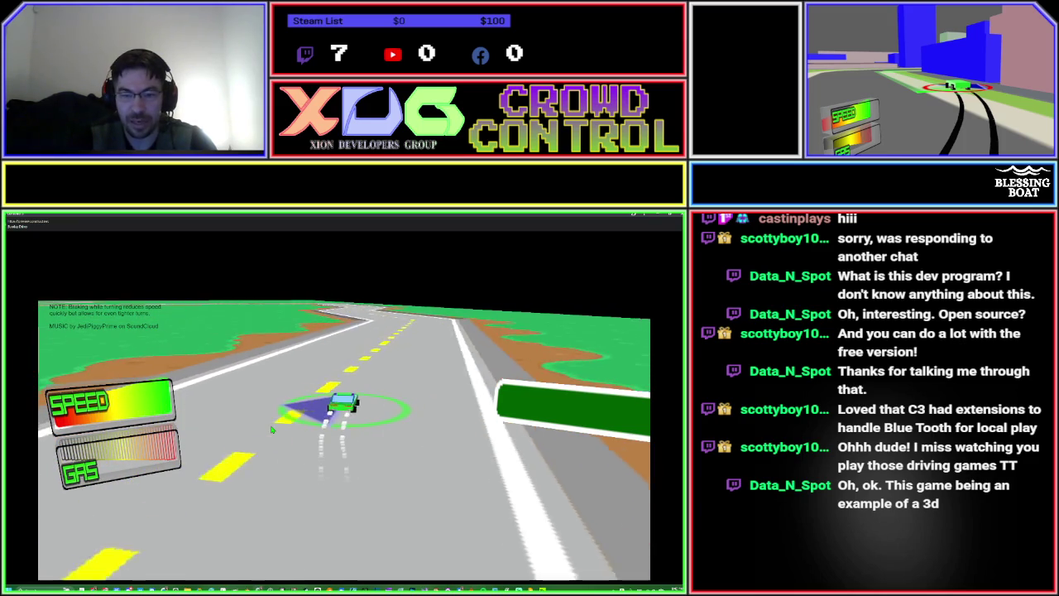
pyautogui.press('Left')
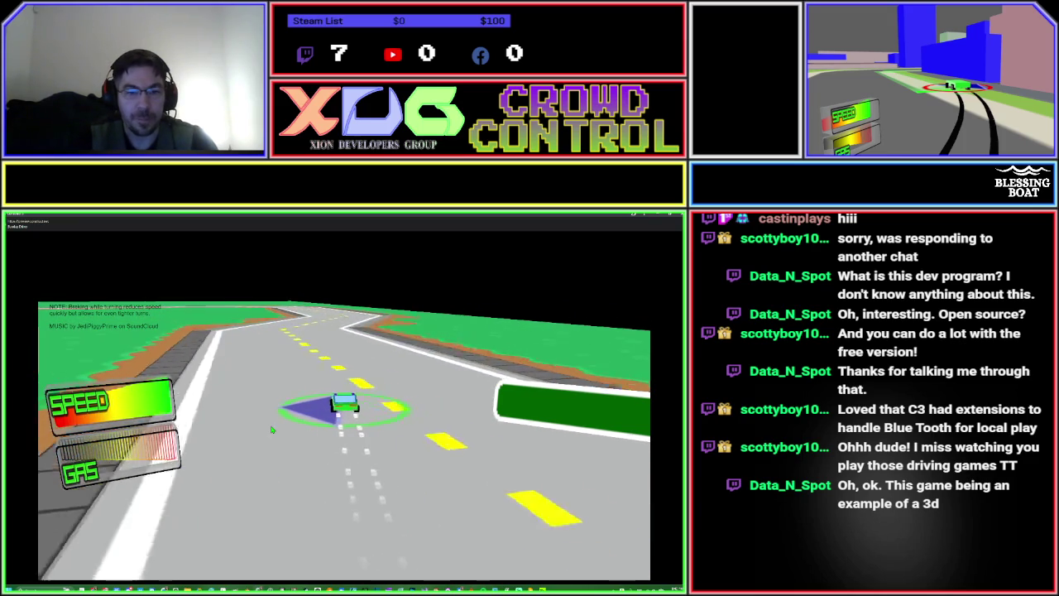
pyautogui.press('Right')
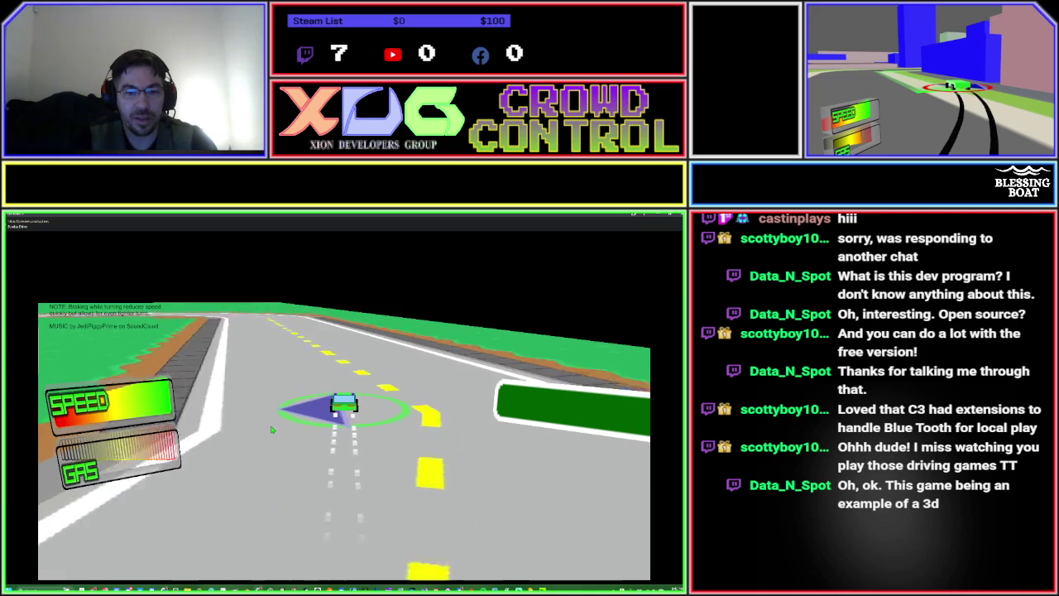
pyautogui.press('Left')
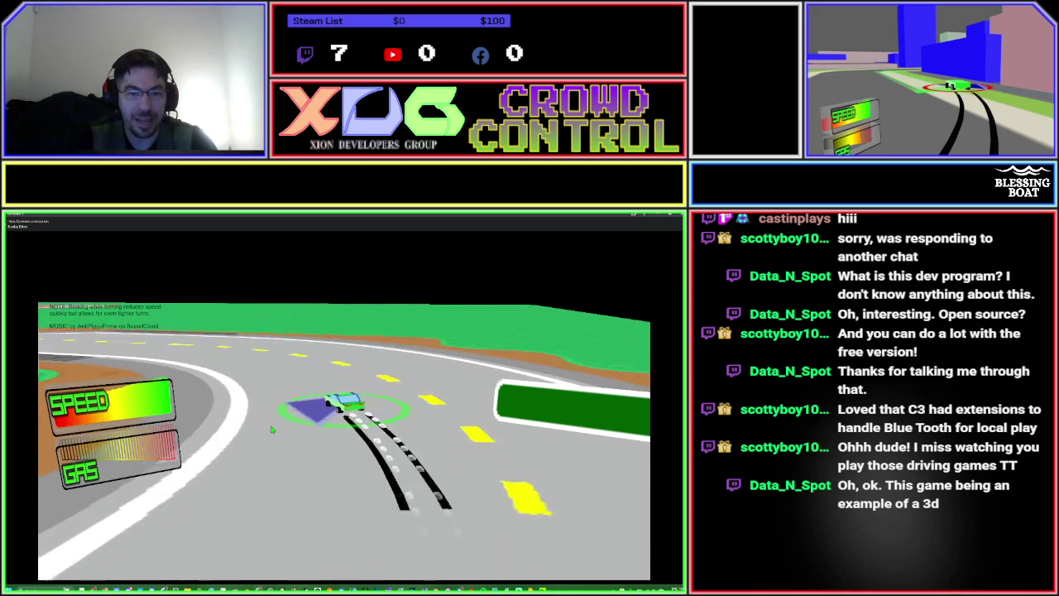
pyautogui.press('Right')
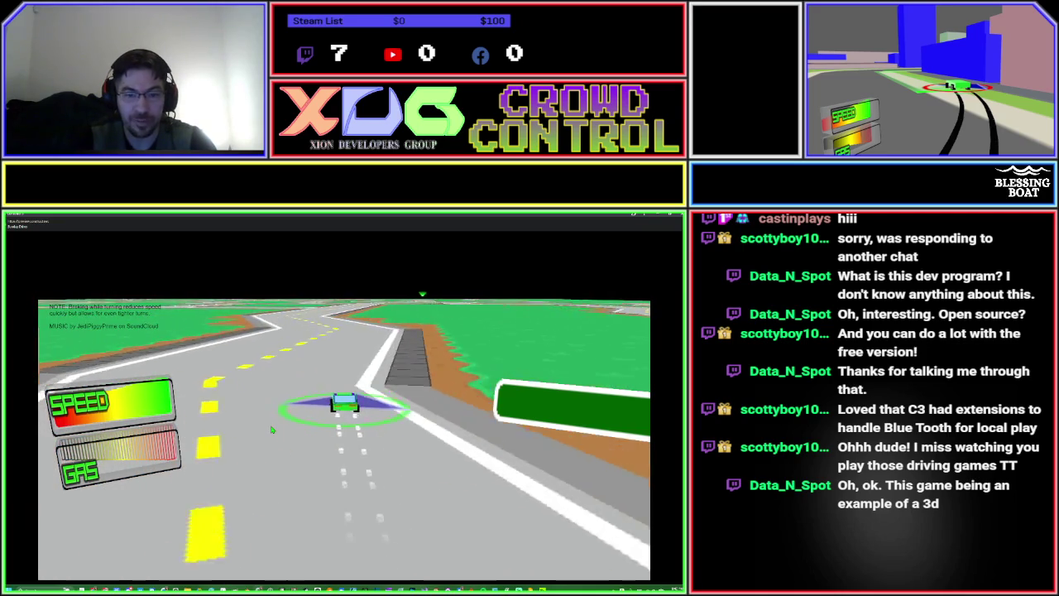
pyautogui.press('Right')
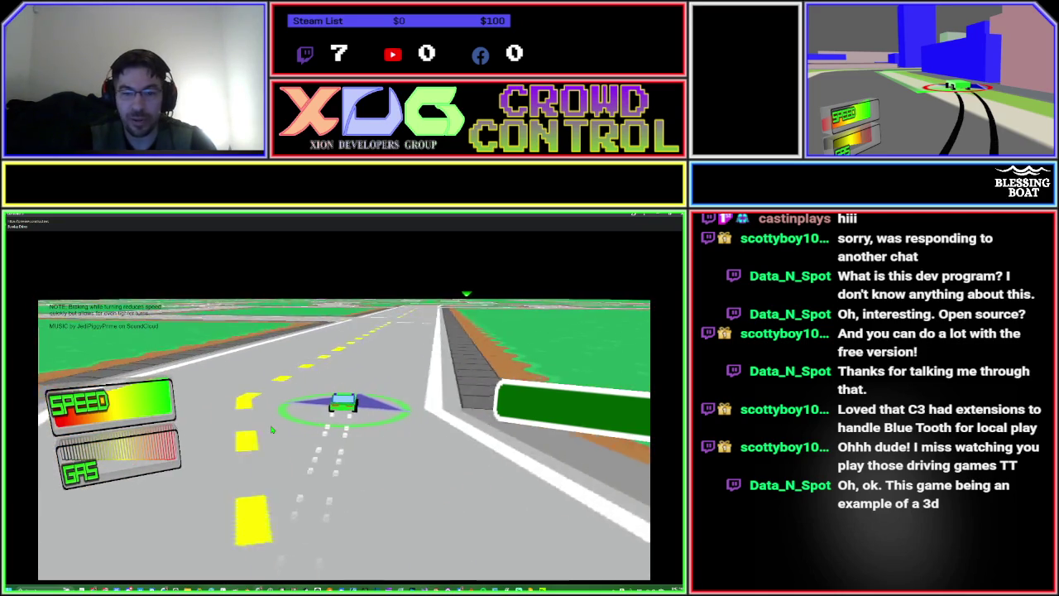
pyautogui.press('Left')
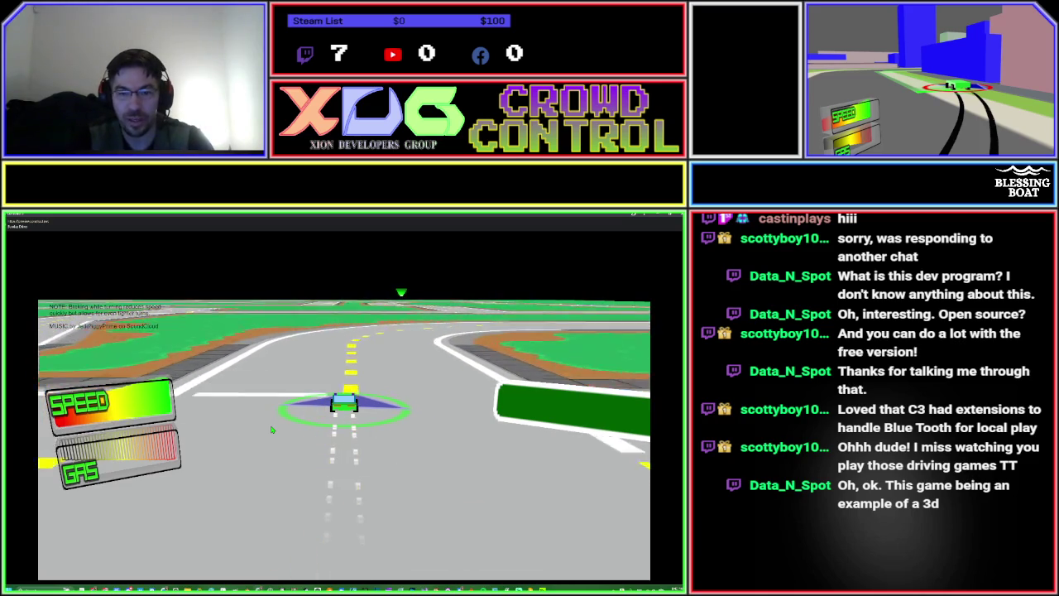
pyautogui.press('Left')
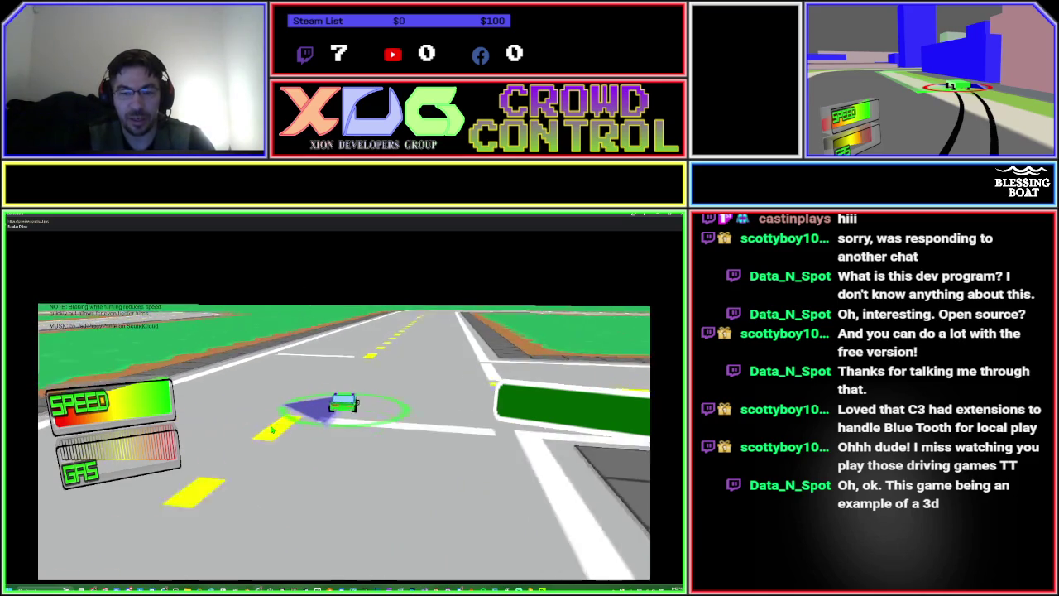
# Turn at the junction, drift around the sharp curves and accelerate, finishing with a right turn.
pyautogui.press('Right')
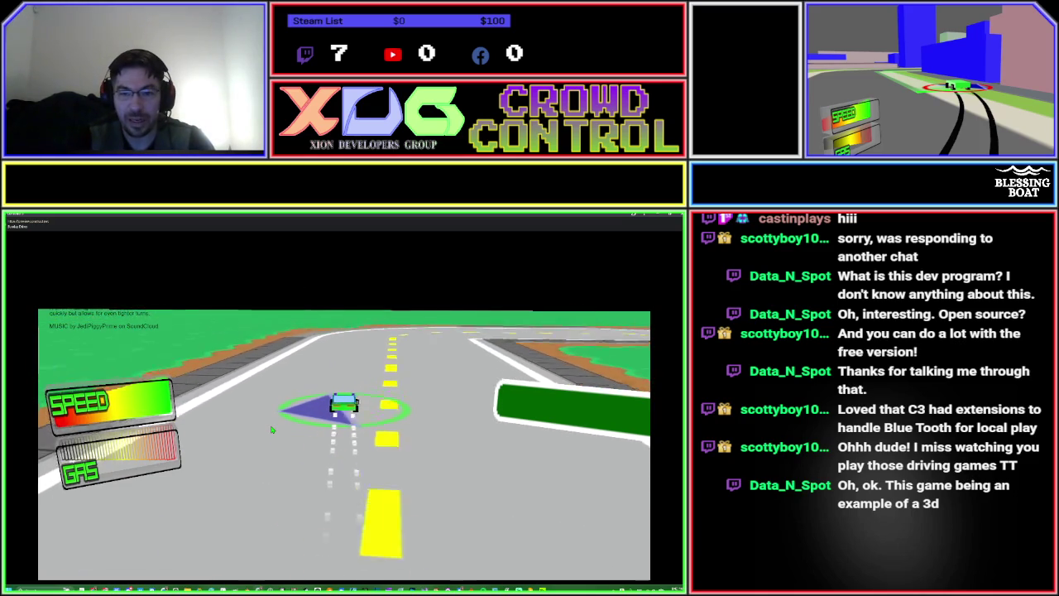
pyautogui.press('Right')
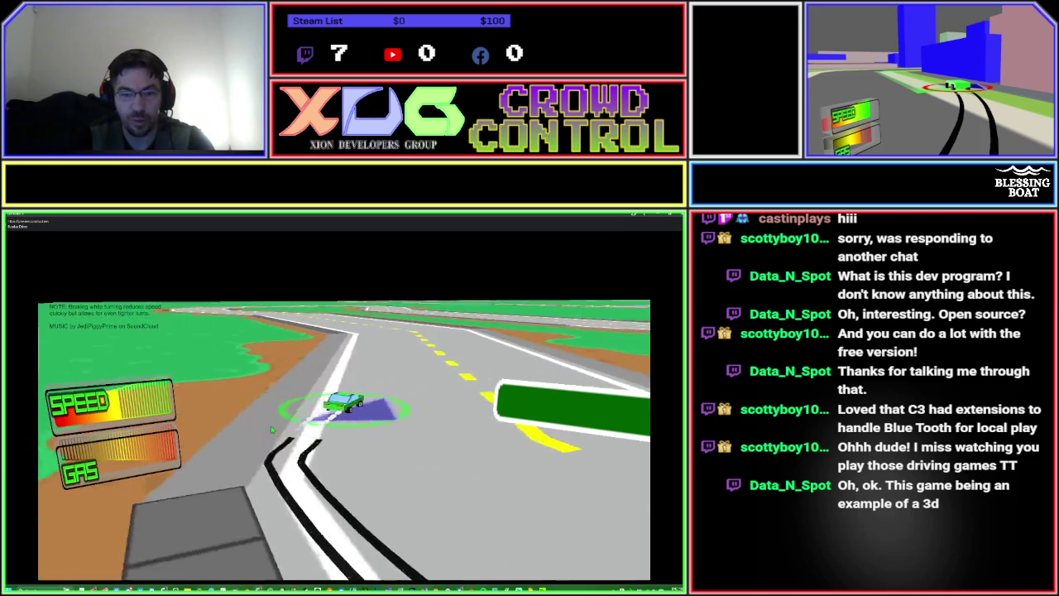
pyautogui.press('Left')
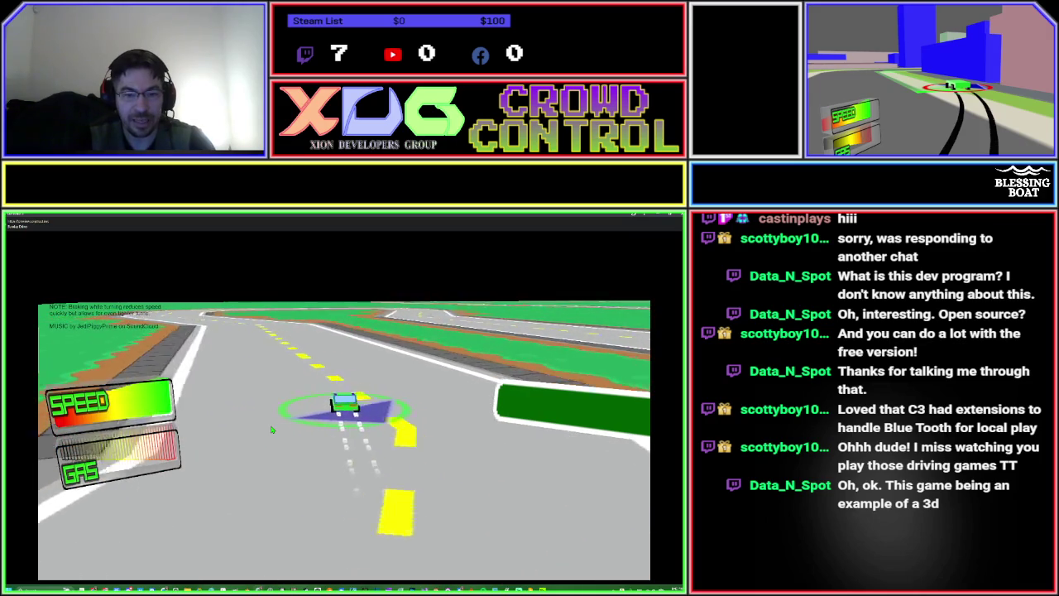
pyautogui.press('Left')
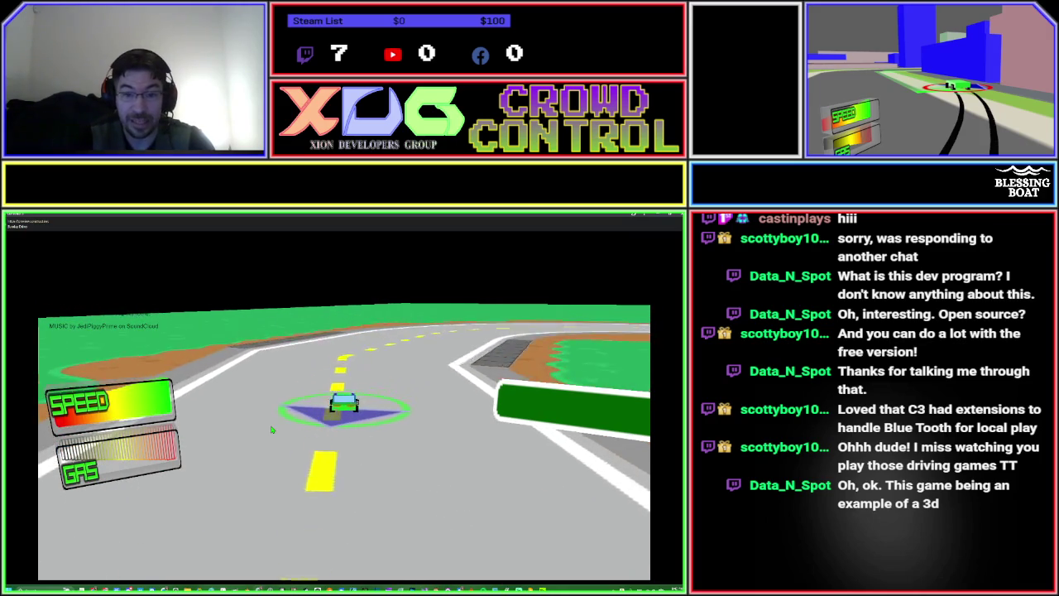
pyautogui.press('Left')
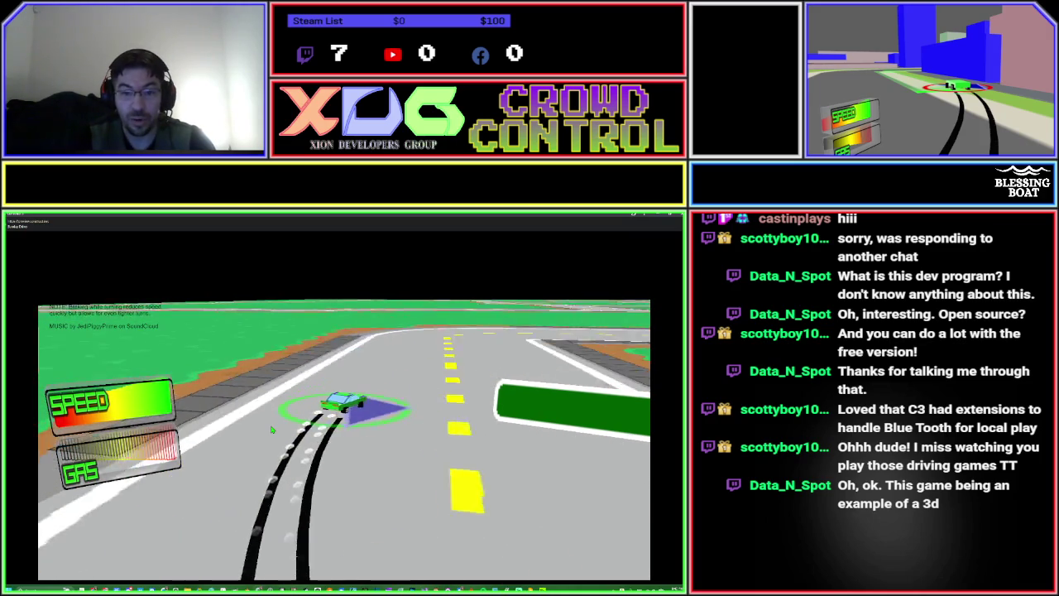
pyautogui.press('Left')
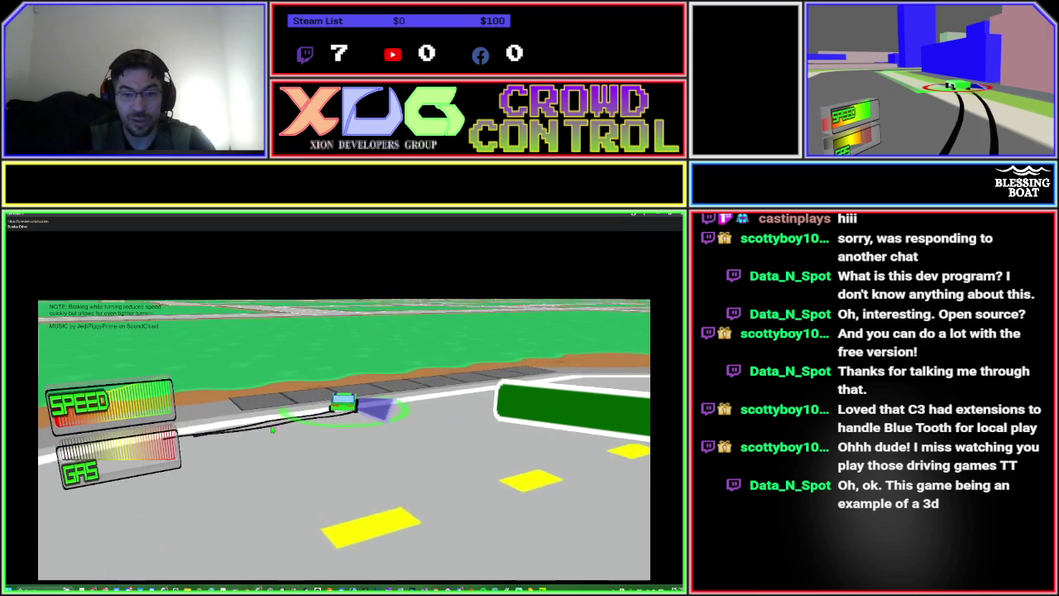
pyautogui.press('Left')
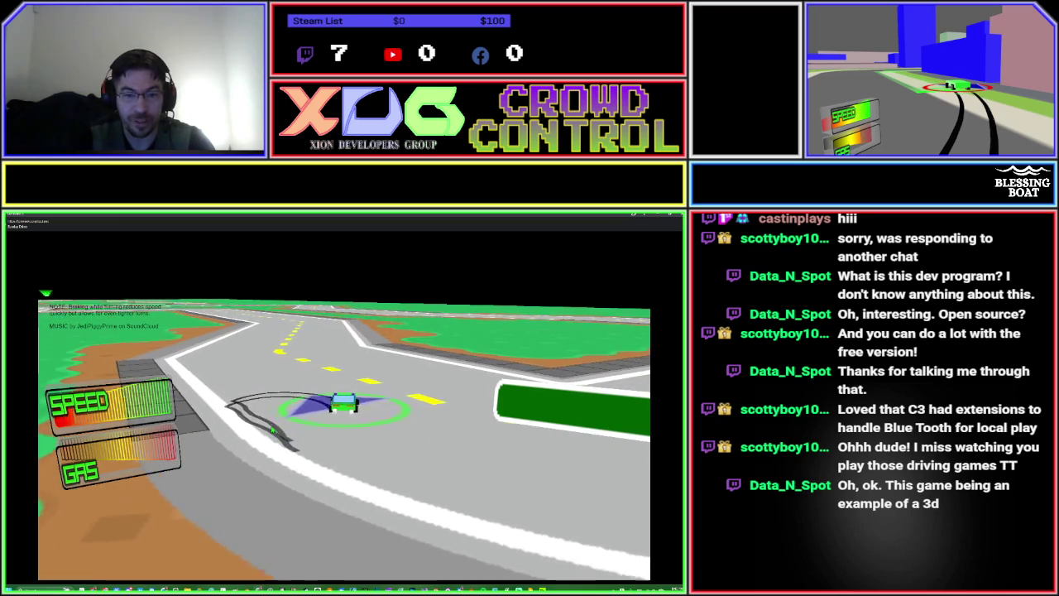
pyautogui.press('Up')
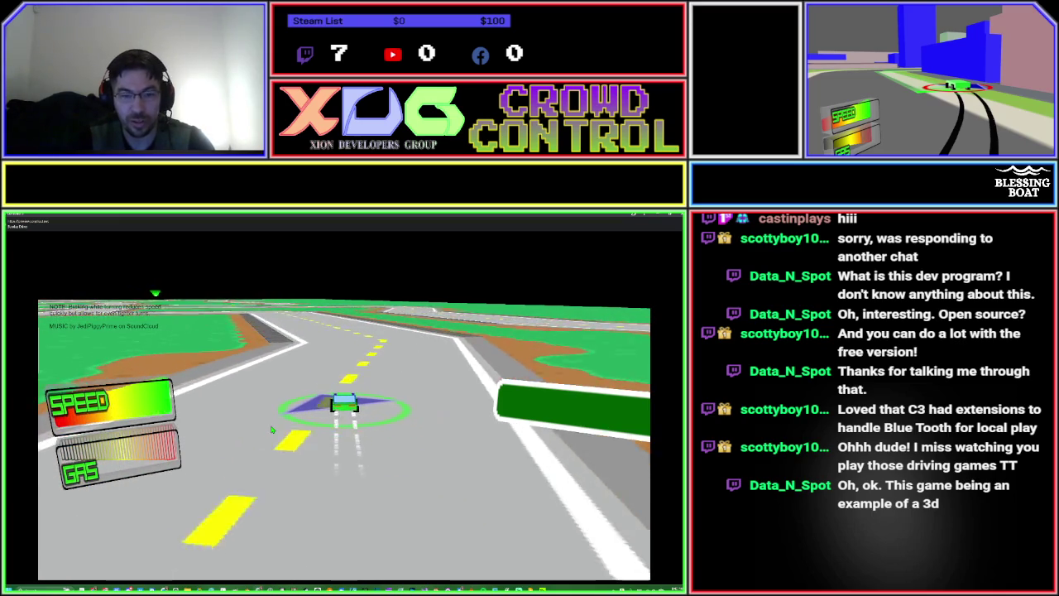
pyautogui.press('Right')
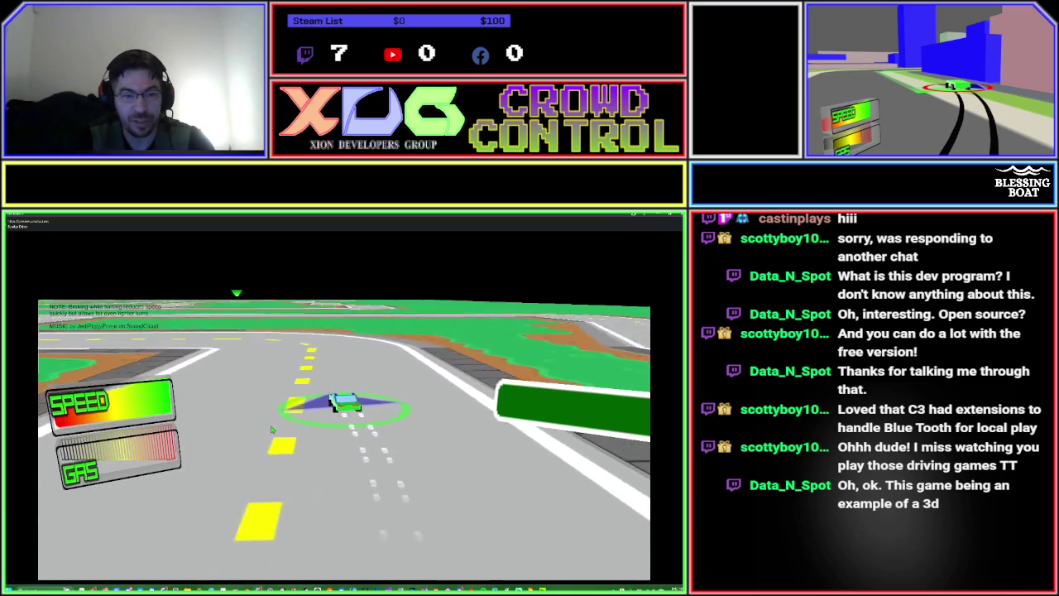
pyautogui.press('Right')
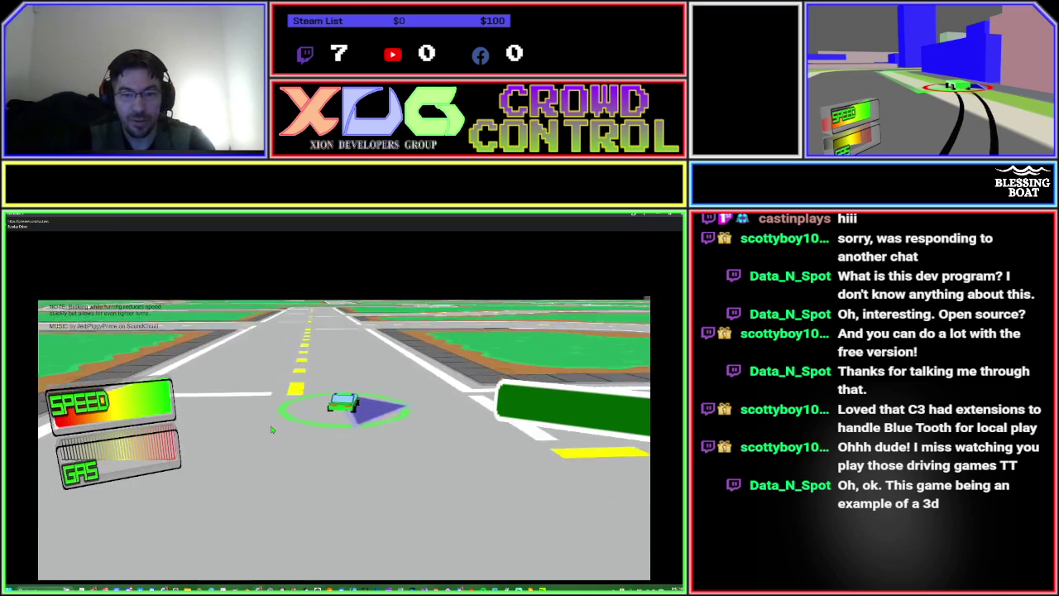
pyautogui.press('Left')
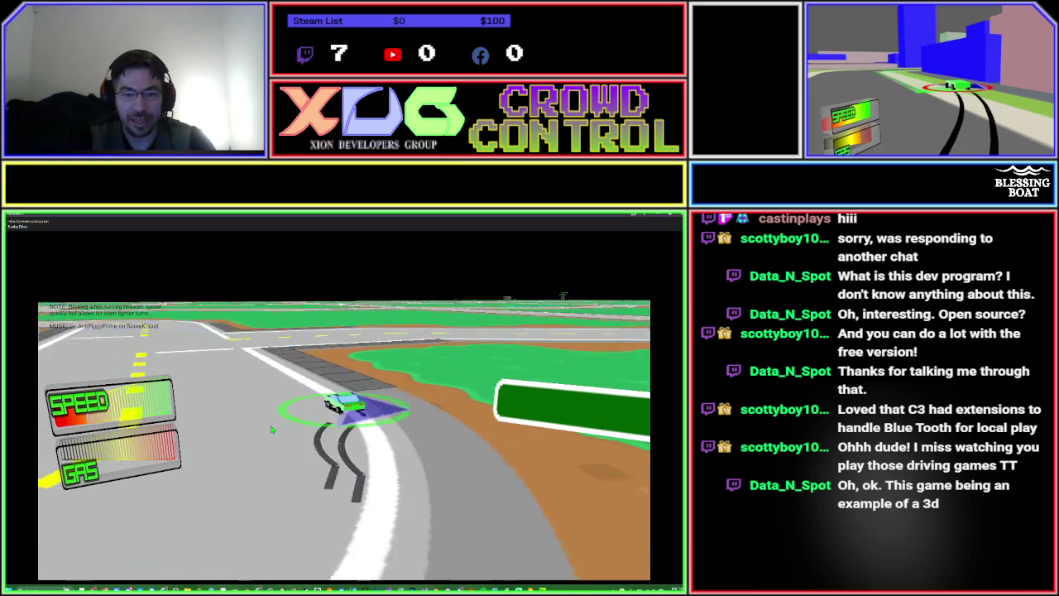
pyautogui.press('Right')
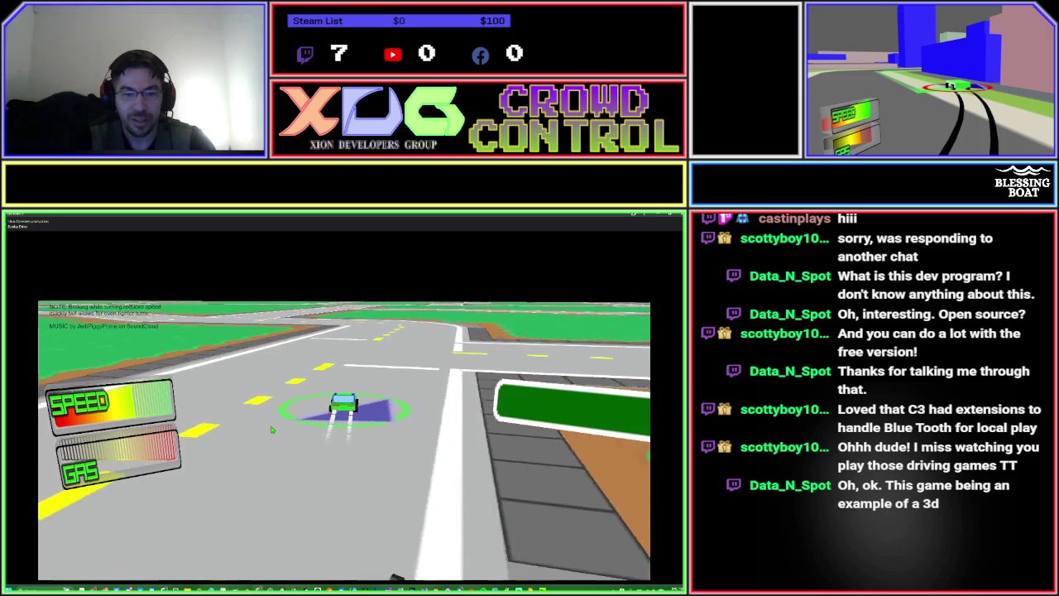
pyautogui.press('Right')
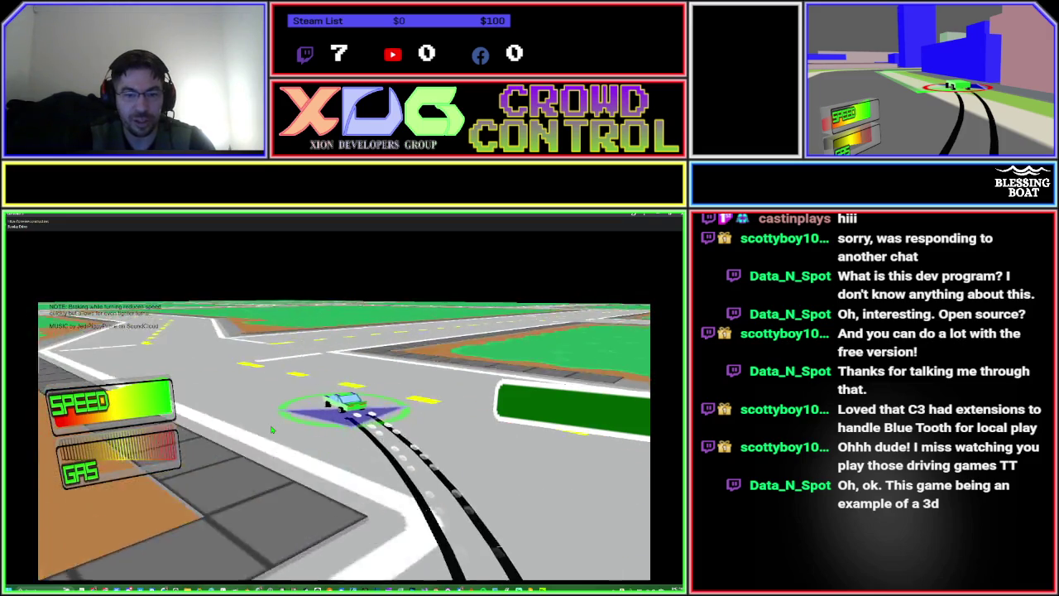
pyautogui.press('Right')
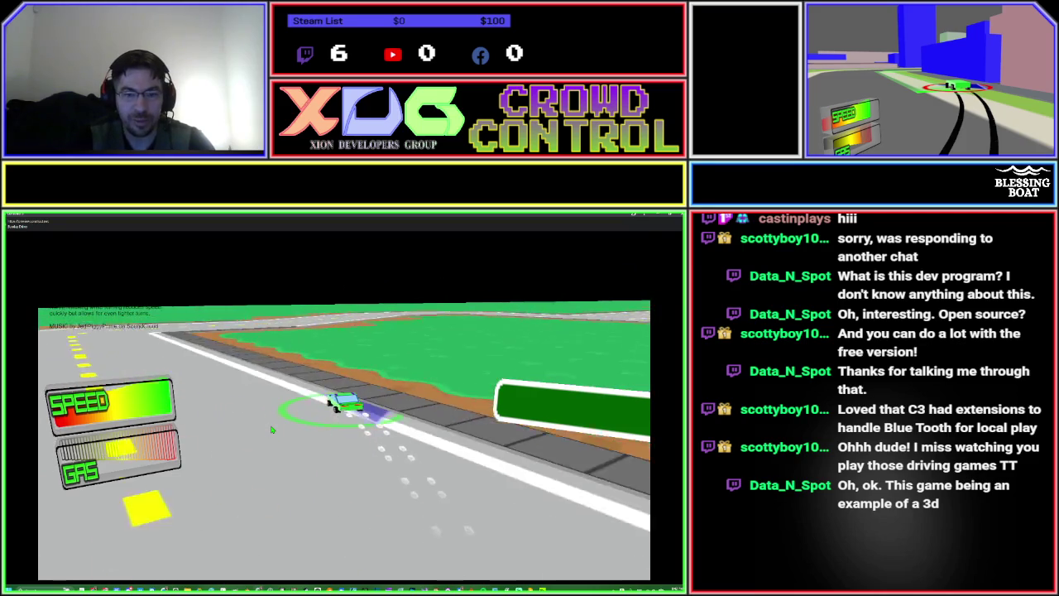
# Drift right around the curve onto the straight road, then swerve right and left along it.
pyautogui.press('Right')
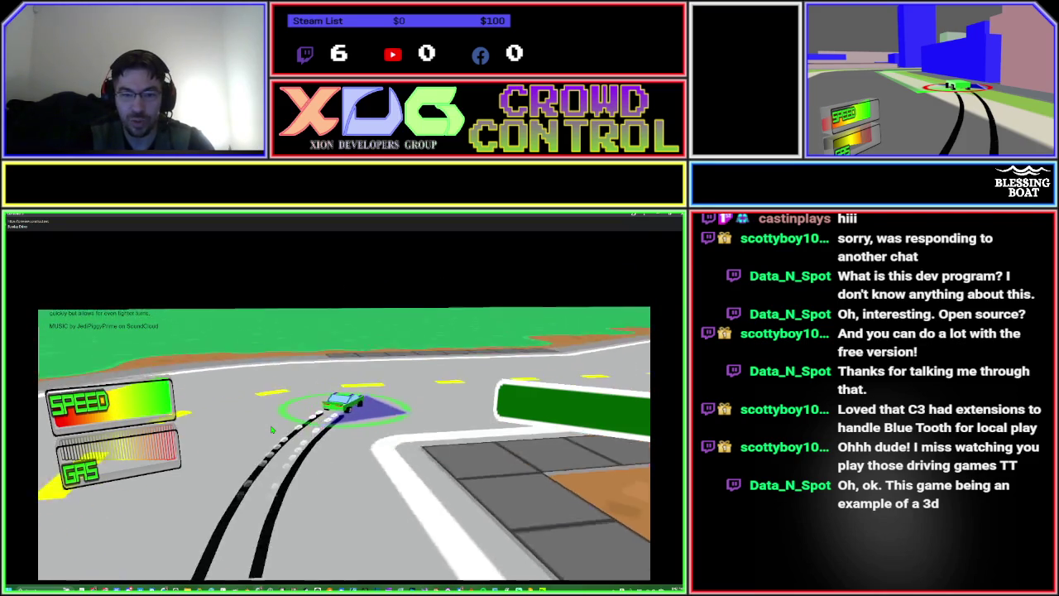
pyautogui.press('Right')
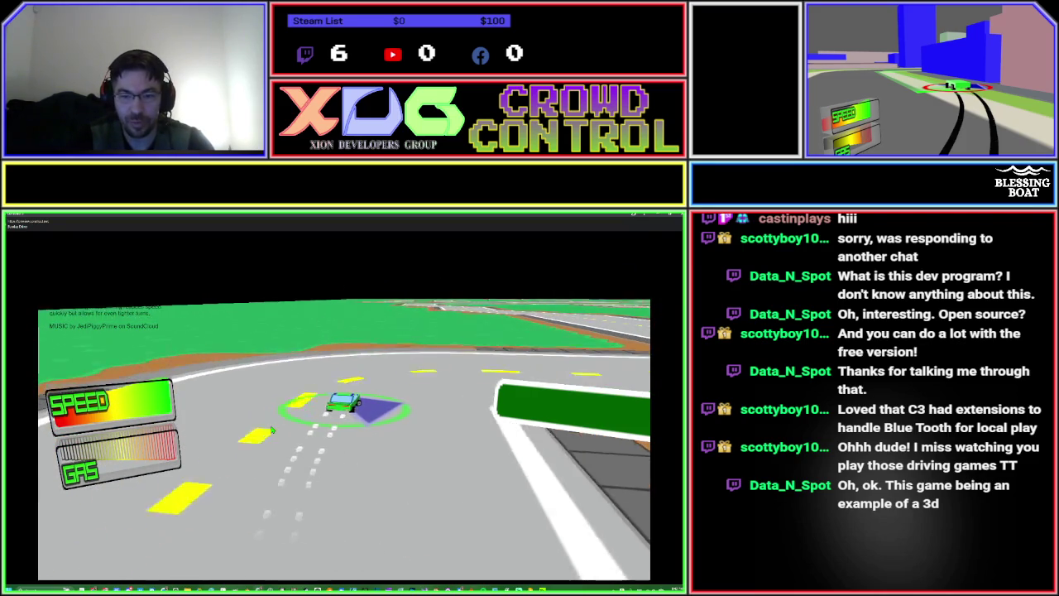
pyautogui.press('Right')
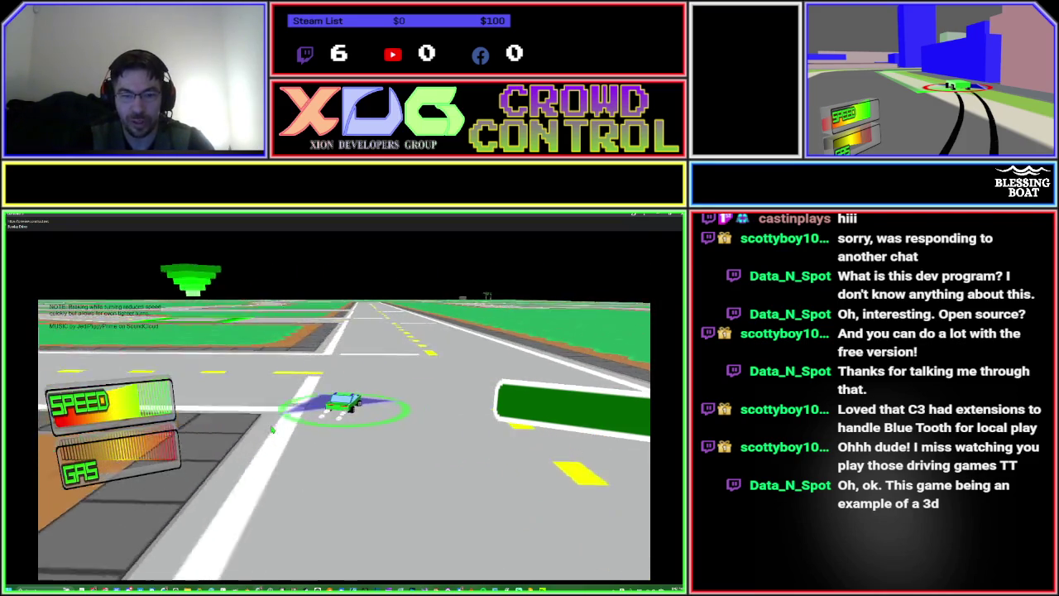
pyautogui.press('Left')
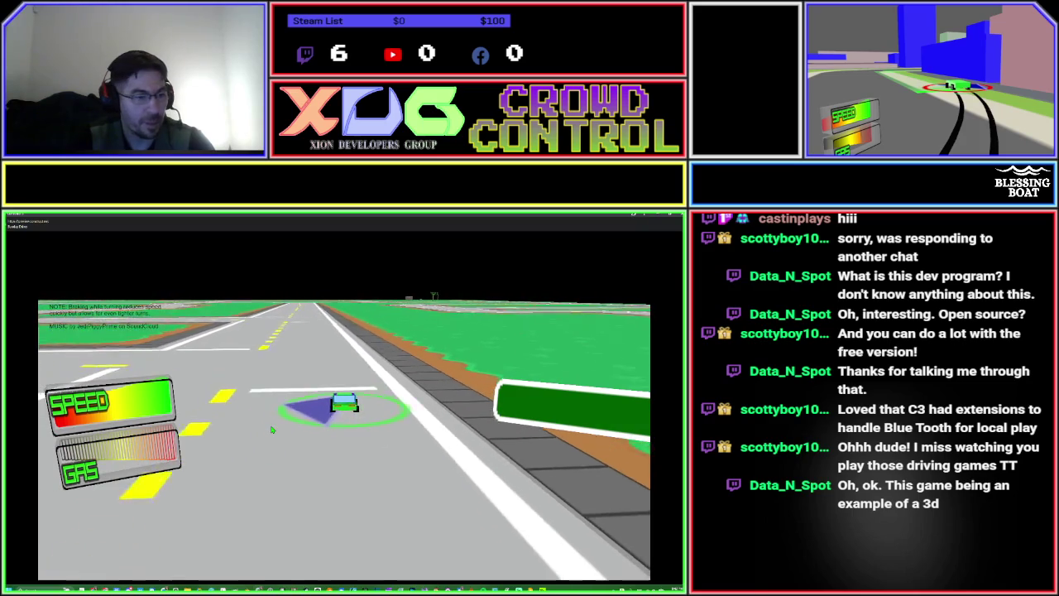
pyautogui.press('Right')
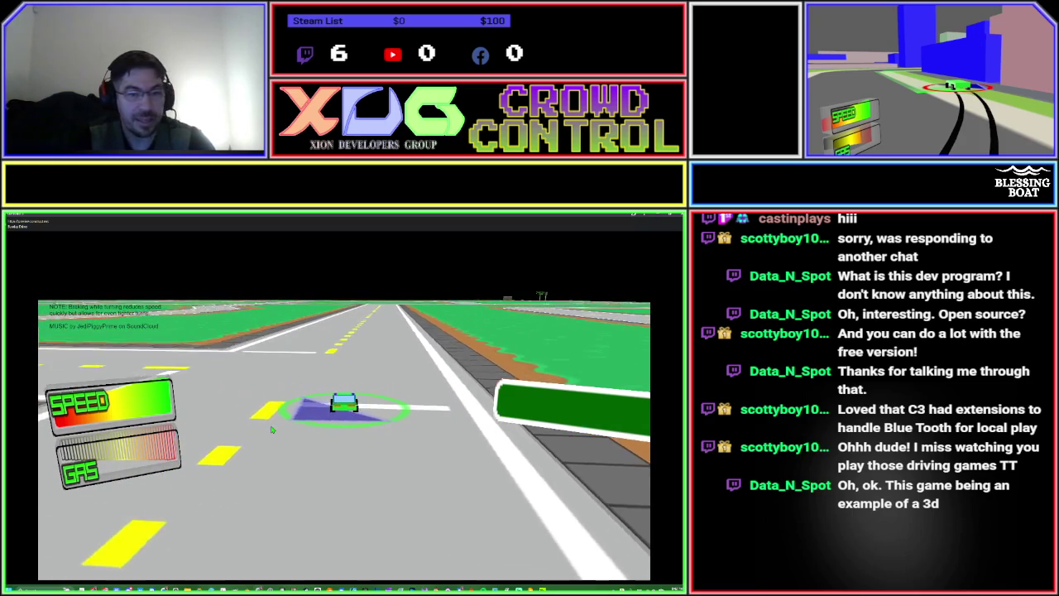
pyautogui.press('Right')
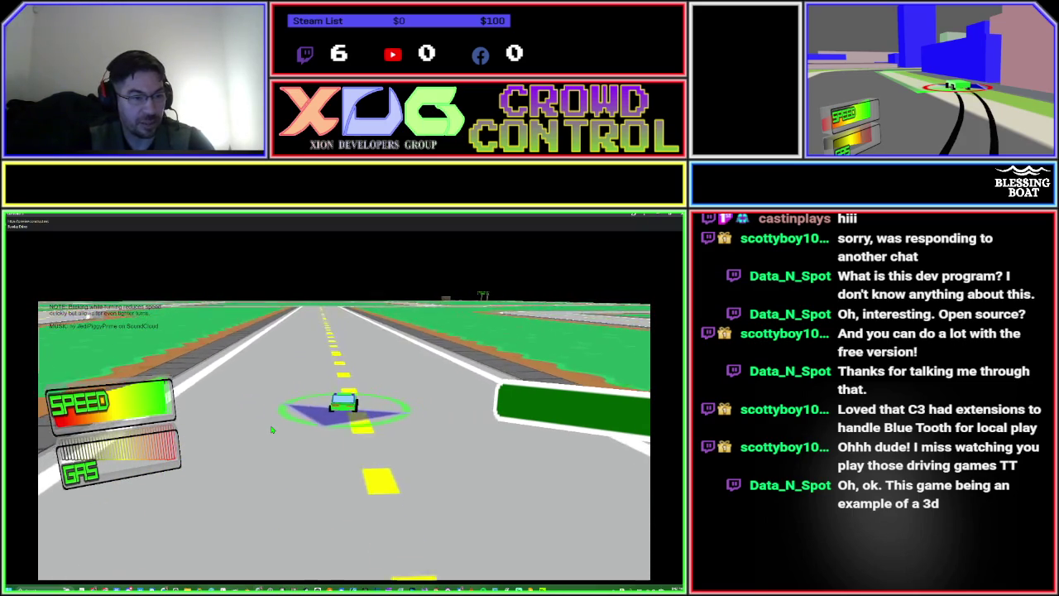
pyautogui.press('Right')
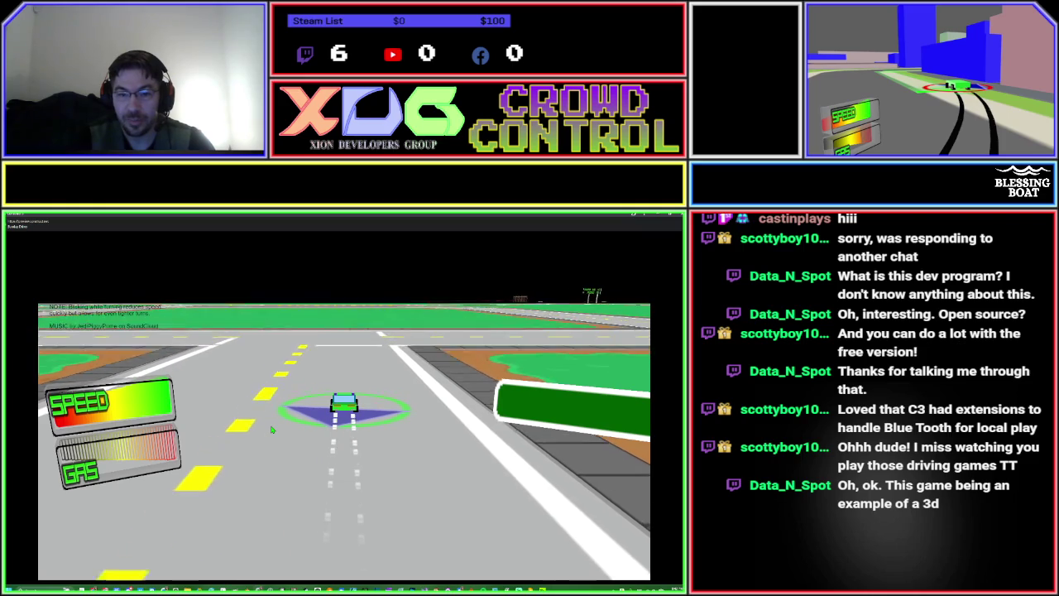
pyautogui.press('Left')
pyautogui.press('Left')
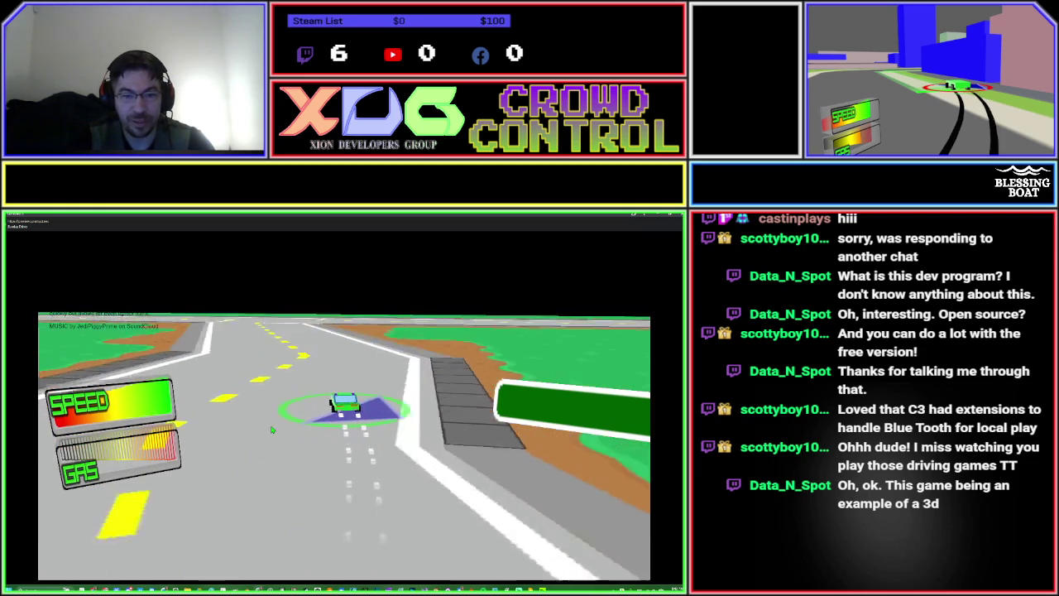
pyautogui.press('Left')
pyautogui.press('Left')
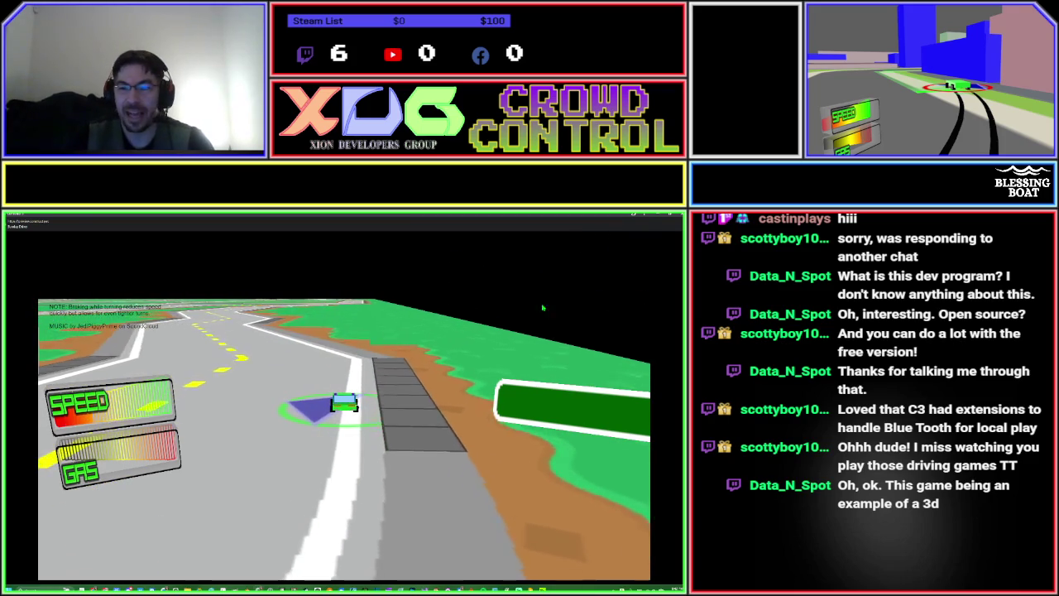
# Close the running racing-game preview and close the racing project from the Project Bar.
pyautogui.click(672, 220)
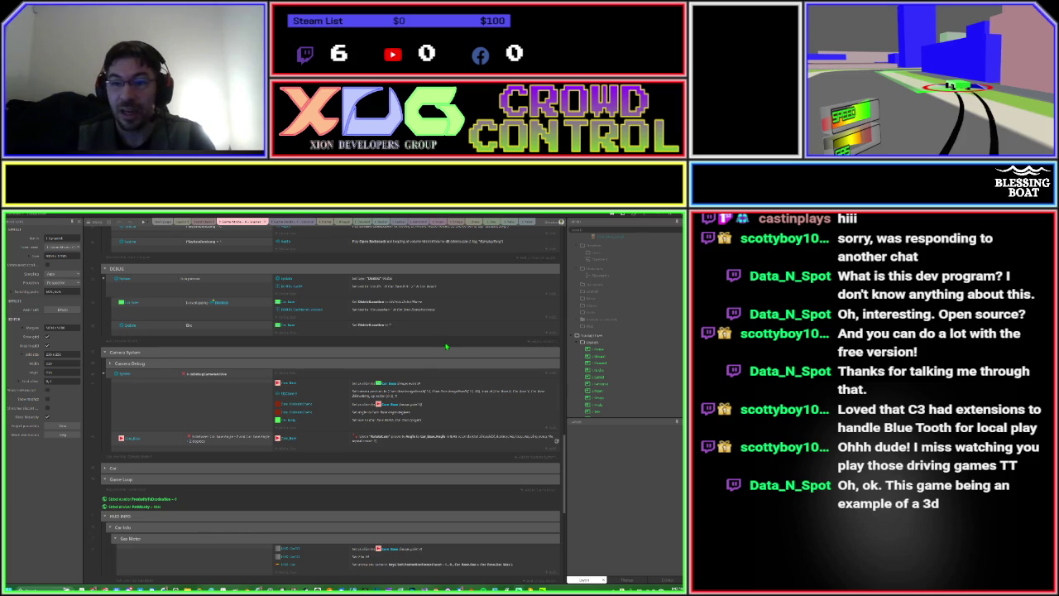
pyautogui.rightClick(584, 337)
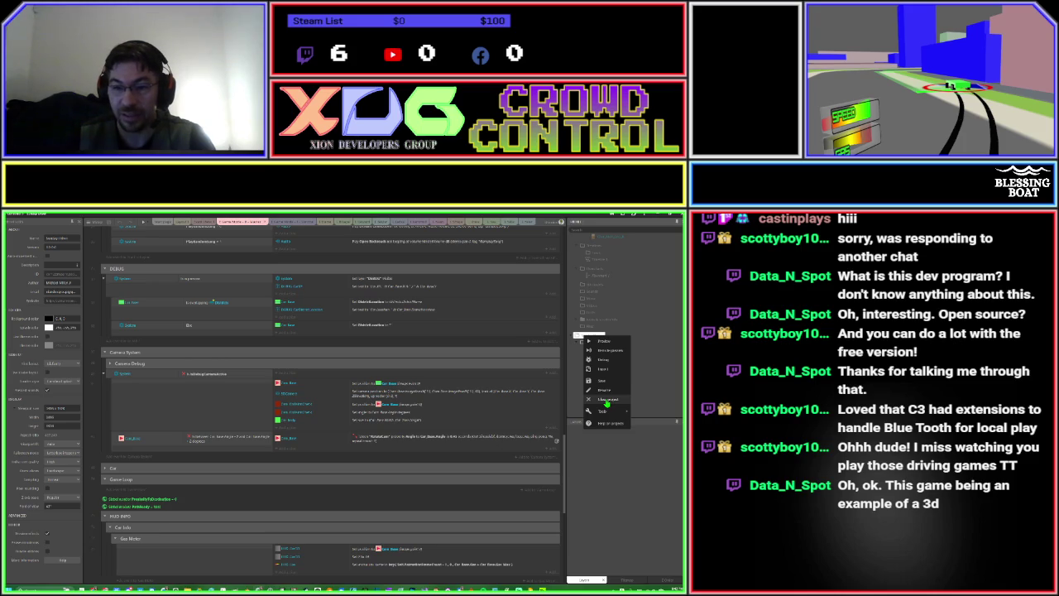
pyautogui.click(607, 401)
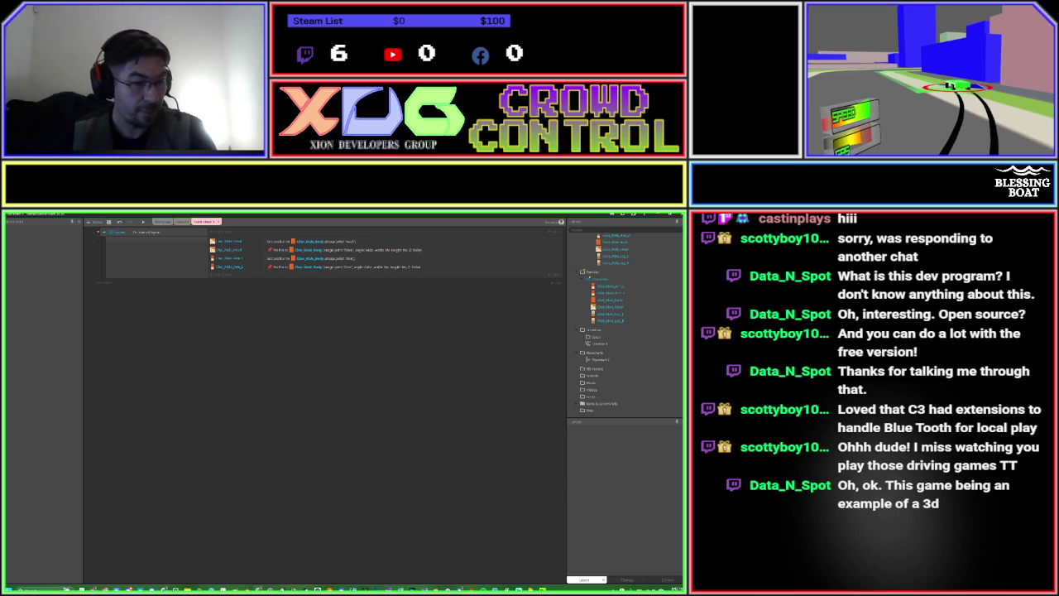
# Add a character-sprite action setting its position to Chr_Main_Body at image point 5.
pyautogui.click(219, 279)
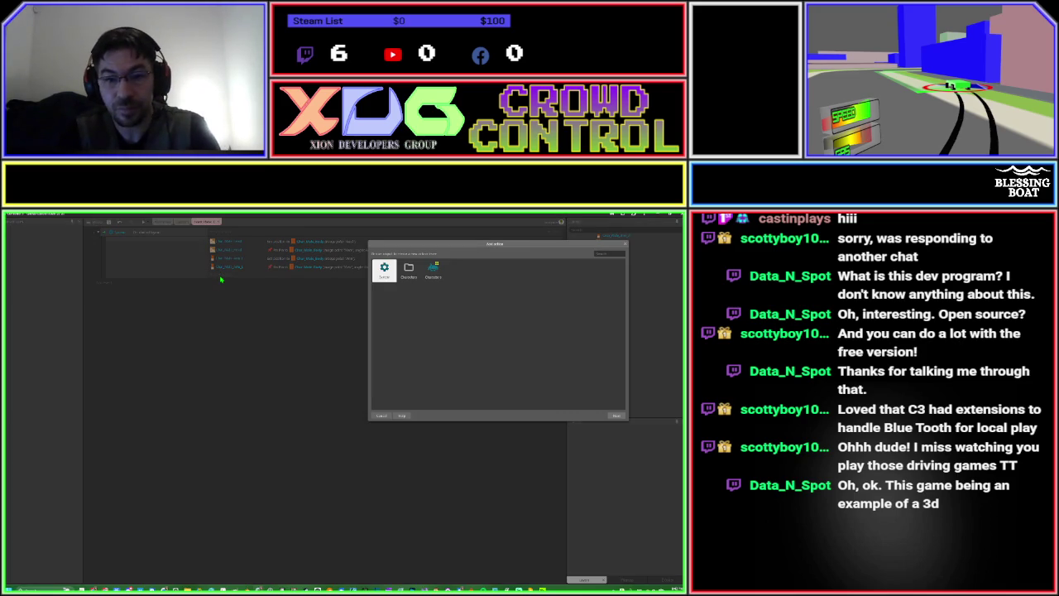
pyautogui.write('char')
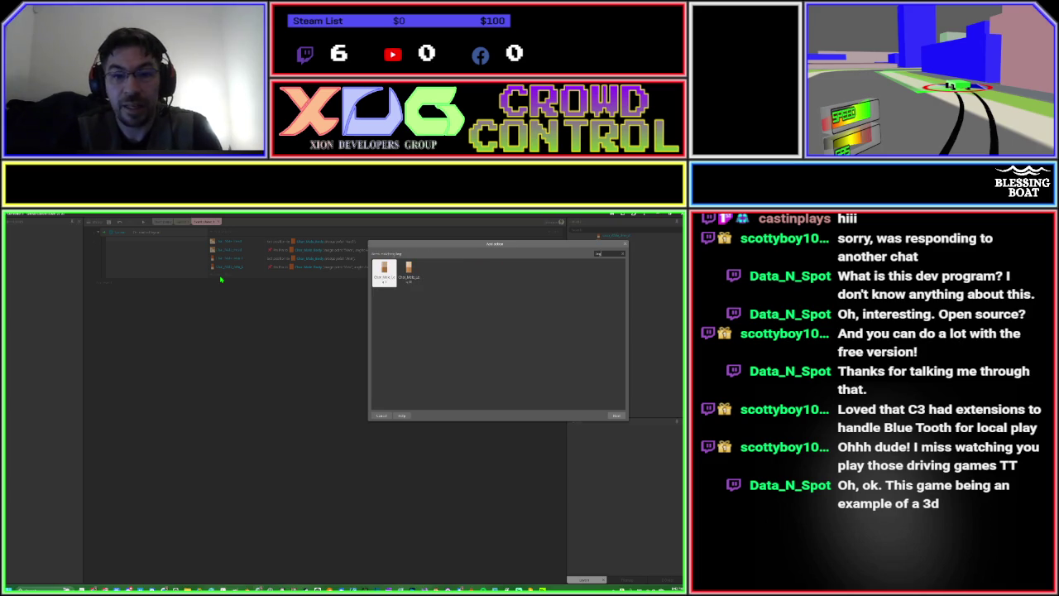
pyautogui.press('Return')
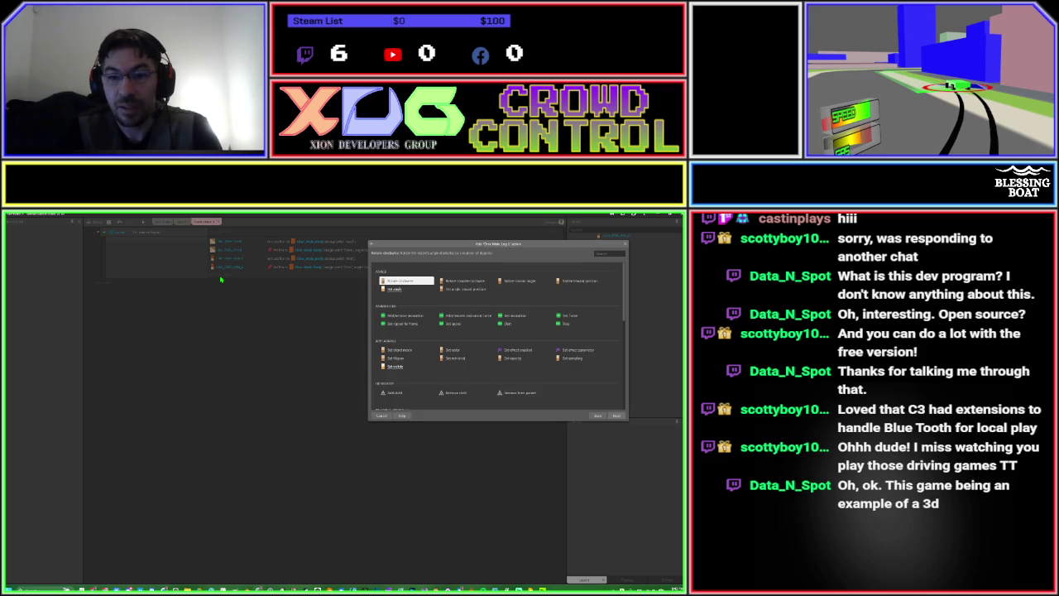
pyautogui.write('set po')
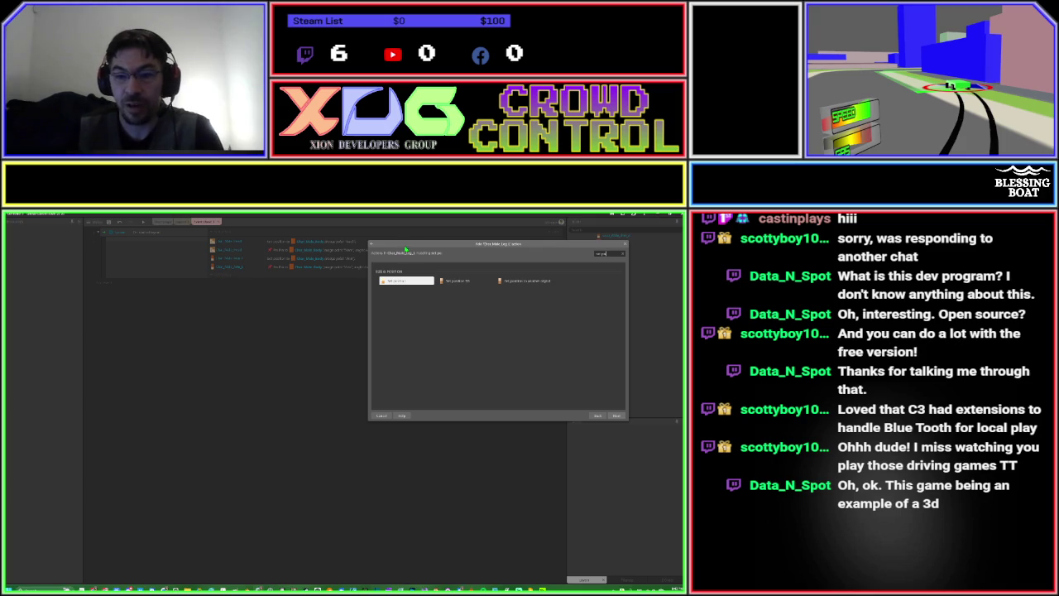
pyautogui.doubleClick(509, 281)
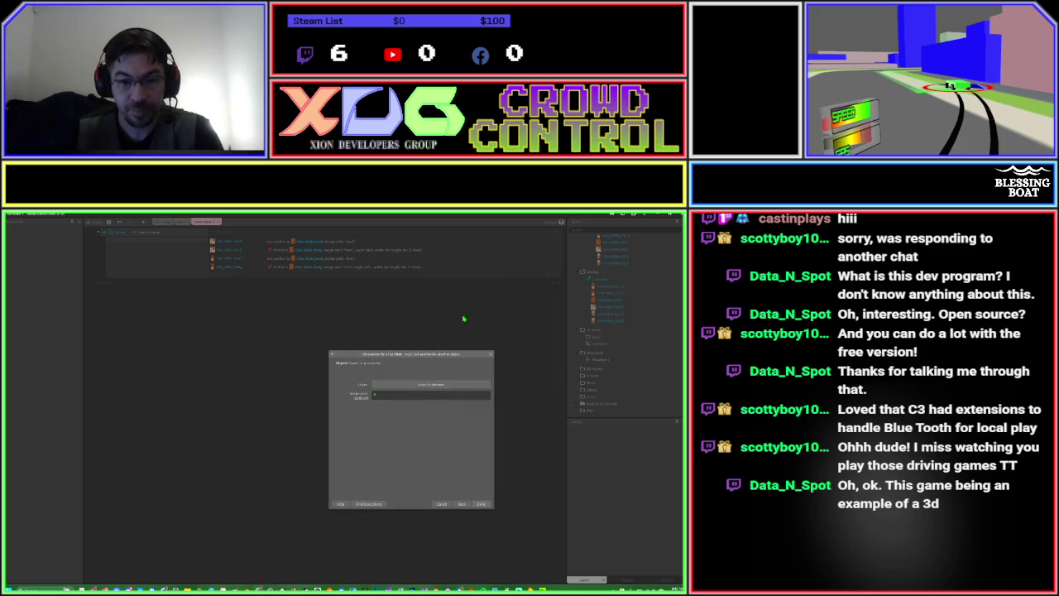
pyautogui.click(425, 386)
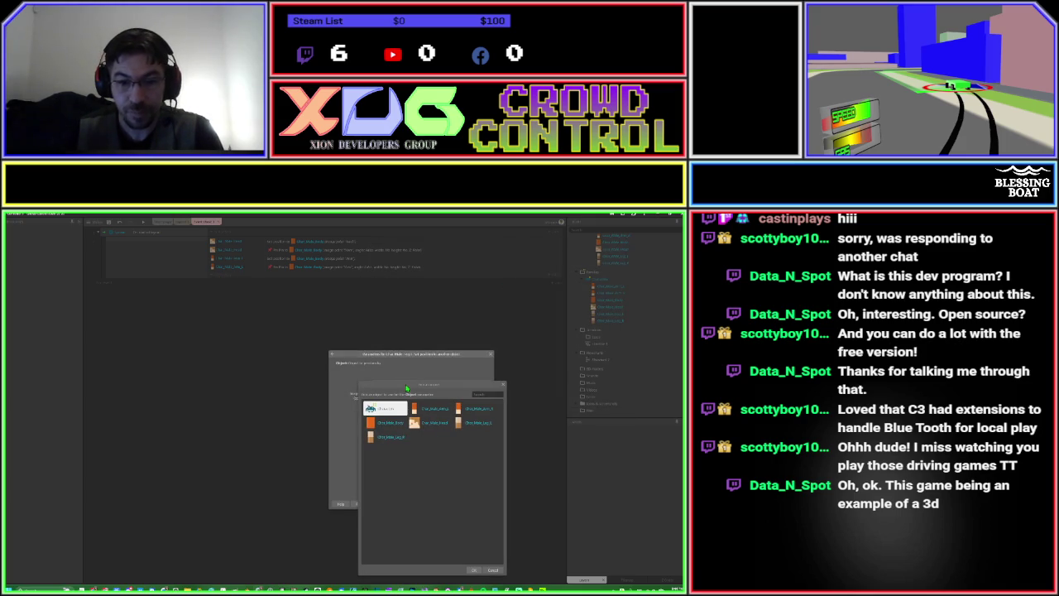
pyautogui.doubleClick(396, 422)
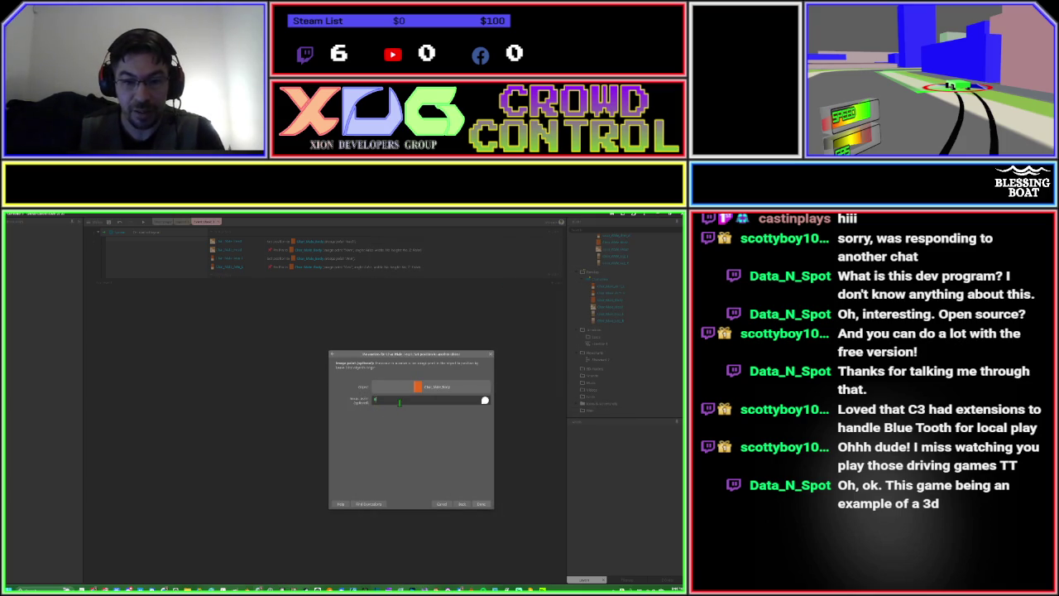
pyautogui.write('5')
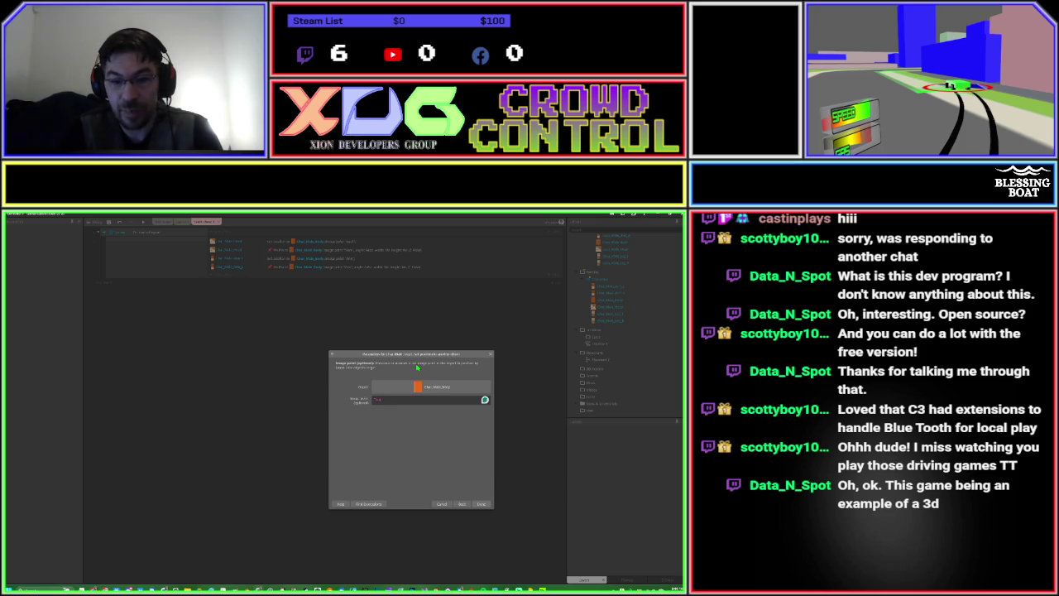
pyautogui.press('Return')
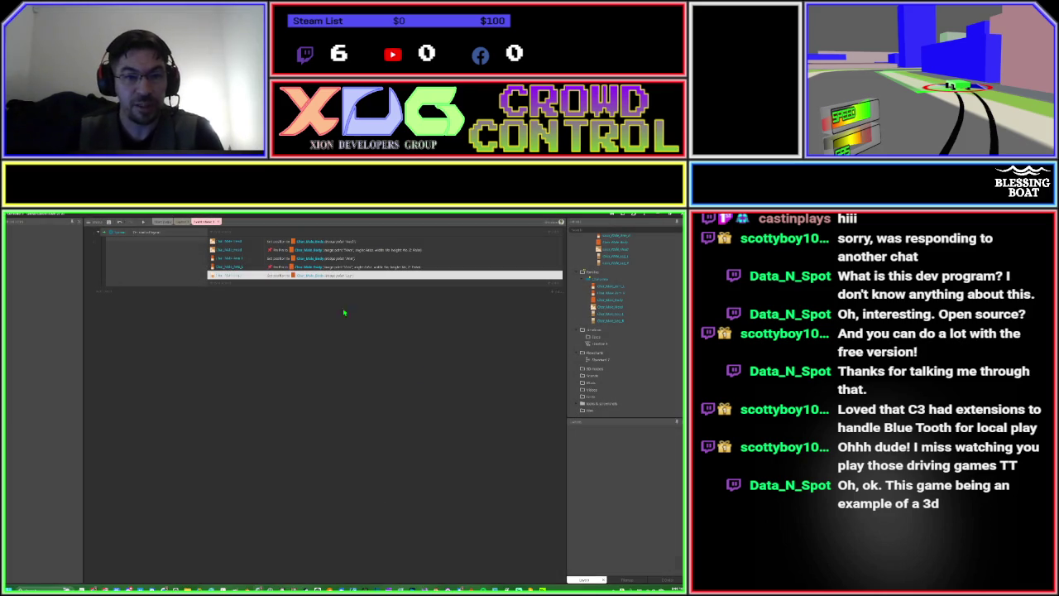
# Duplicate the new position action and swap the copy to a different character sprite.
pyautogui.moveTo(226, 277); pyautogui.dragTo(228, 286)
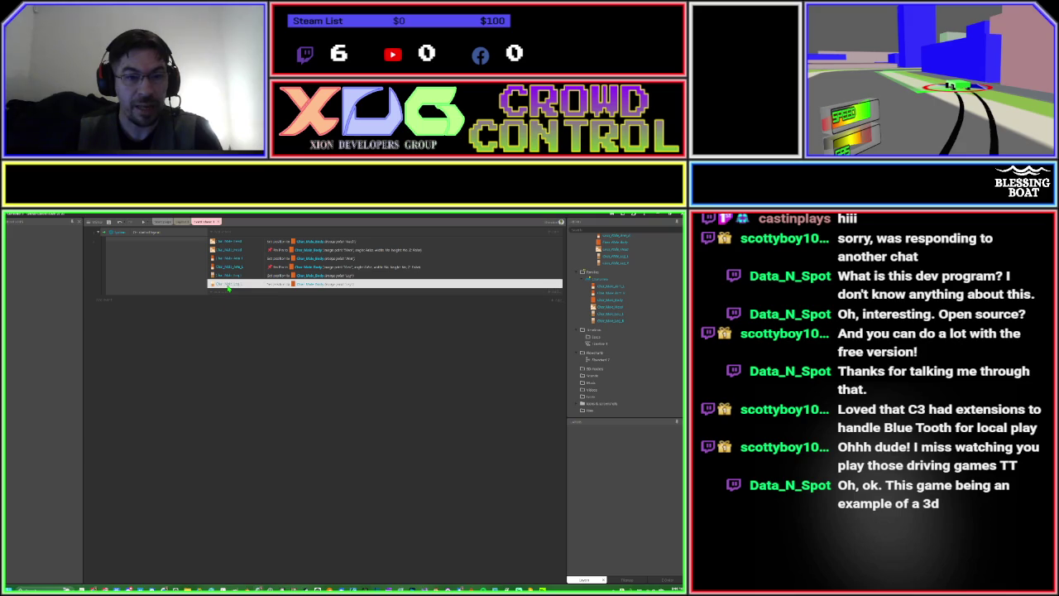
pyautogui.rightClick(229, 287)
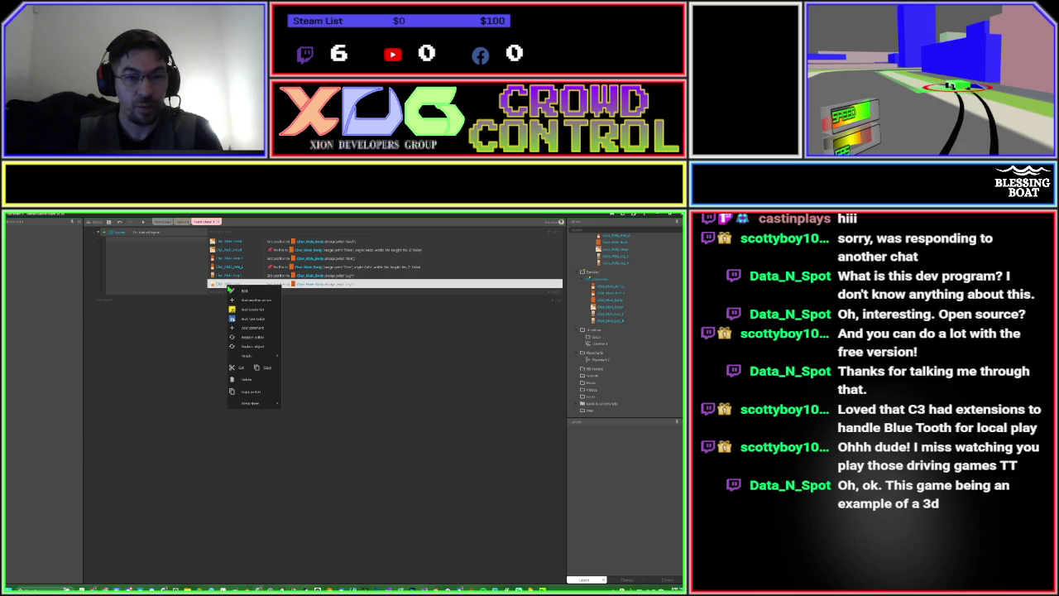
pyautogui.click(252, 346)
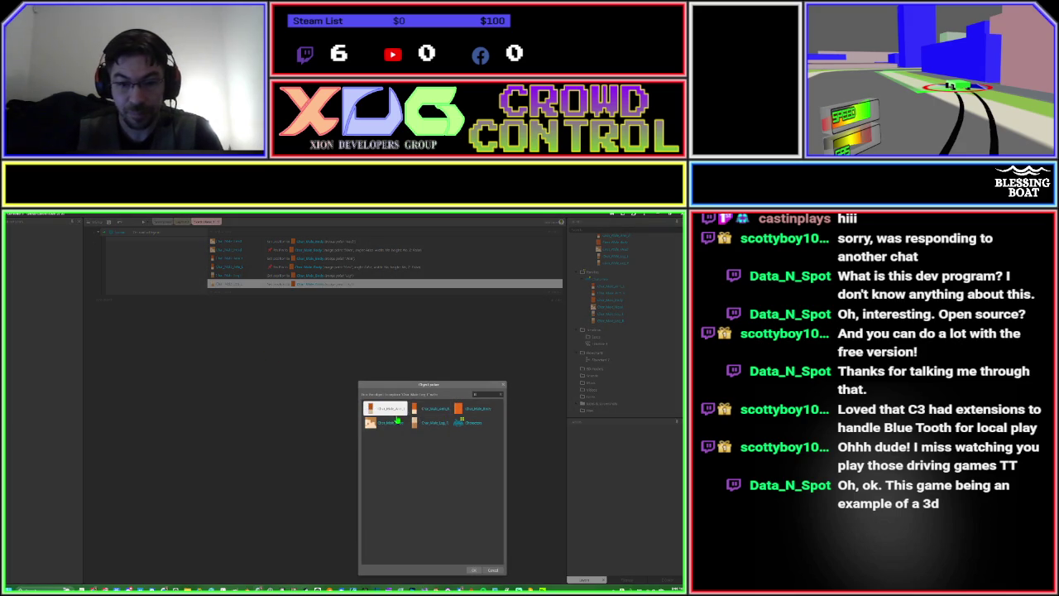
pyautogui.doubleClick(428, 409)
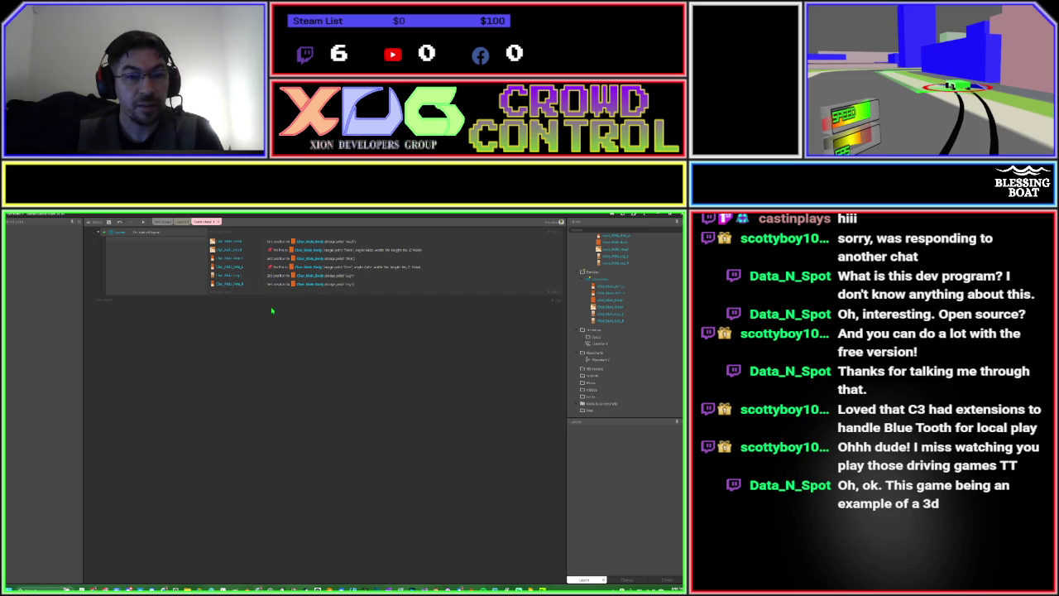
# Replace the bottom action's object with Char_Male_Leg_R.
pyautogui.doubleClick(242, 287)
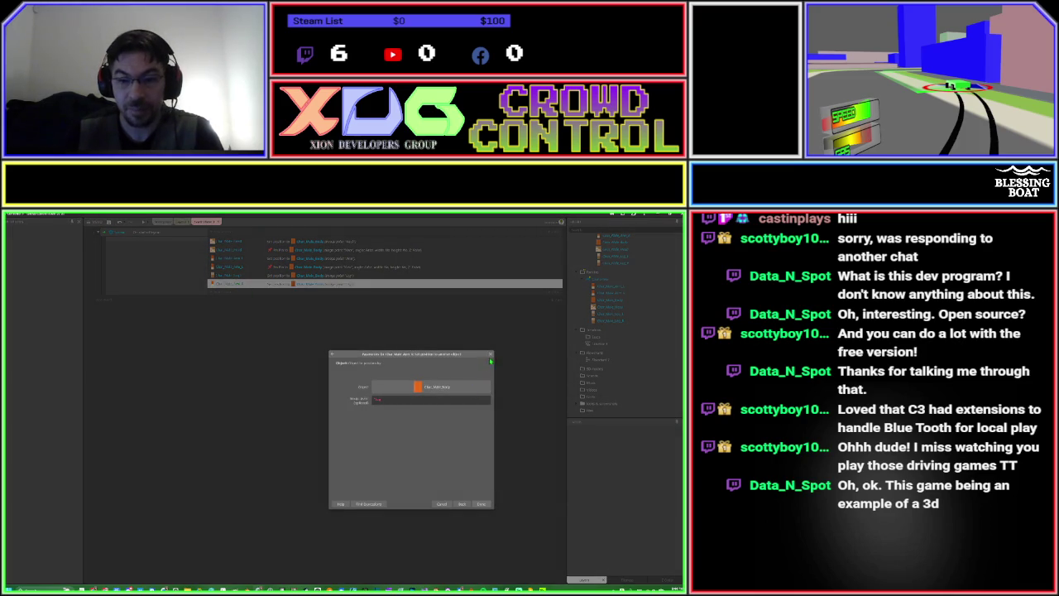
pyautogui.click(490, 355)
pyautogui.rightClick(237, 284)
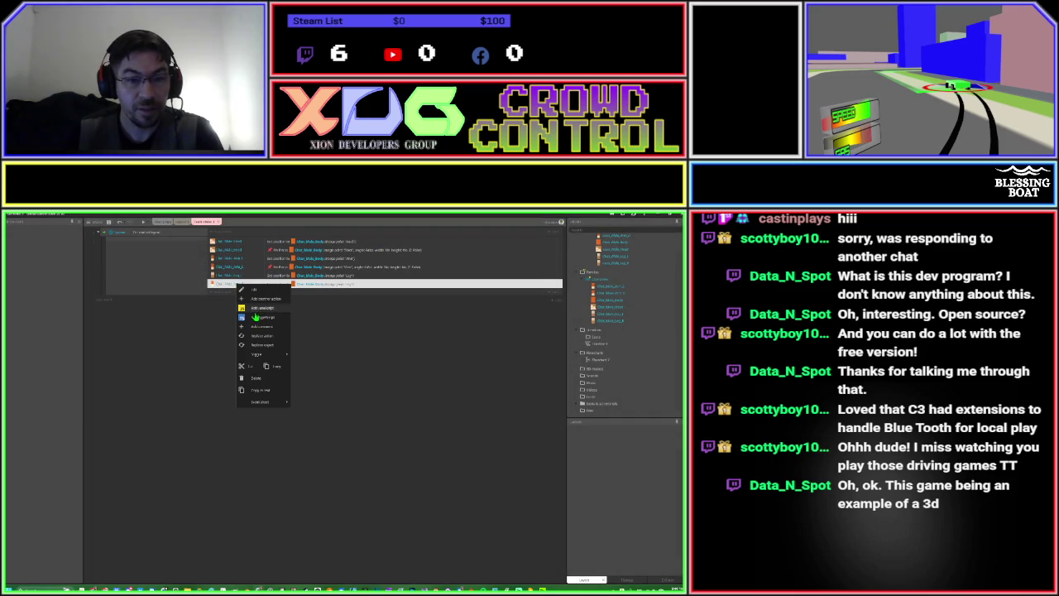
pyautogui.click(255, 344)
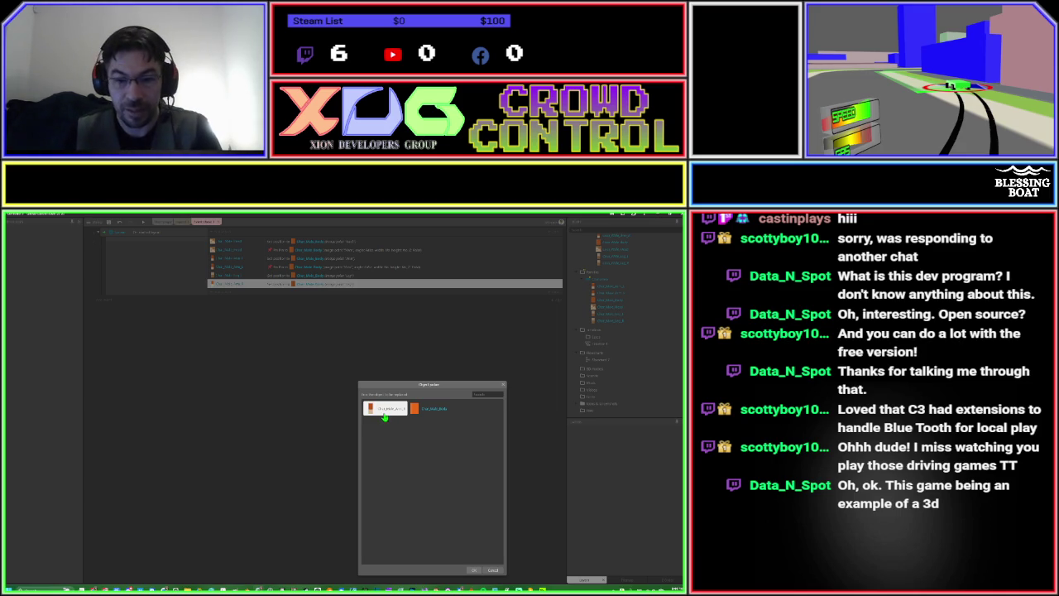
pyautogui.click(385, 412)
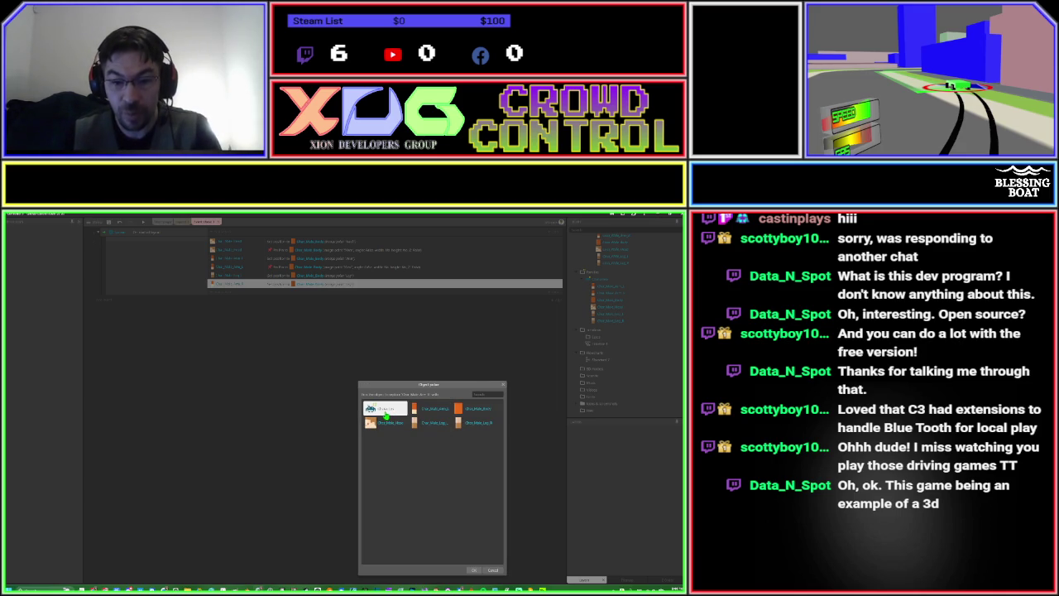
pyautogui.doubleClick(465, 426)
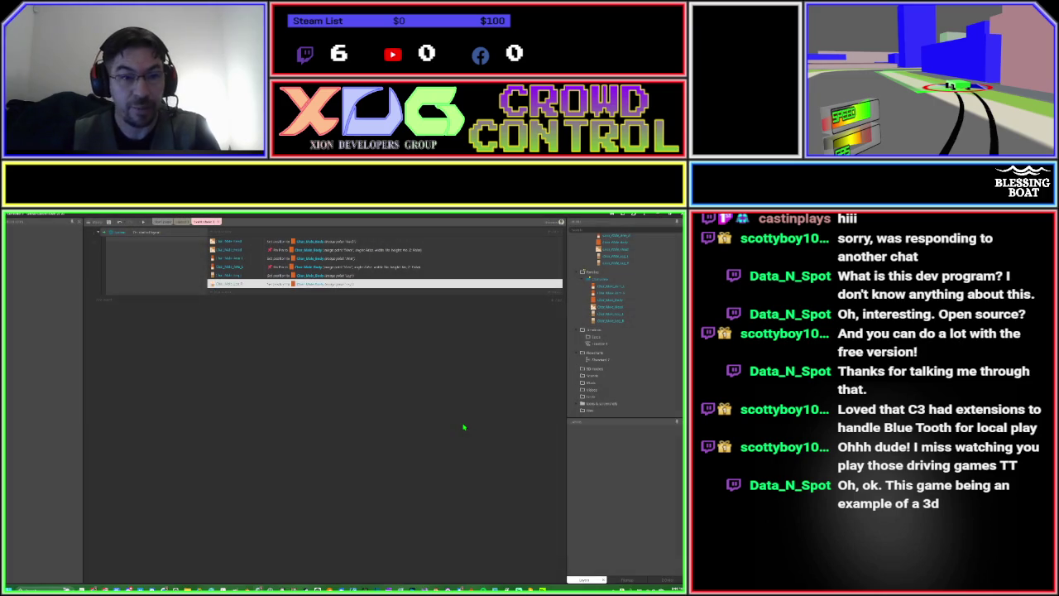
# Preview the game to check how the character's parts line up, then close the preview.
pyautogui.click(143, 223)
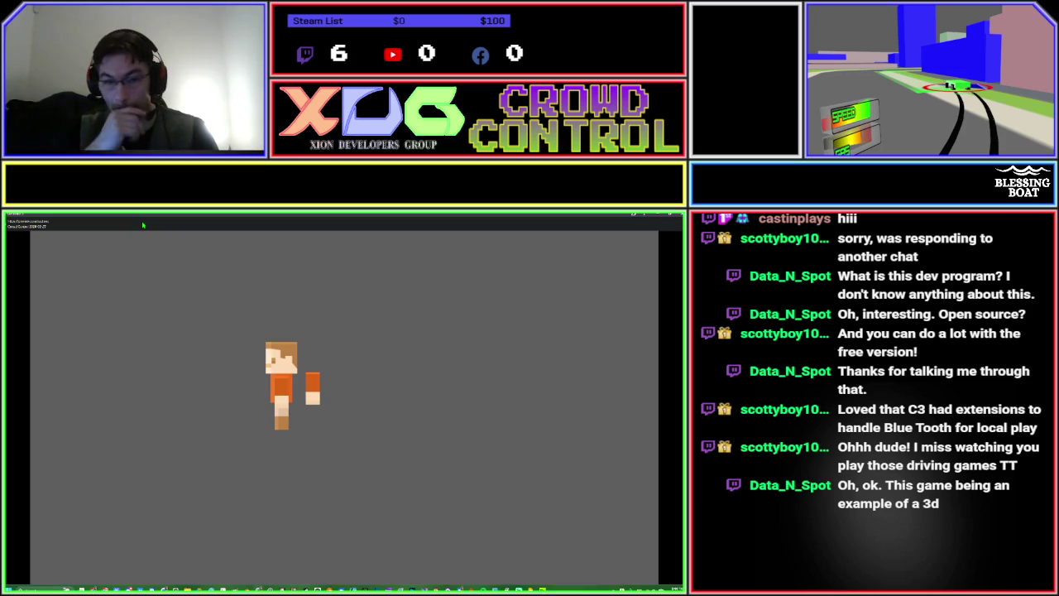
pyautogui.hotkey('alt', 'F4')
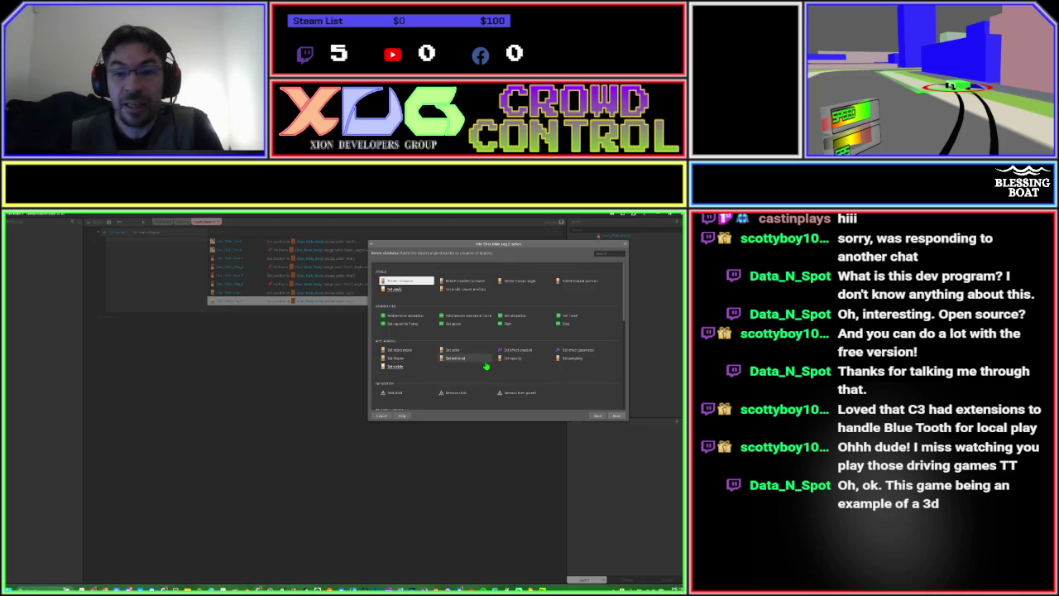
# Add a Pin to object action on Char_Male_Body with Angle toggled, above the last Set position.
pyautogui.click(447, 351)
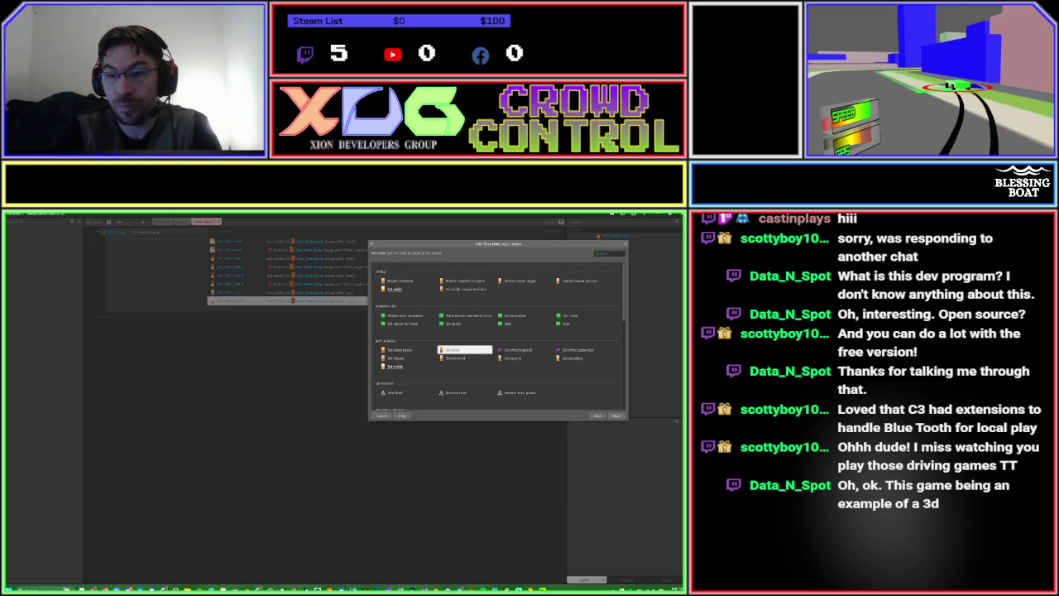
pyautogui.write('pin')
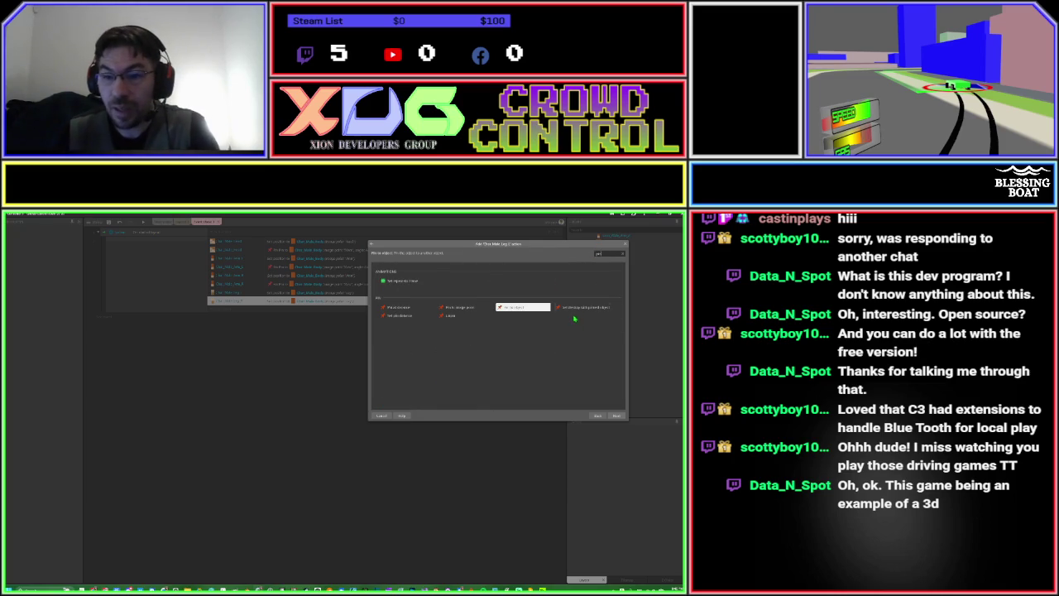
pyautogui.doubleClick(509, 311)
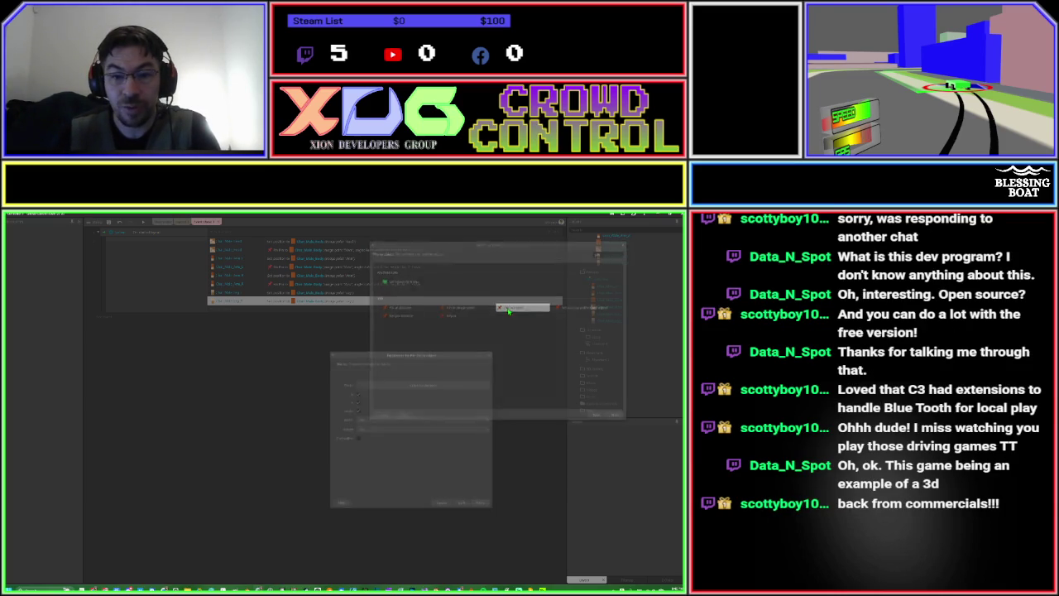
pyautogui.click(462, 503)
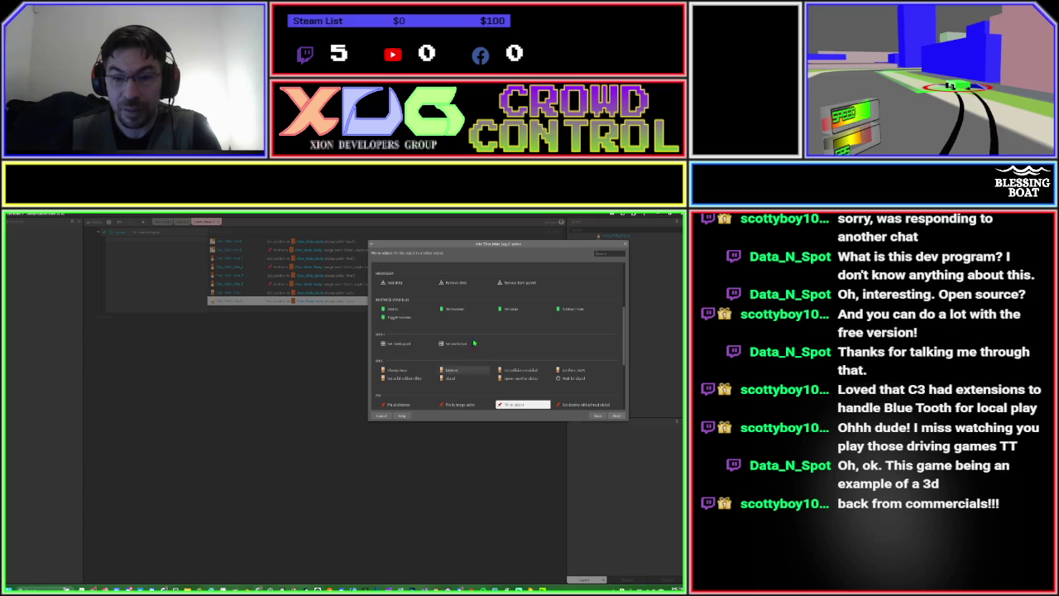
pyautogui.doubleClick(456, 405)
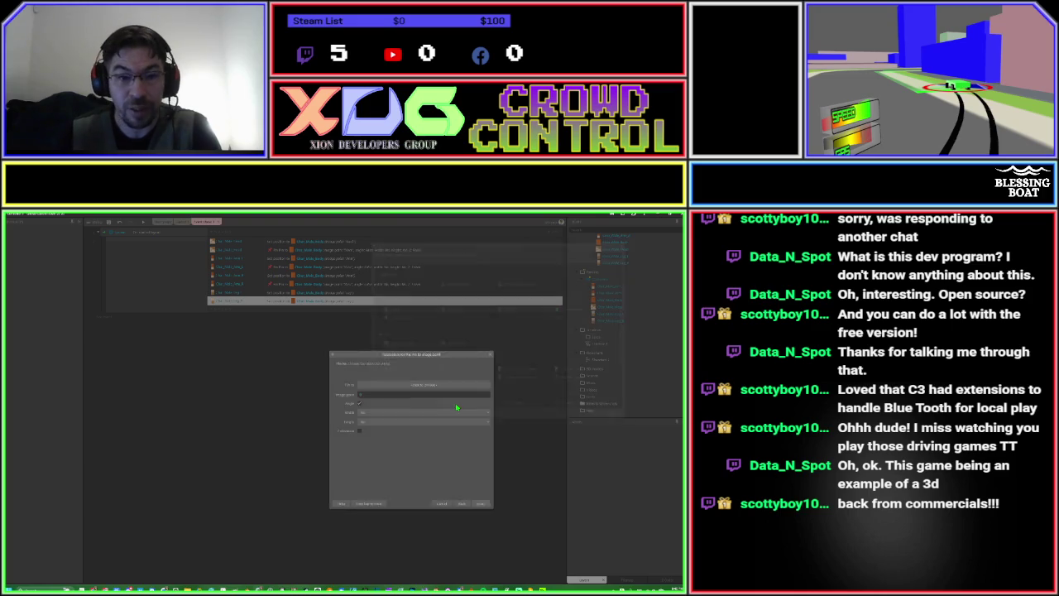
pyautogui.click(404, 391)
pyautogui.doubleClick(384, 424)
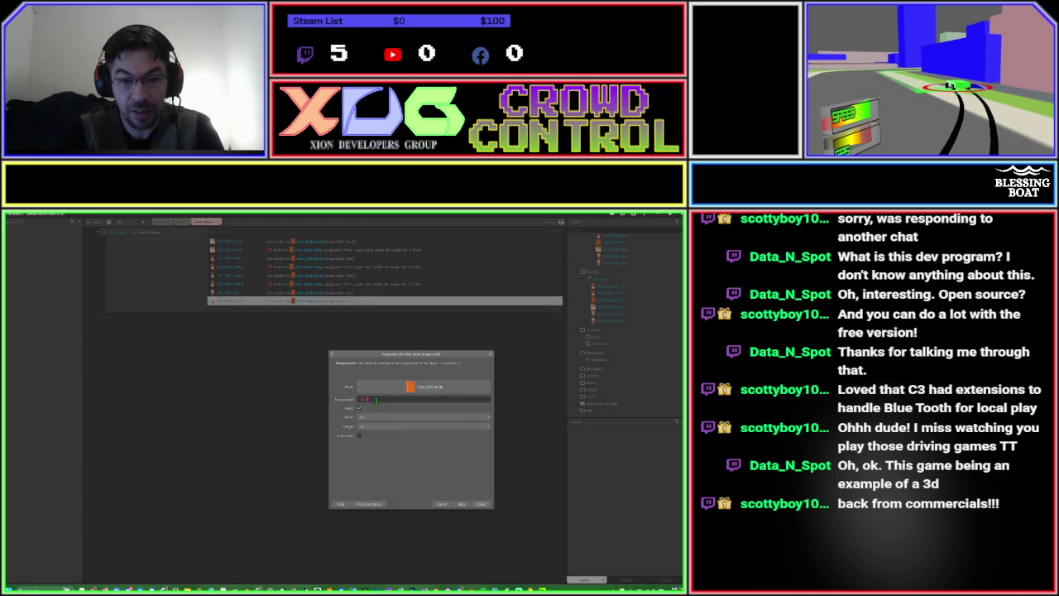
pyautogui.click(359, 409)
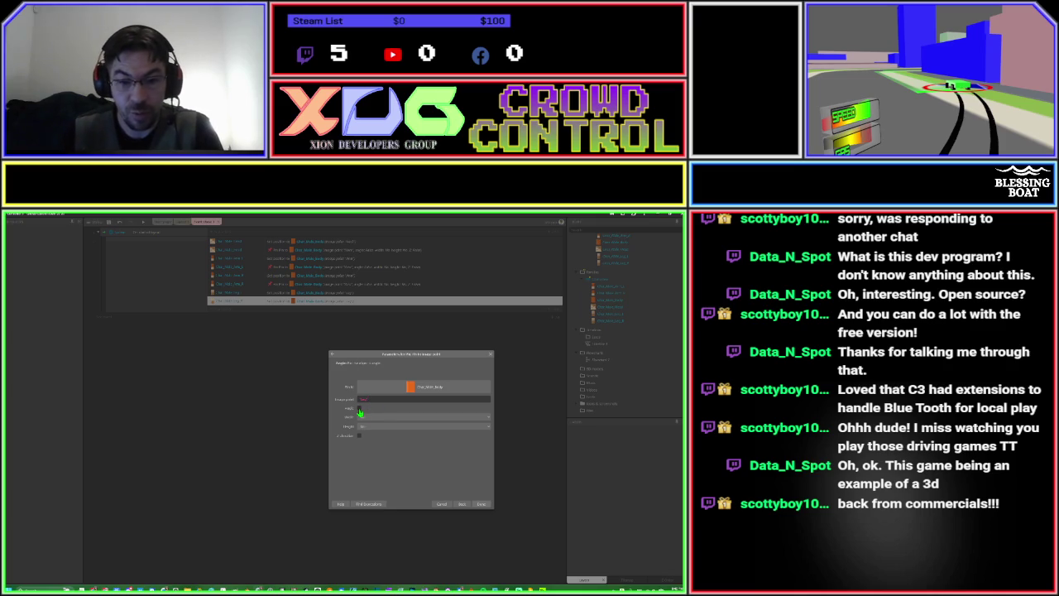
pyautogui.click(481, 503)
pyautogui.moveTo(218, 312)
pyautogui.mouseDown()
pyautogui.moveTo(226, 302)
pyautogui.moveTo(239, 322)
pyautogui.mouseUp()
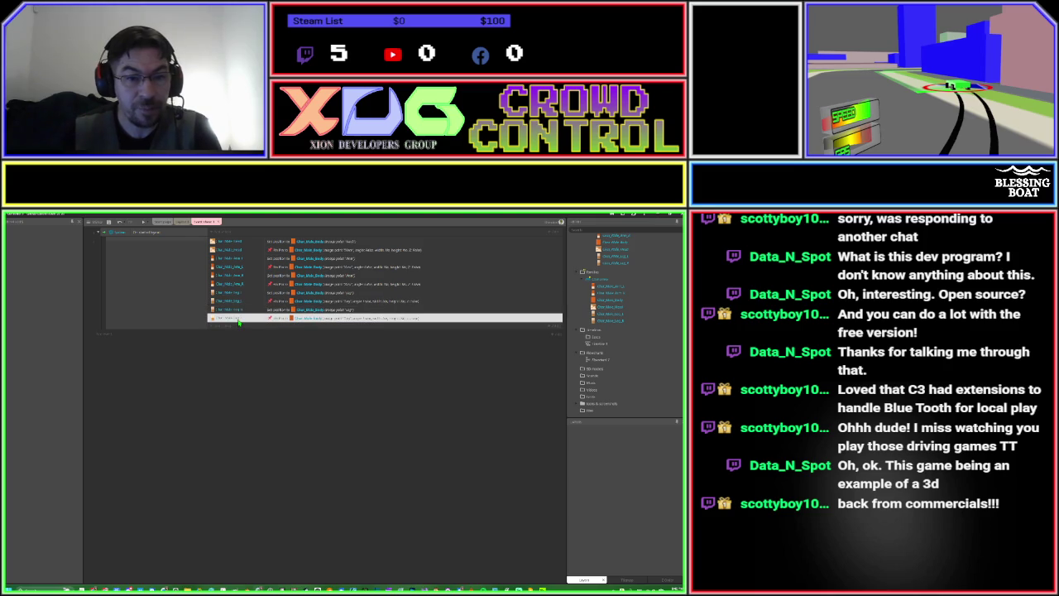
# Swap the pin action to another body-part sprite and run the game preview.
pyautogui.rightClick(238, 322)
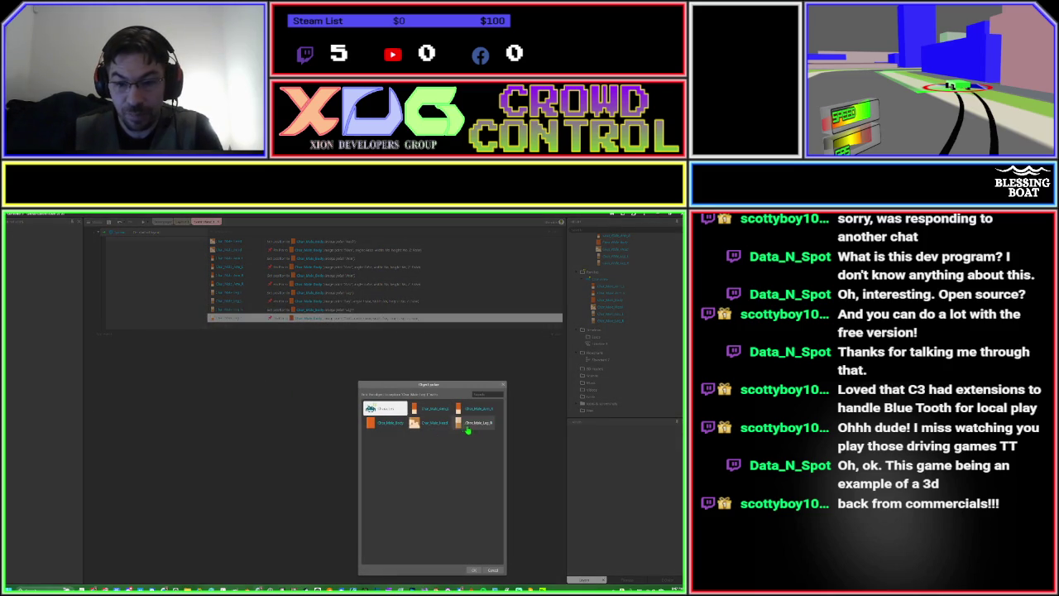
pyautogui.doubleClick(472, 425)
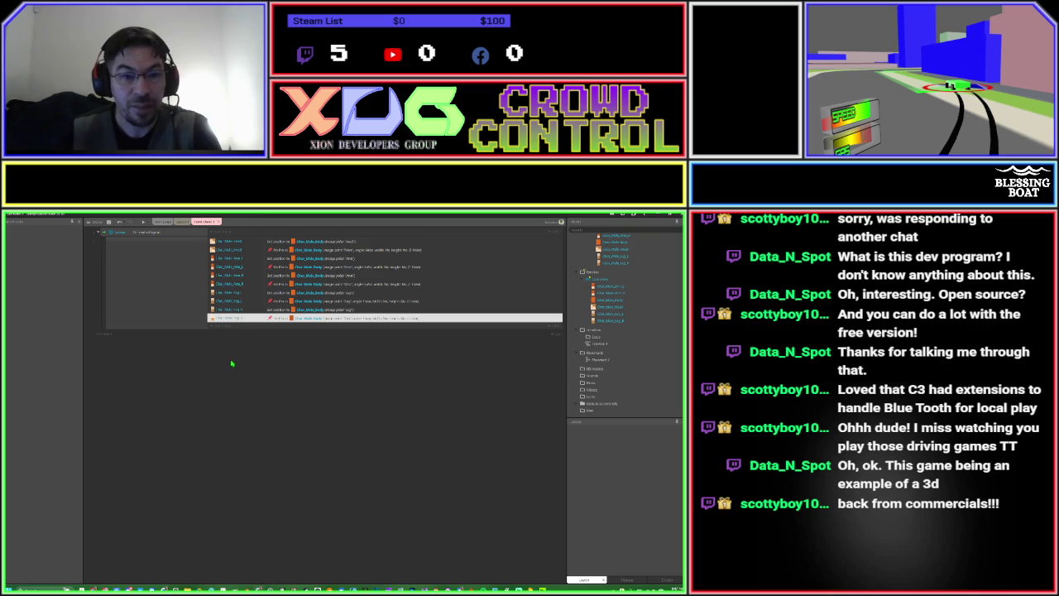
pyautogui.click(144, 223)
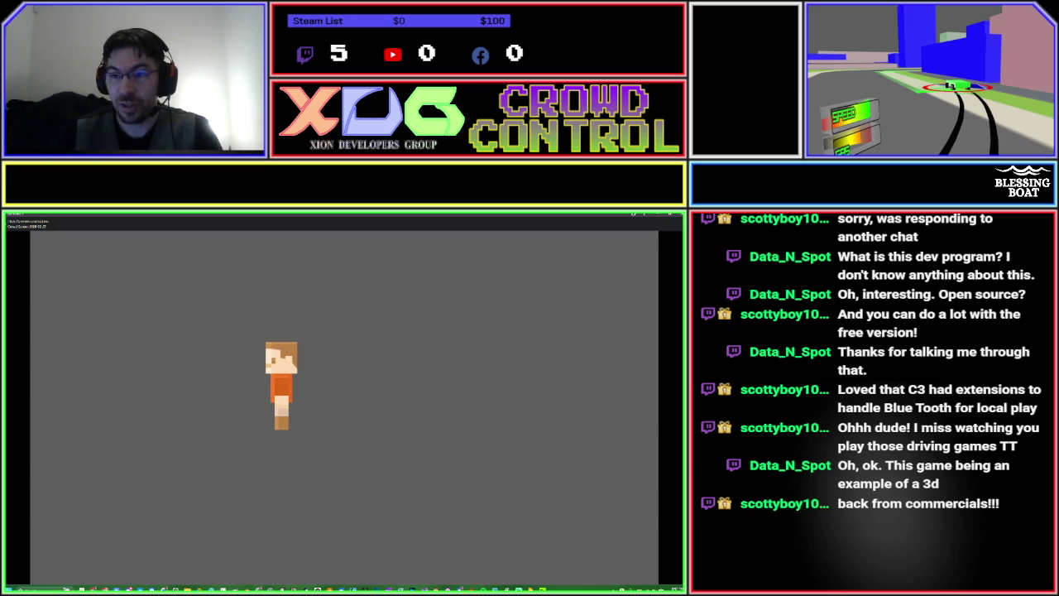
# Close the character preview, browse the View > Bars menu, then switch to Layout 1.
pyautogui.click(680, 219)
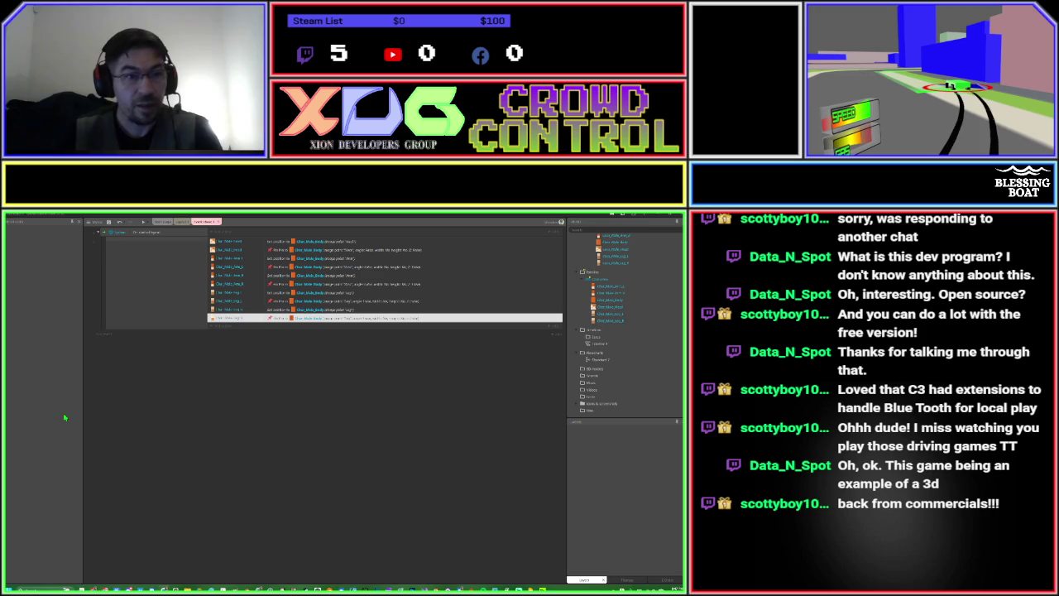
pyautogui.click(96, 222)
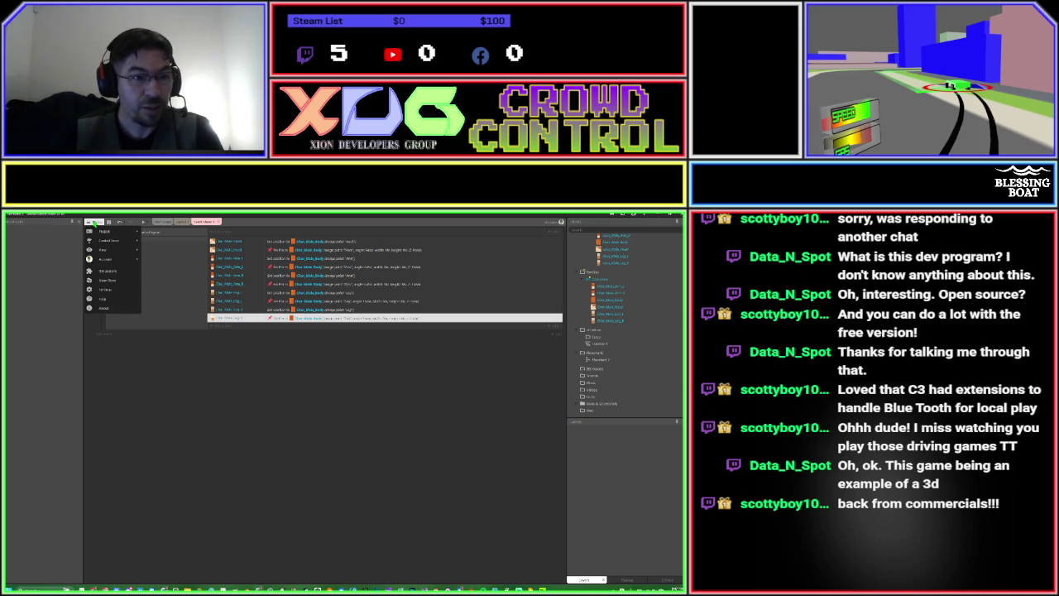
pyautogui.moveTo(104, 233)
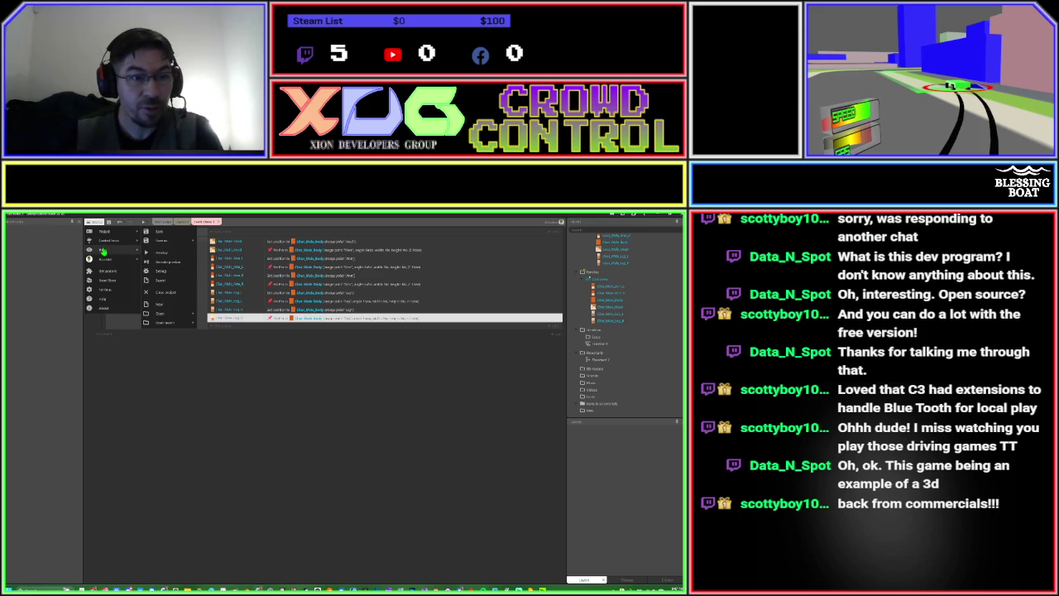
pyautogui.moveTo(168, 255)
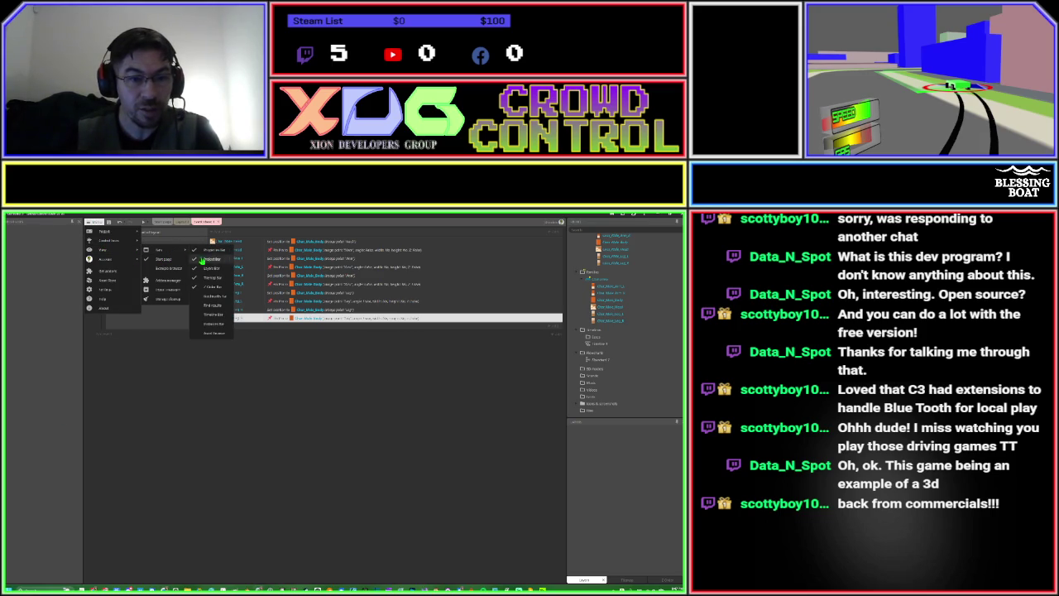
pyautogui.click(443, 491)
pyautogui.click(663, 579)
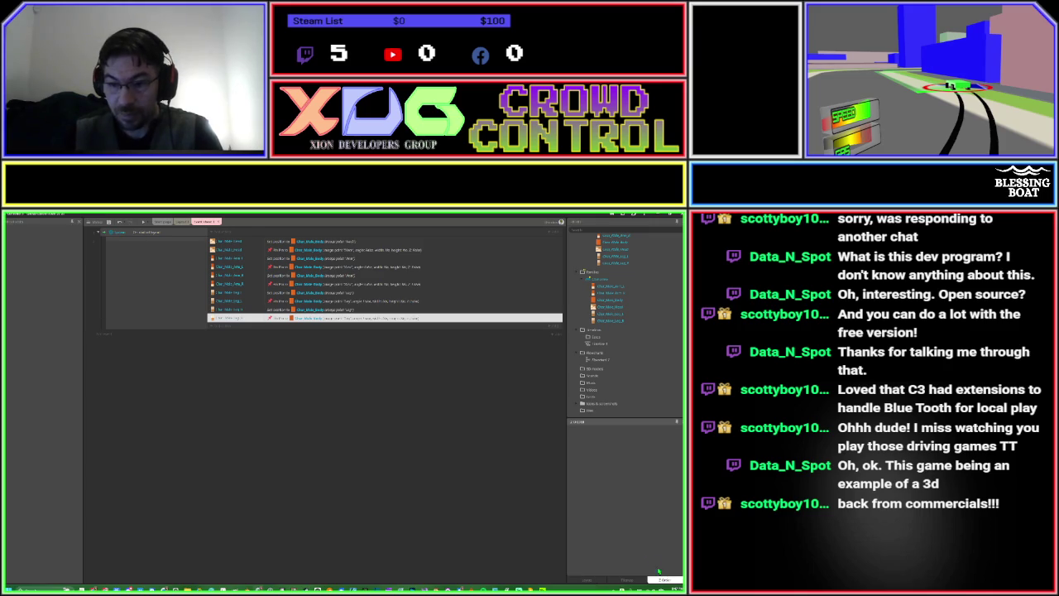
pyautogui.click(183, 223)
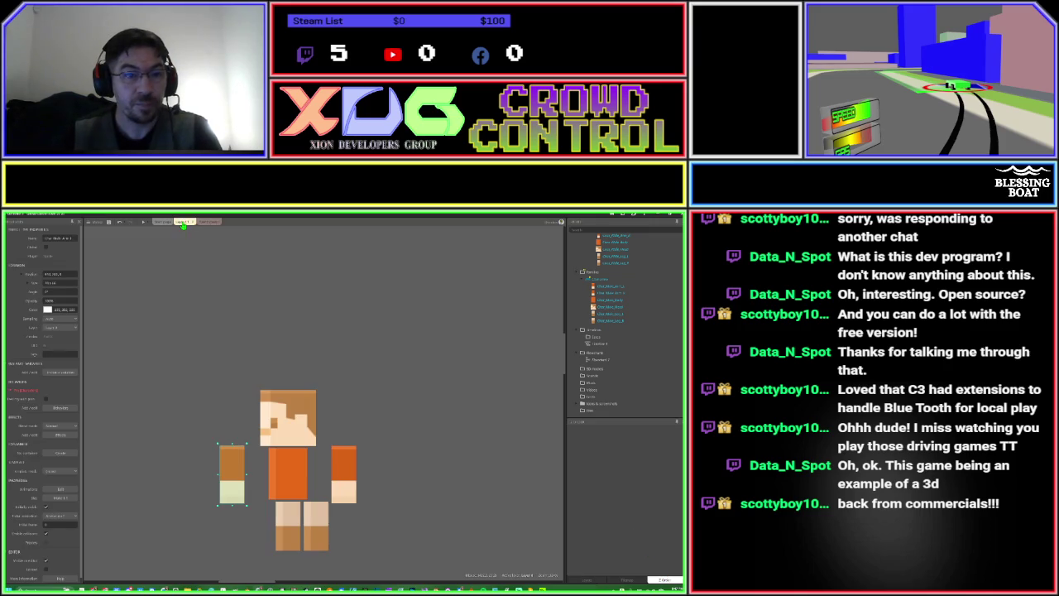
pyautogui.click(446, 408)
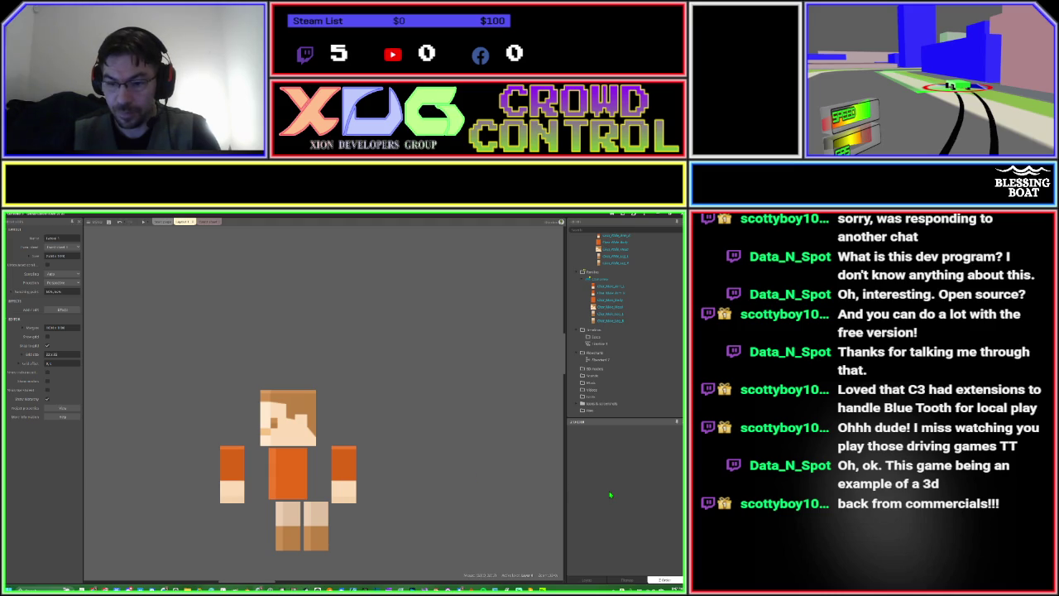
pyautogui.click(459, 476)
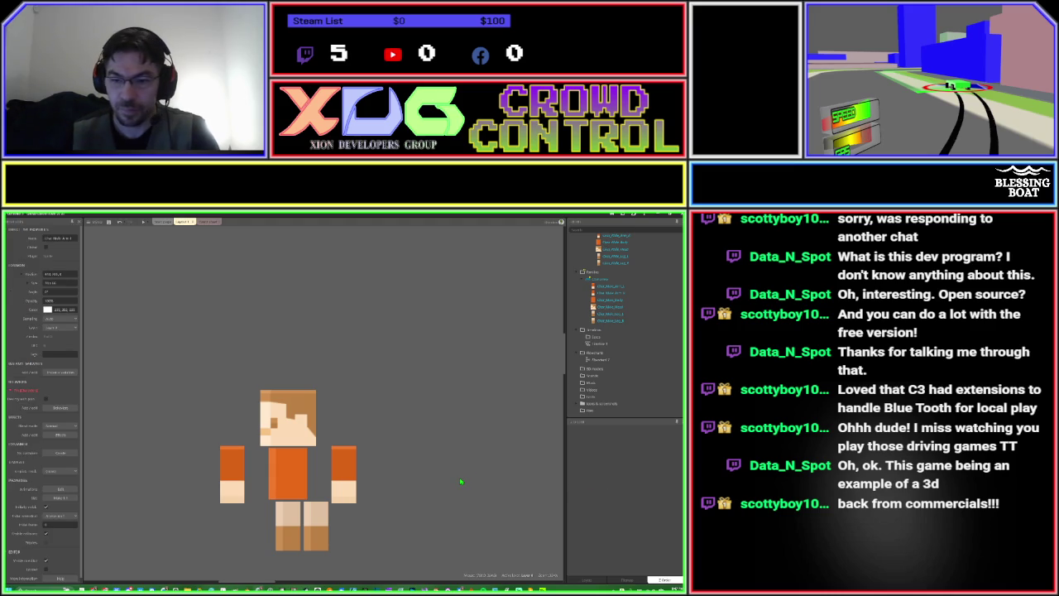
pyautogui.click(354, 482)
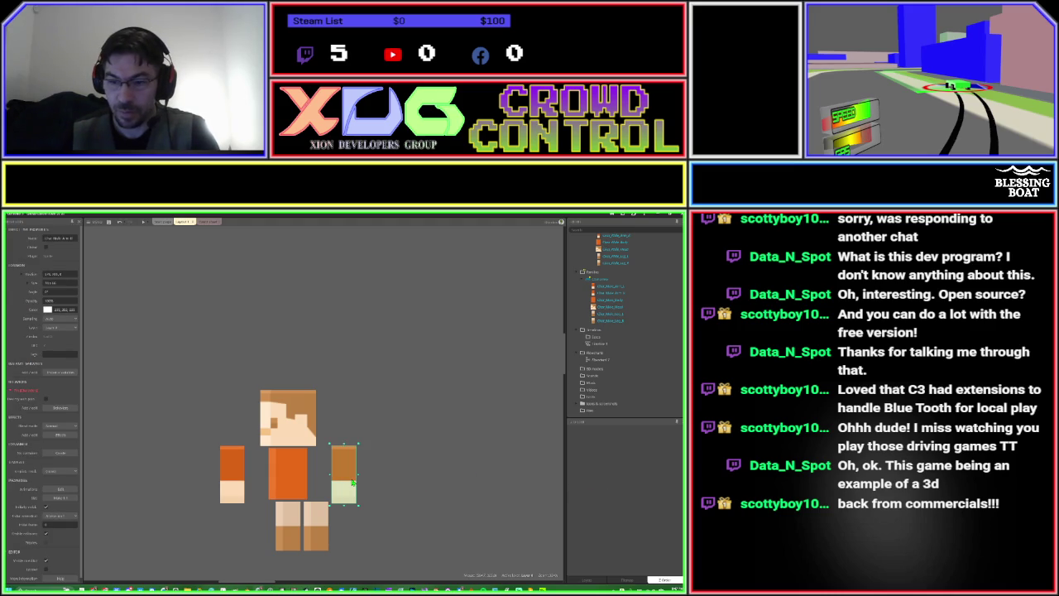
pyautogui.click(288, 470)
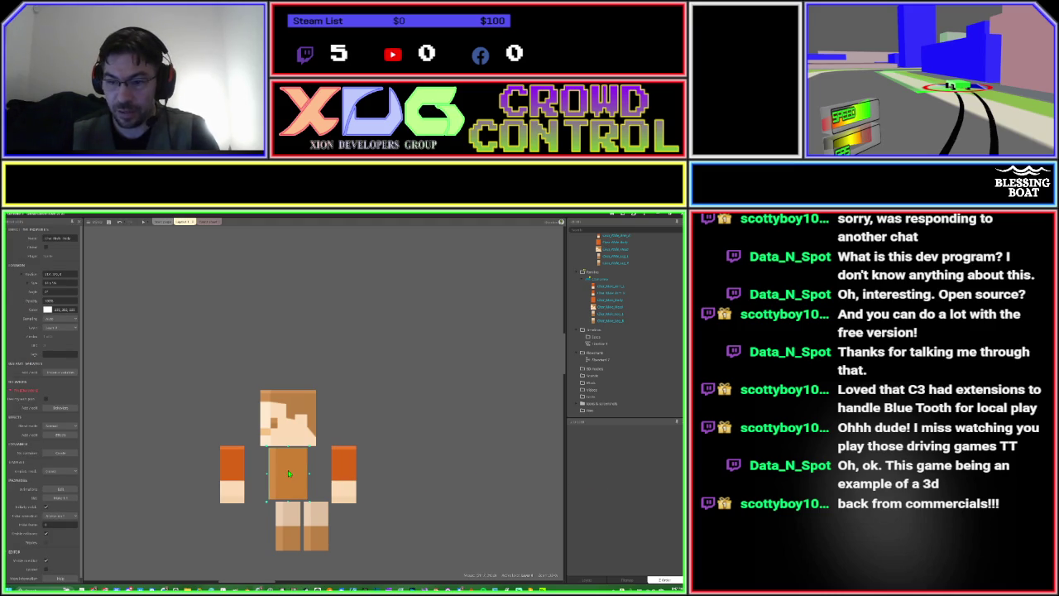
pyautogui.click(591, 480)
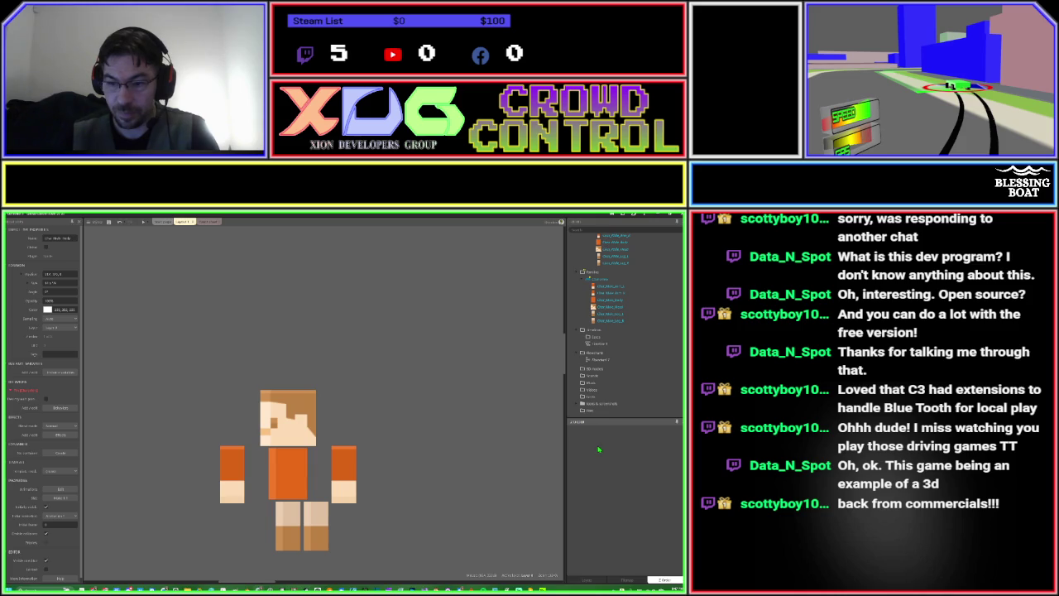
# Undock the docked bottom-right panel into a floating window and close it.
pyautogui.rightClick(660, 425)
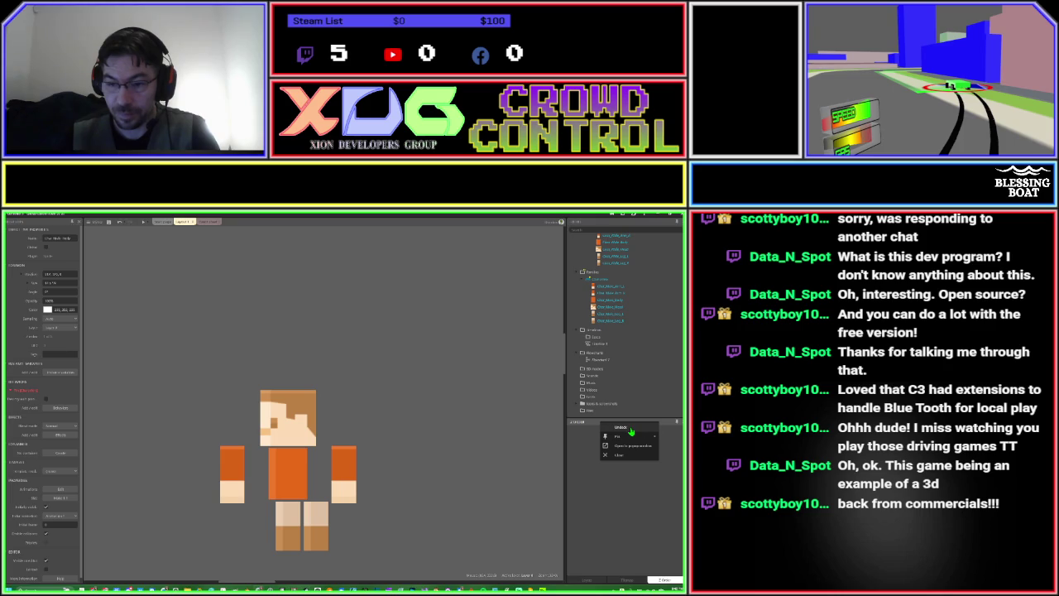
pyautogui.click(630, 429)
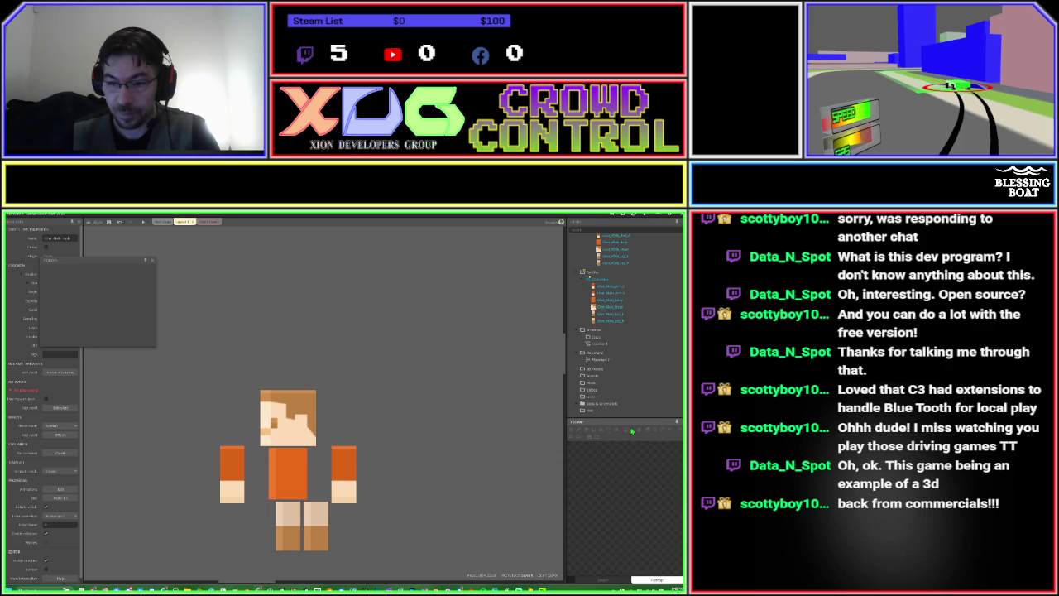
pyautogui.click(153, 261)
# Dock the Z order bar beside the layers and expand Layer 0 to show its six sprites.
pyautogui.click(88, 223)
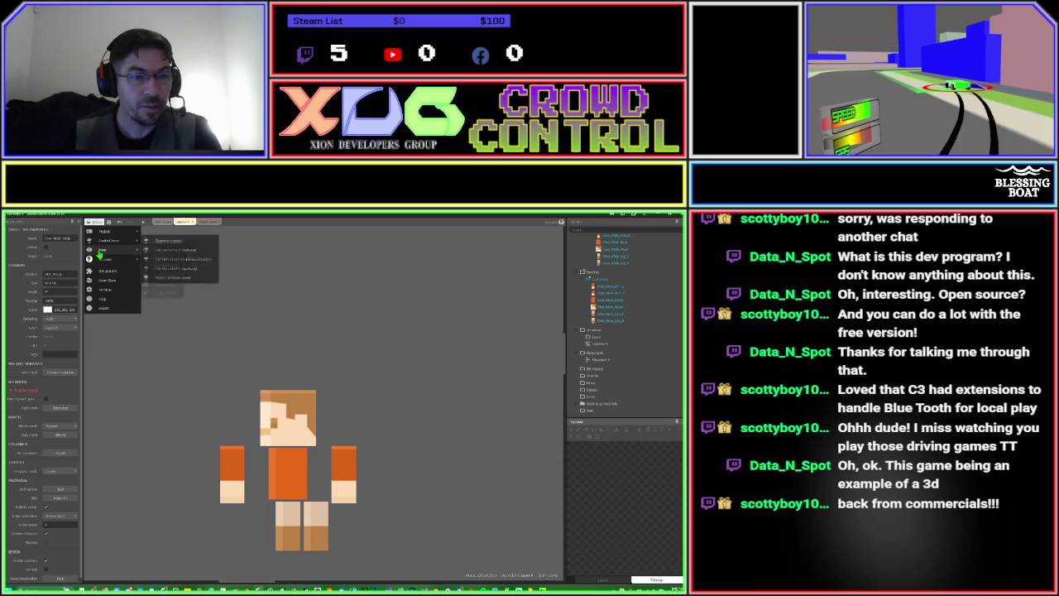
pyautogui.moveTo(124, 250)
pyautogui.moveTo(163, 251)
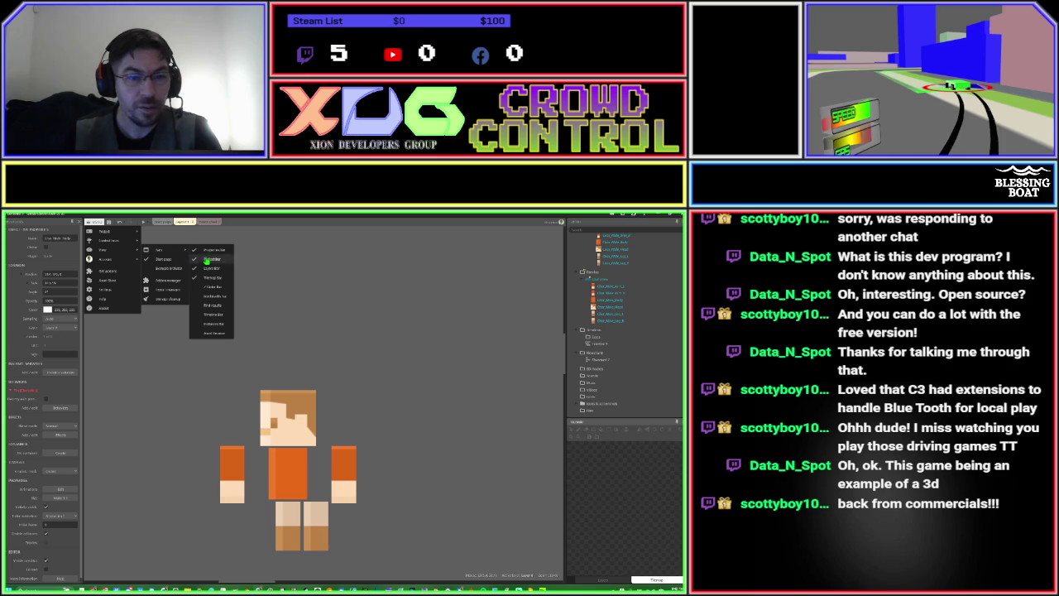
pyautogui.click(210, 287)
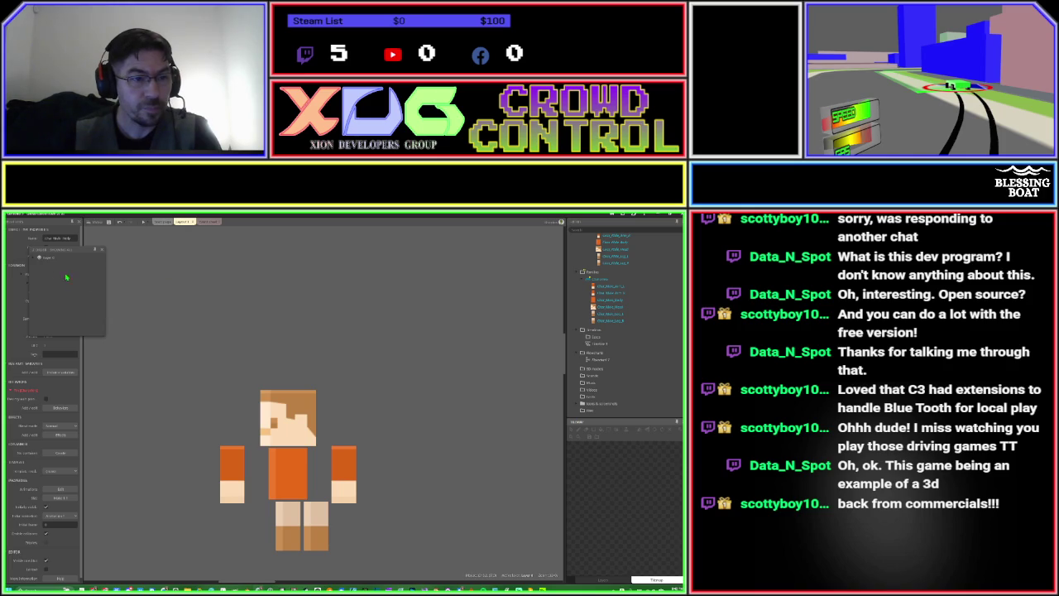
pyautogui.moveTo(57, 252)
pyautogui.mouseDown()
pyautogui.moveTo(127, 309)
pyautogui.moveTo(260, 369)
pyautogui.moveTo(616, 488)
pyautogui.moveTo(626, 503)
pyautogui.mouseUp()
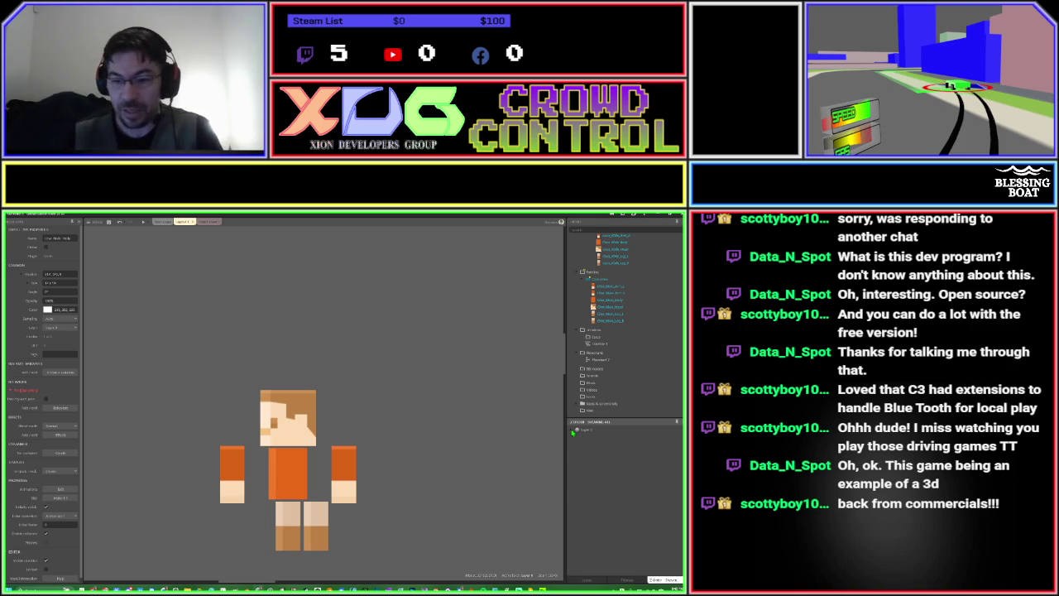
pyautogui.click(573, 431)
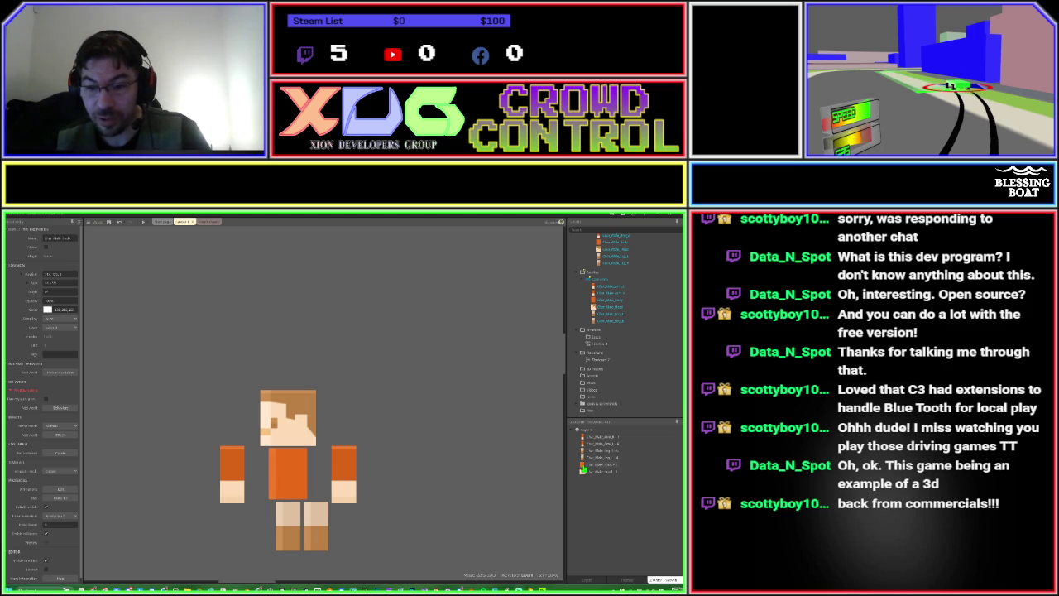
# Raise a body-part sprite higher in the Z order.
pyautogui.click(584, 468)
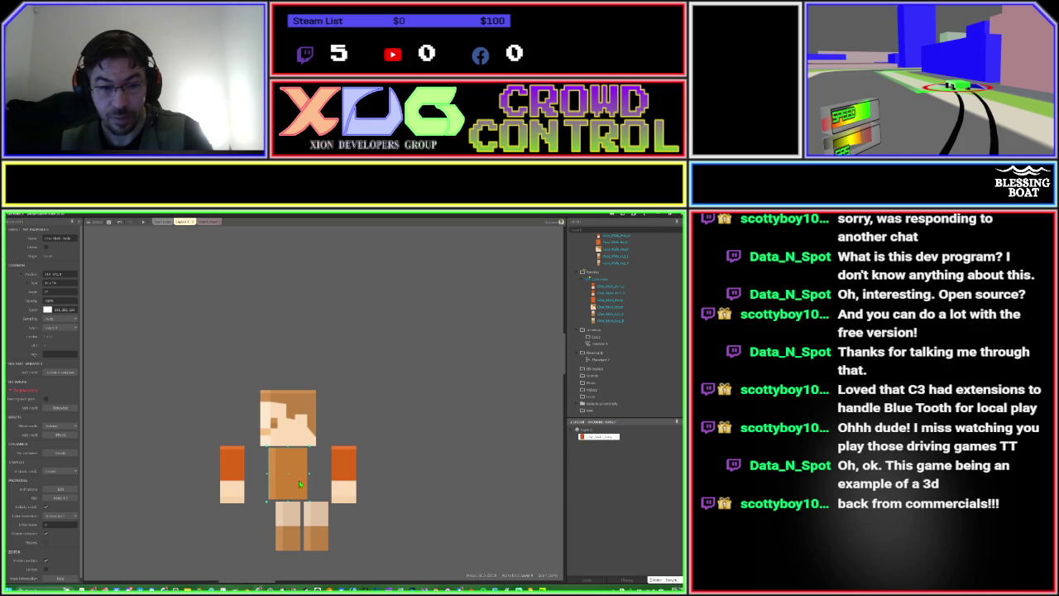
pyautogui.click(415, 477)
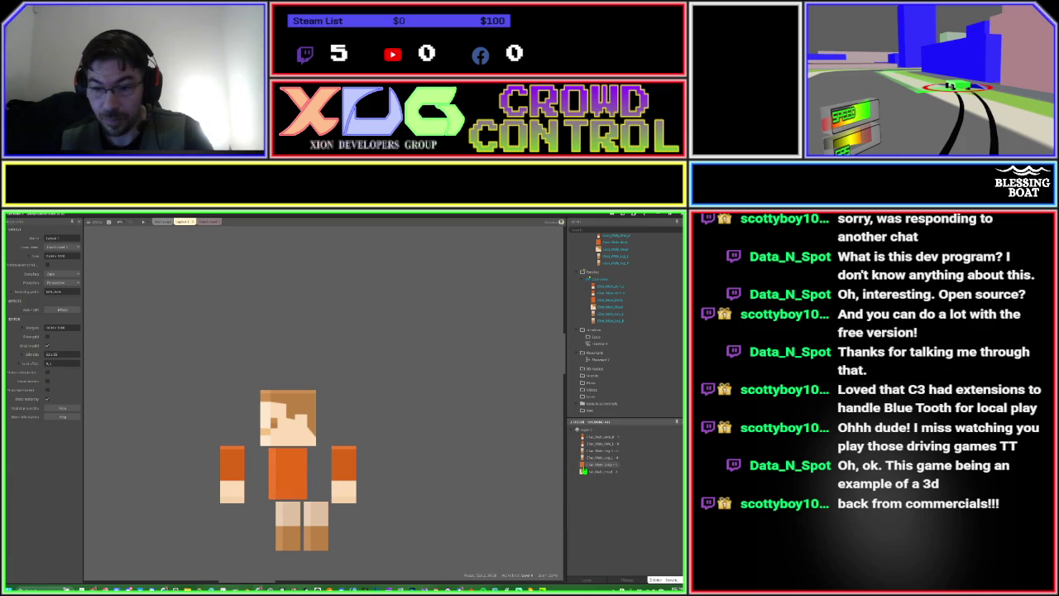
pyautogui.moveTo(582, 471); pyautogui.dragTo(583, 443)
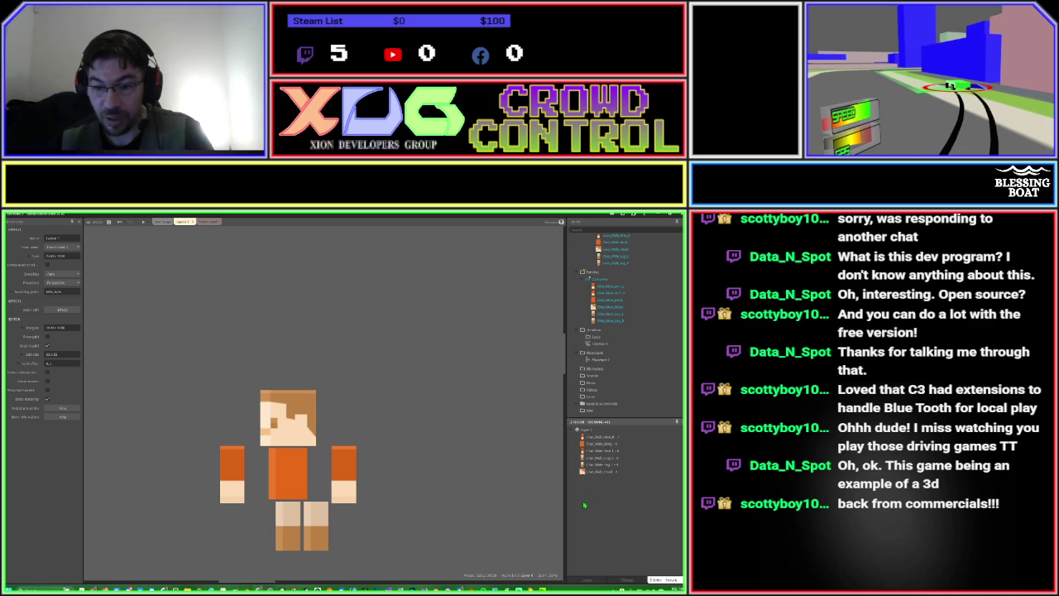
# Move the left arm, a lower leg piece and the right arm into place around the torso.
pyautogui.click(242, 481)
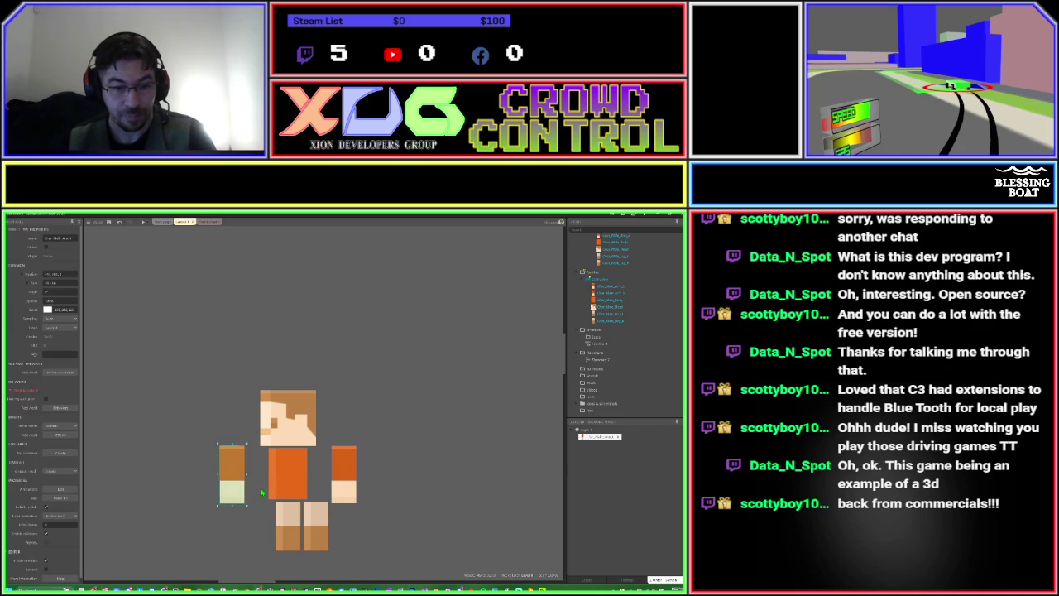
pyautogui.moveTo(261, 493); pyautogui.dragTo(288, 498)
pyautogui.click(255, 494)
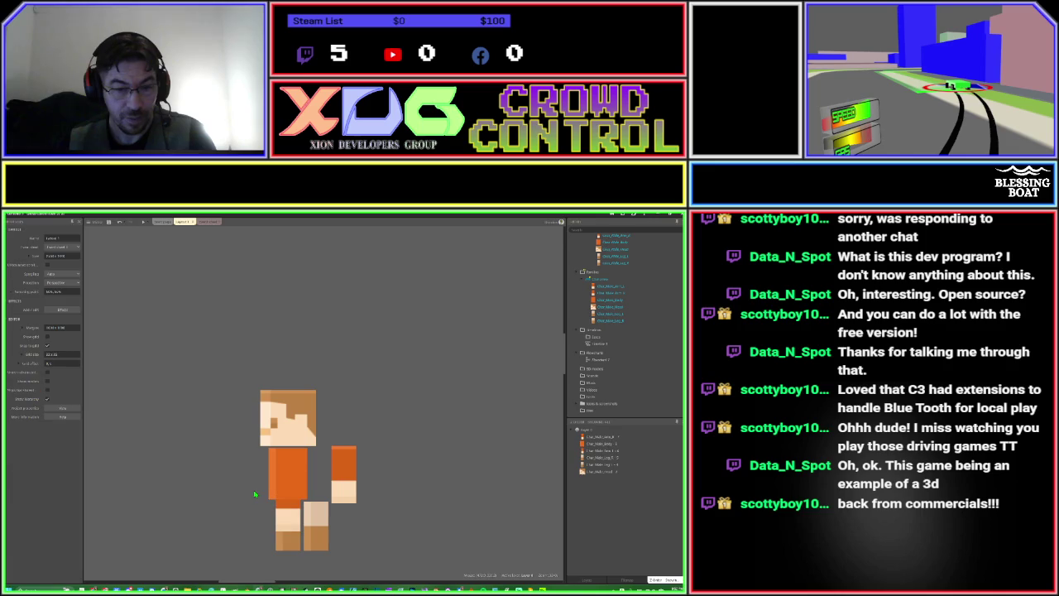
pyautogui.moveTo(285, 550); pyautogui.dragTo(230, 550)
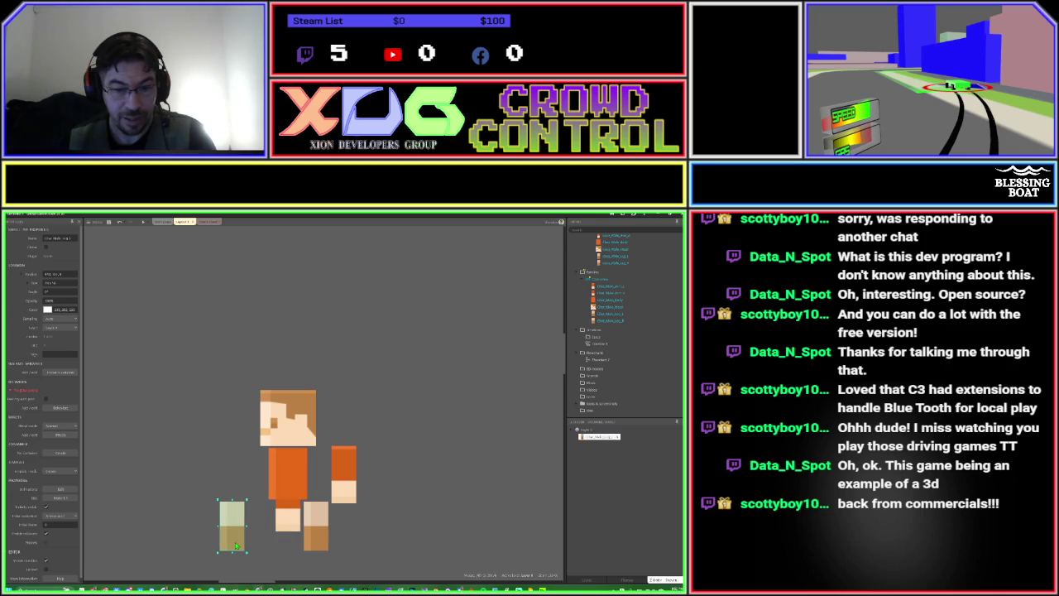
pyautogui.moveTo(354, 490)
pyautogui.mouseDown()
pyautogui.moveTo(325, 488)
pyautogui.moveTo(294, 463)
pyautogui.mouseUp()
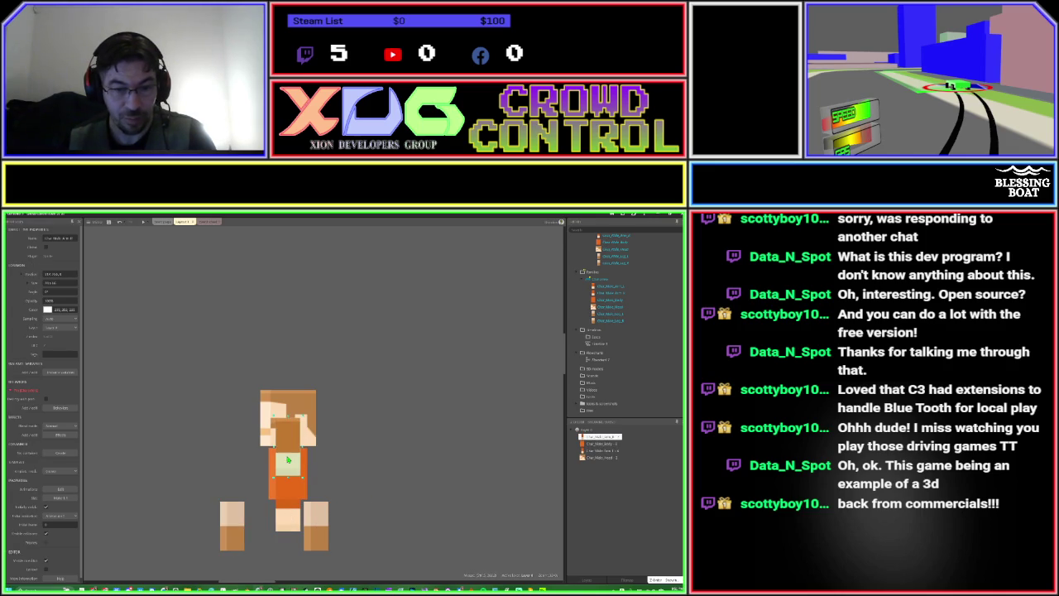
pyautogui.moveTo(289, 484)
pyautogui.mouseDown()
pyautogui.moveTo(289, 505)
pyautogui.moveTo(290, 484)
pyautogui.moveTo(310, 465)
pyautogui.moveTo(286, 443)
pyautogui.moveTo(283, 500)
pyautogui.moveTo(281, 480)
pyautogui.moveTo(338, 451)
pyautogui.mouseUp()
pyautogui.click(288, 519)
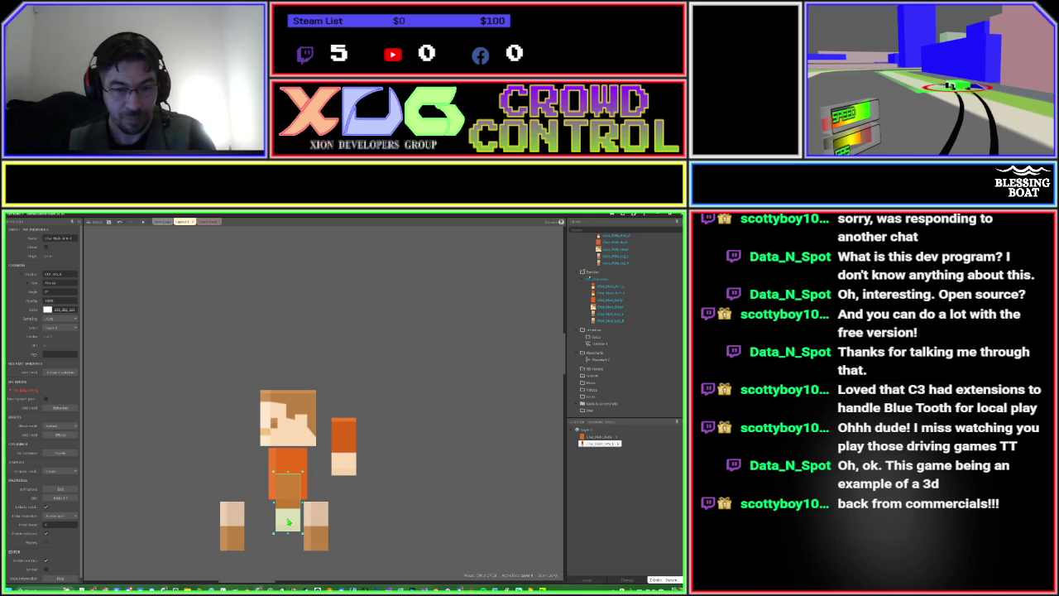
pyautogui.moveTo(288, 521)
pyautogui.mouseDown()
pyautogui.moveTo(261, 516)
pyautogui.moveTo(285, 519)
pyautogui.mouseUp()
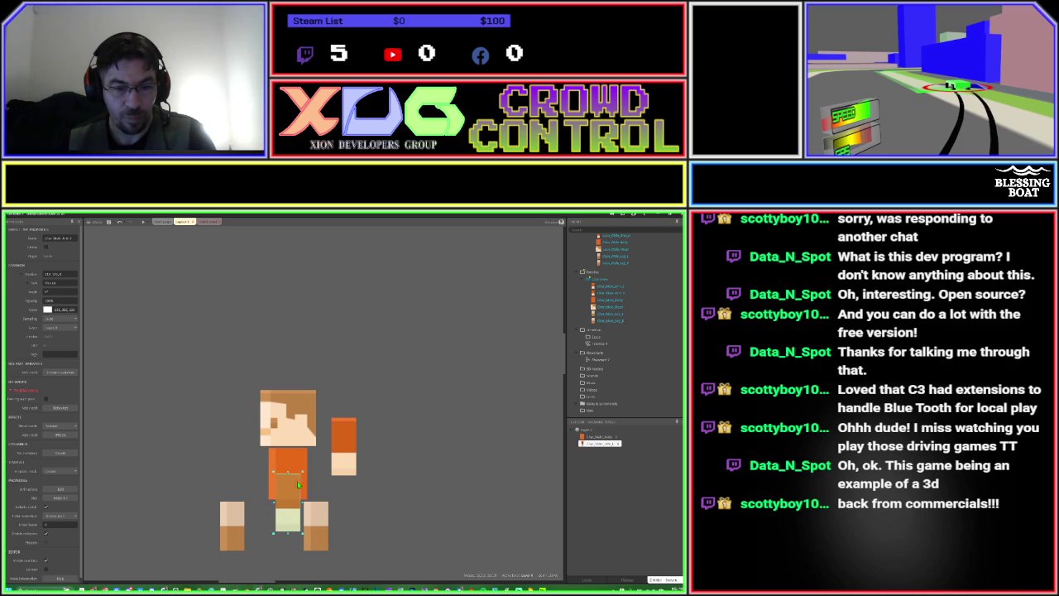
pyautogui.moveTo(288, 520); pyautogui.dragTo(293, 473)
# Push one arm behind the torso and return the hidden arm to the character's left side.
pyautogui.click(257, 468)
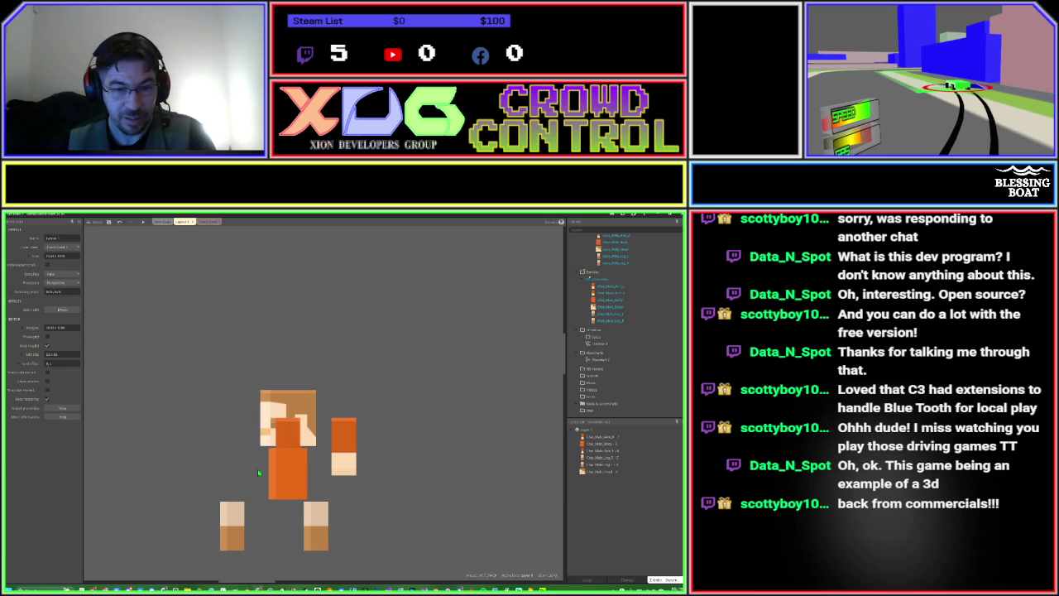
pyautogui.click(290, 433)
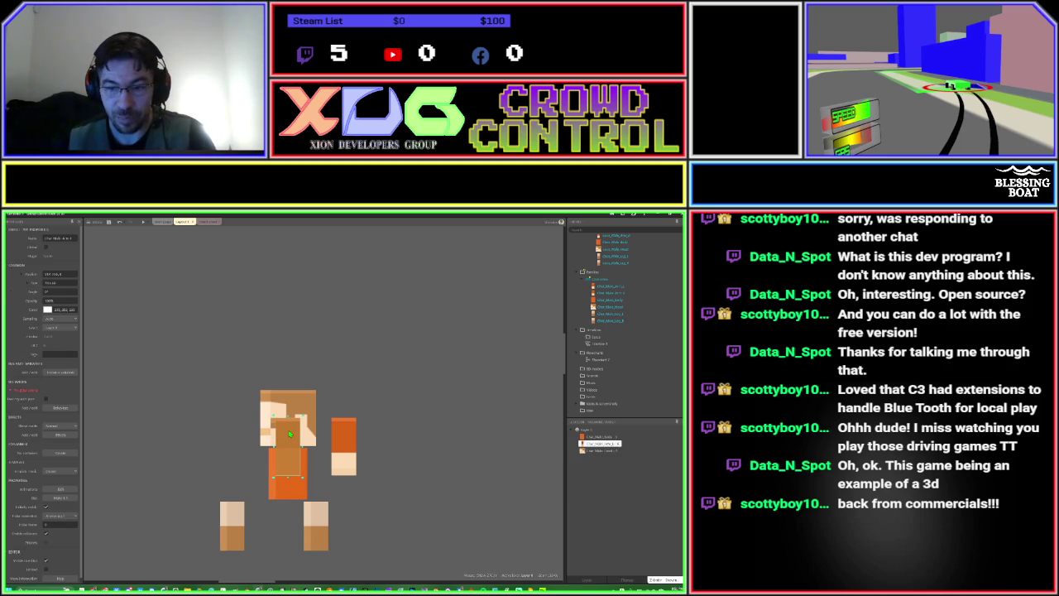
pyautogui.moveTo(290, 434); pyautogui.dragTo(290, 463)
pyautogui.click(290, 523)
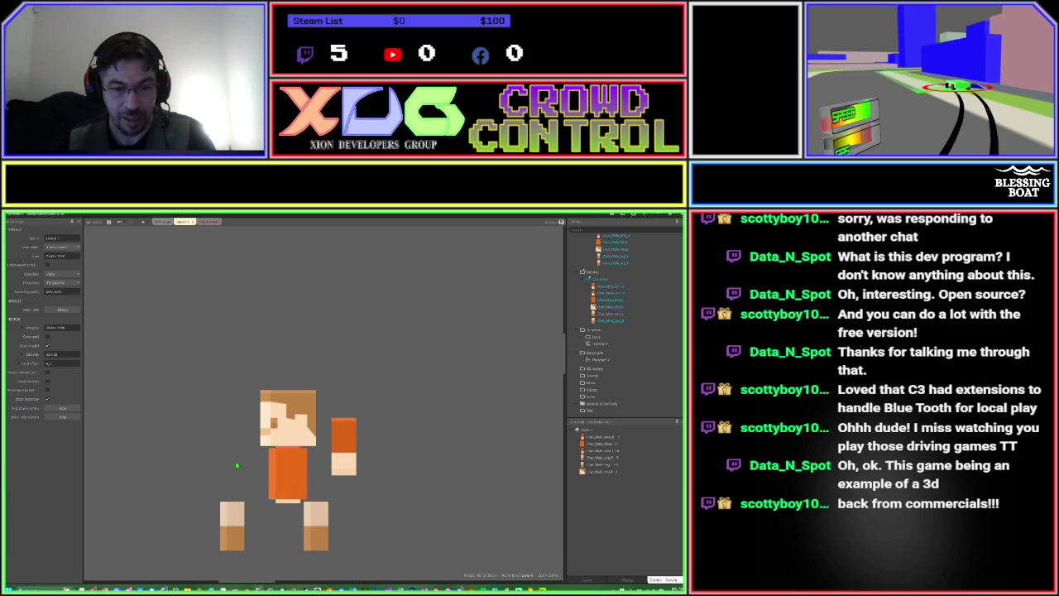
pyautogui.click(274, 505)
pyautogui.moveTo(274, 505); pyautogui.dragTo(233, 476)
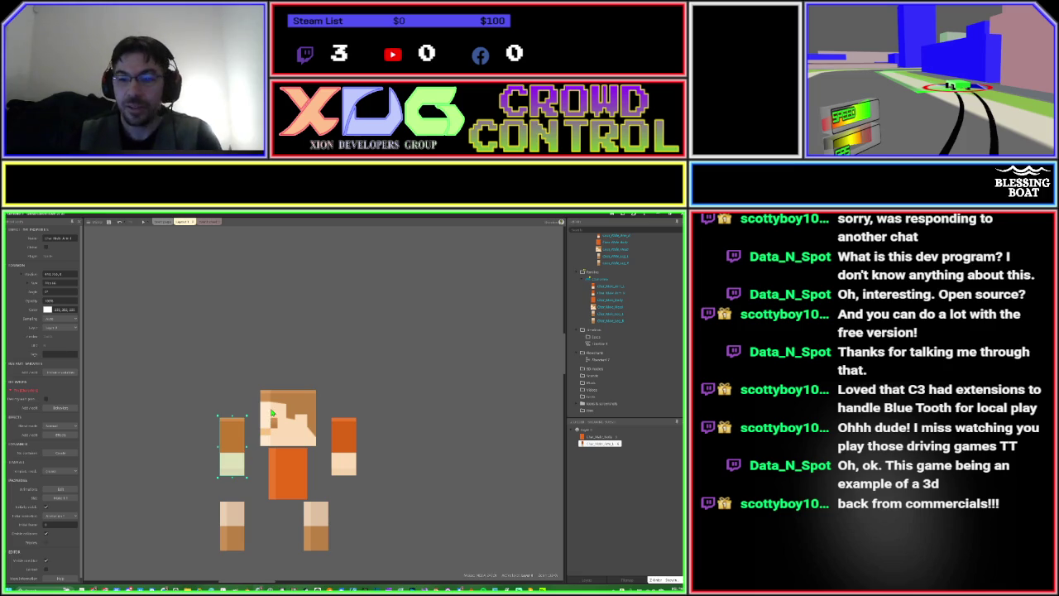
pyautogui.scroll(-5, 309, 398)
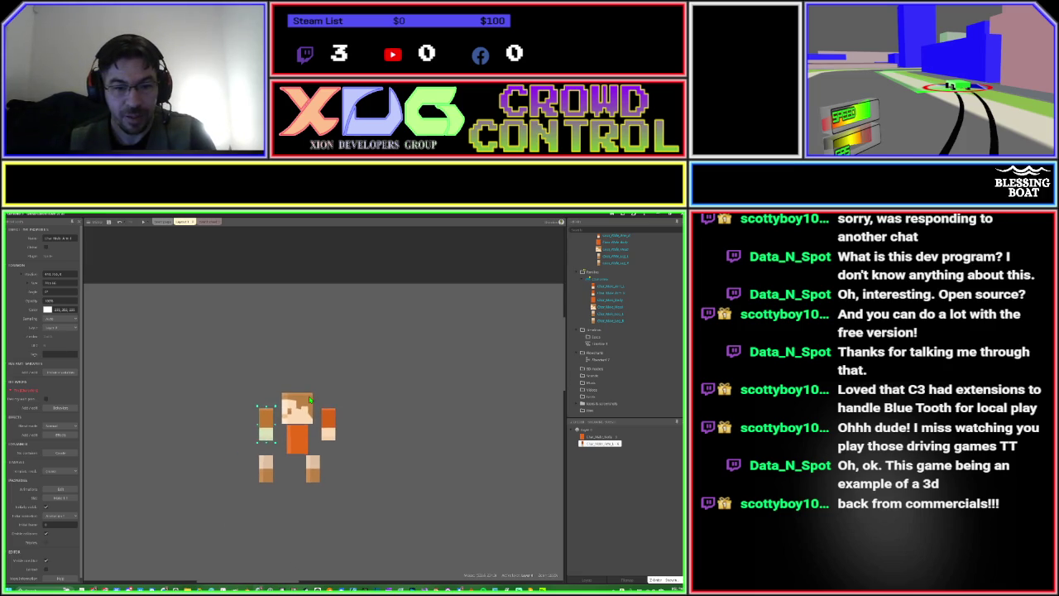
pyautogui.click(377, 394)
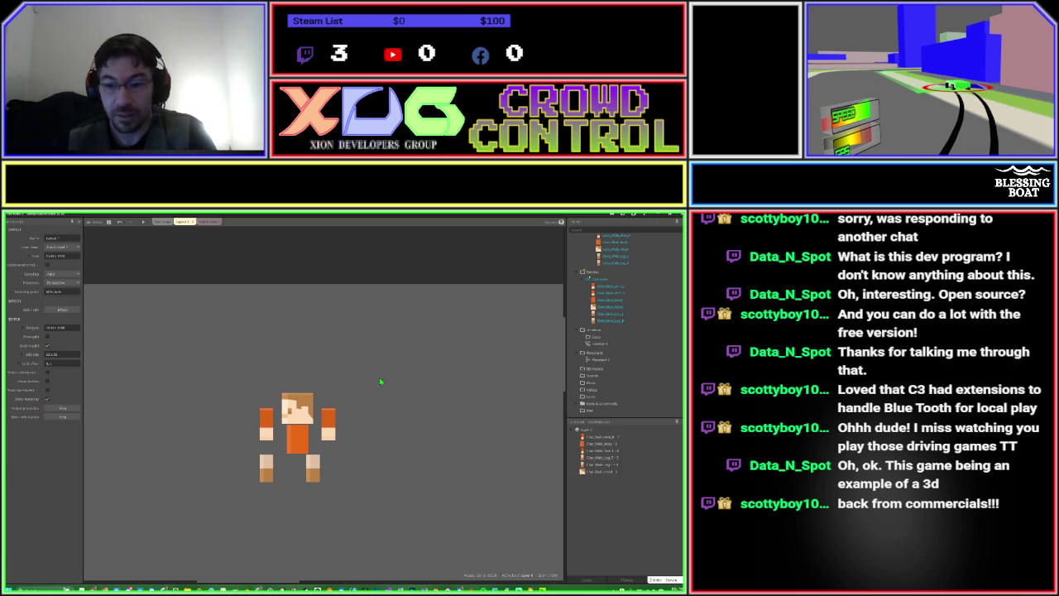
# Add a new Sprite object and place it on the layout.
pyautogui.doubleClick(223, 361)
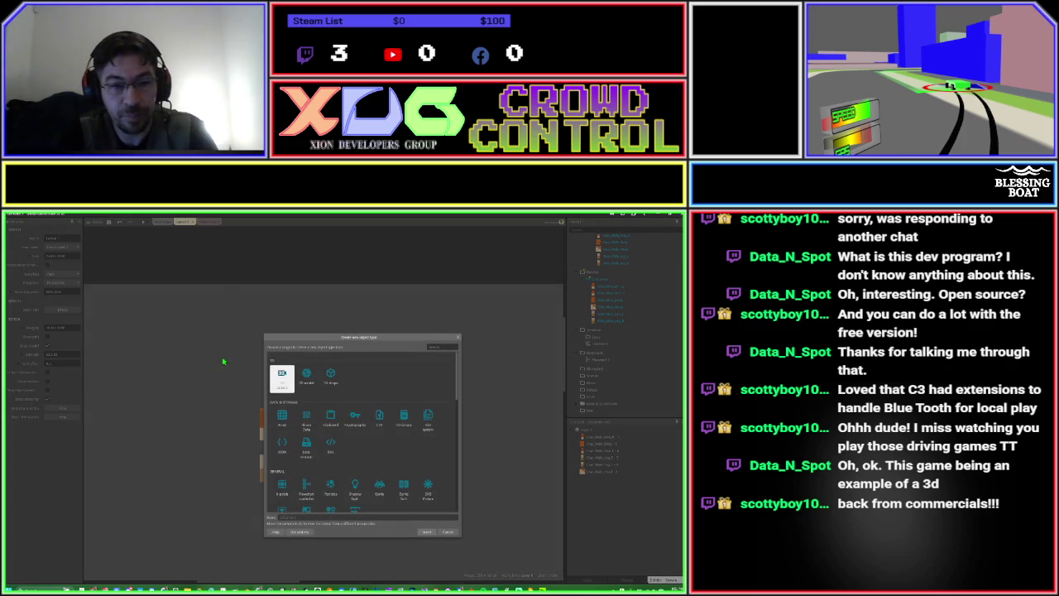
pyautogui.write('sprite')
pyautogui.press('Return')
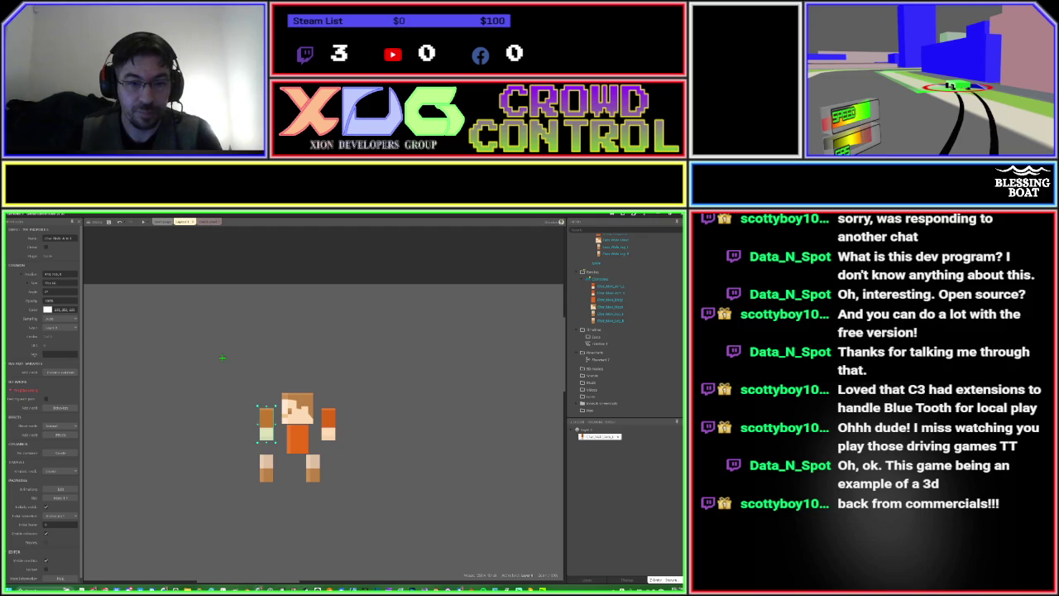
pyautogui.click(222, 358)
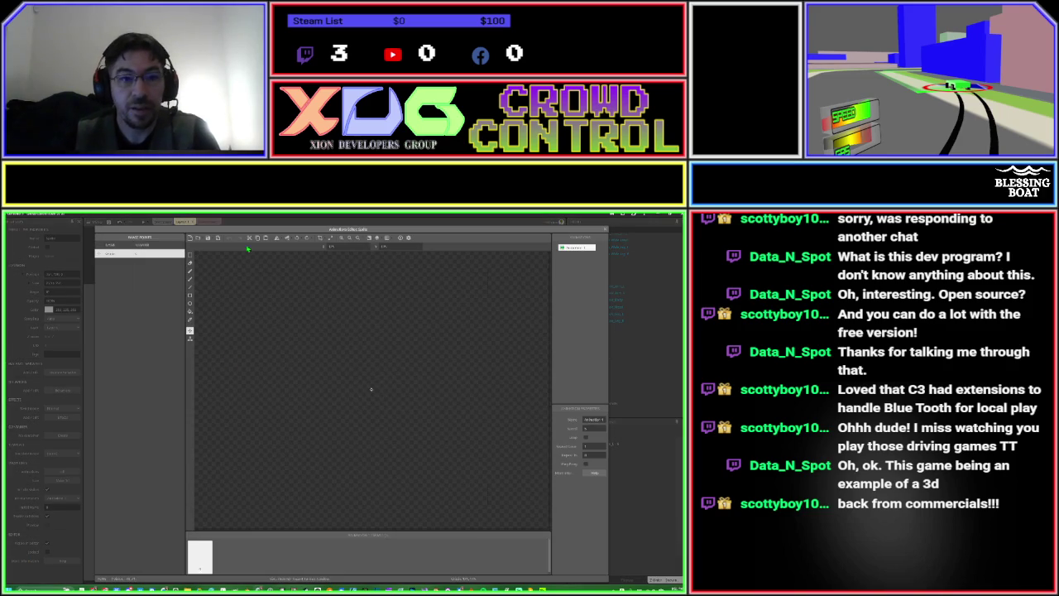
# Import the dirt-grass tile image from the Tiles folder as the sprite's image.
pyautogui.click(198, 238)
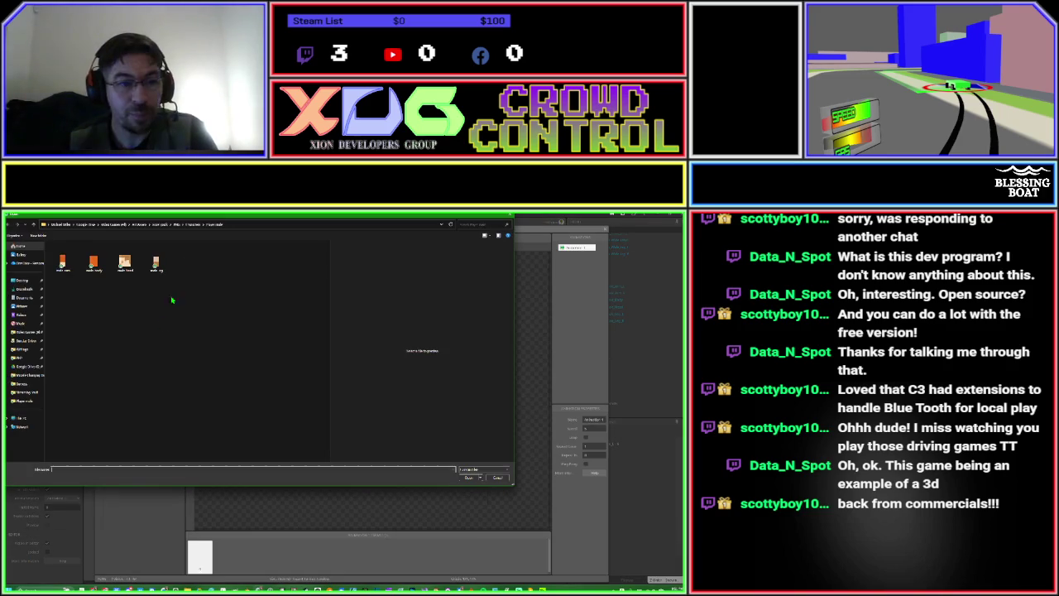
pyautogui.click(34, 225)
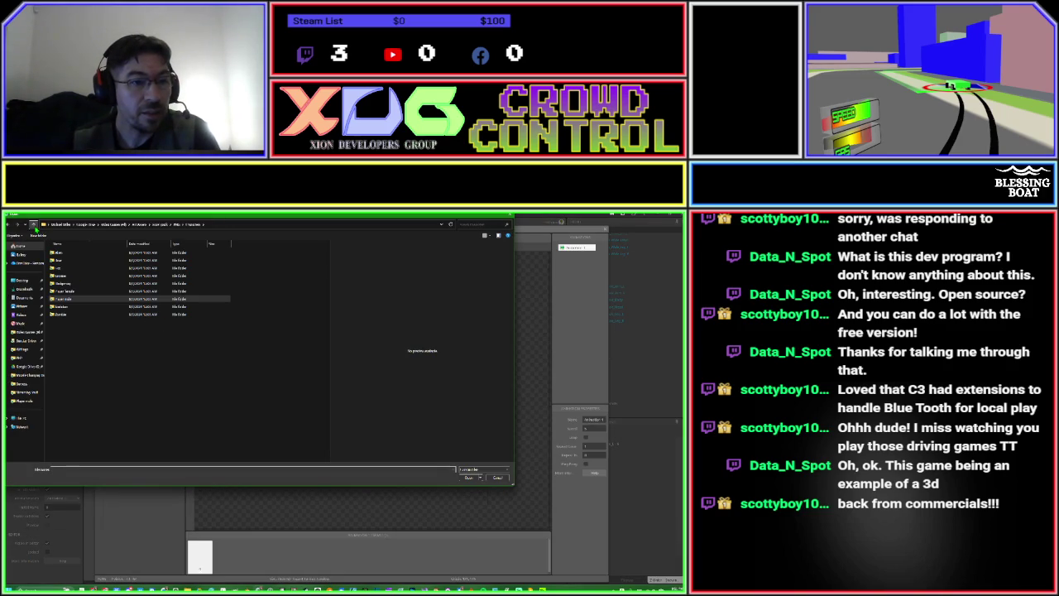
pyautogui.click(34, 225)
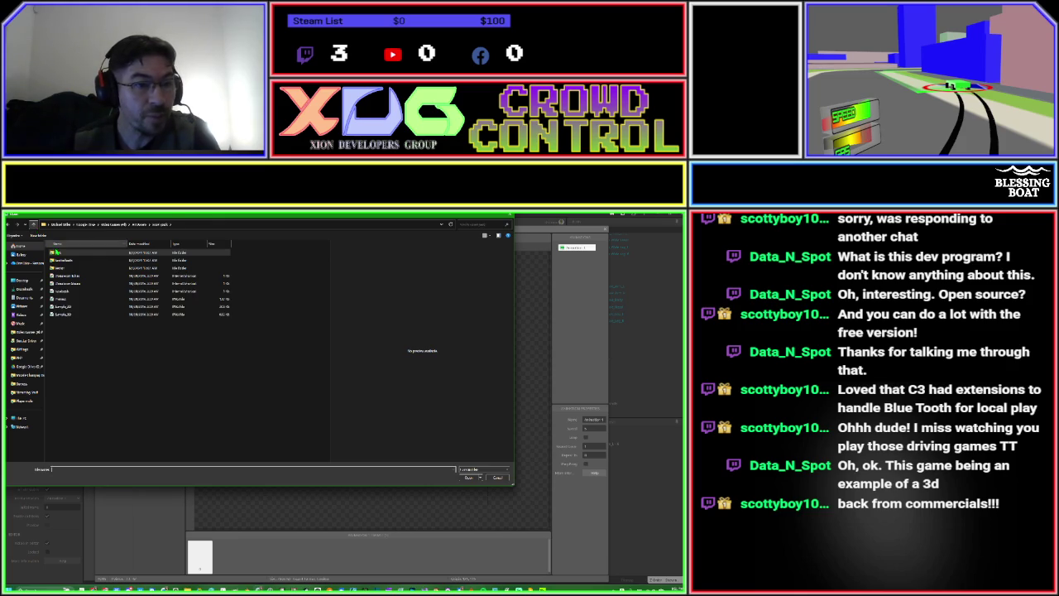
pyautogui.click(53, 253)
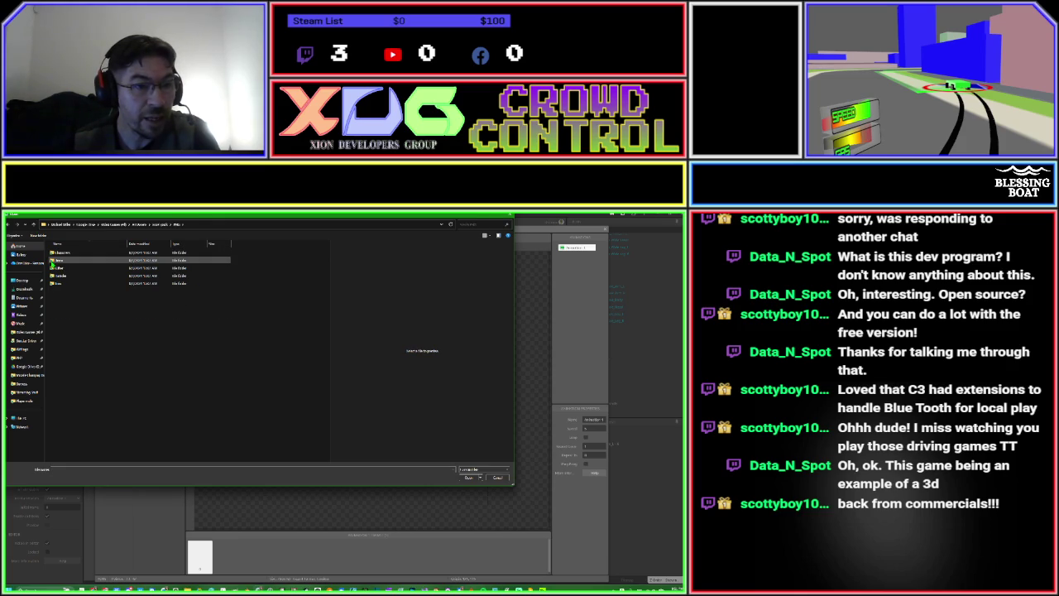
pyautogui.click(53, 269)
pyautogui.doubleClick(53, 269)
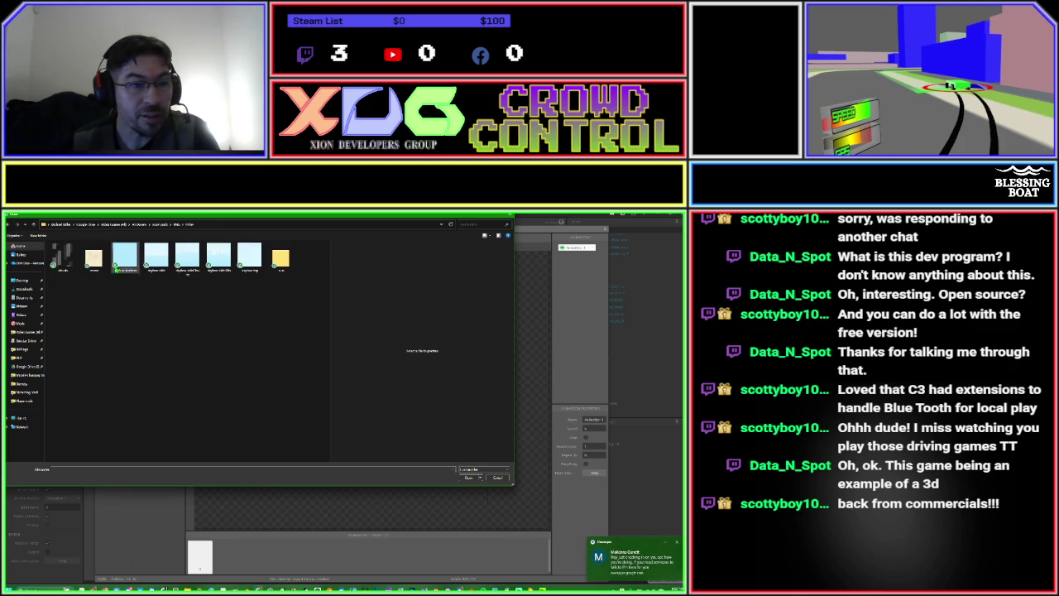
pyautogui.click(33, 224)
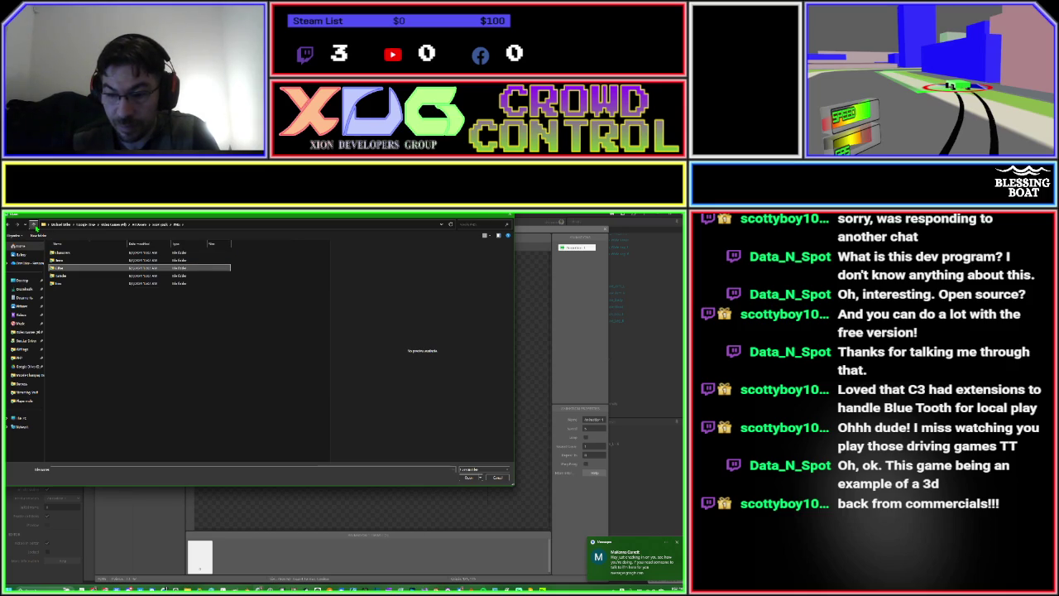
pyautogui.doubleClick(55, 283)
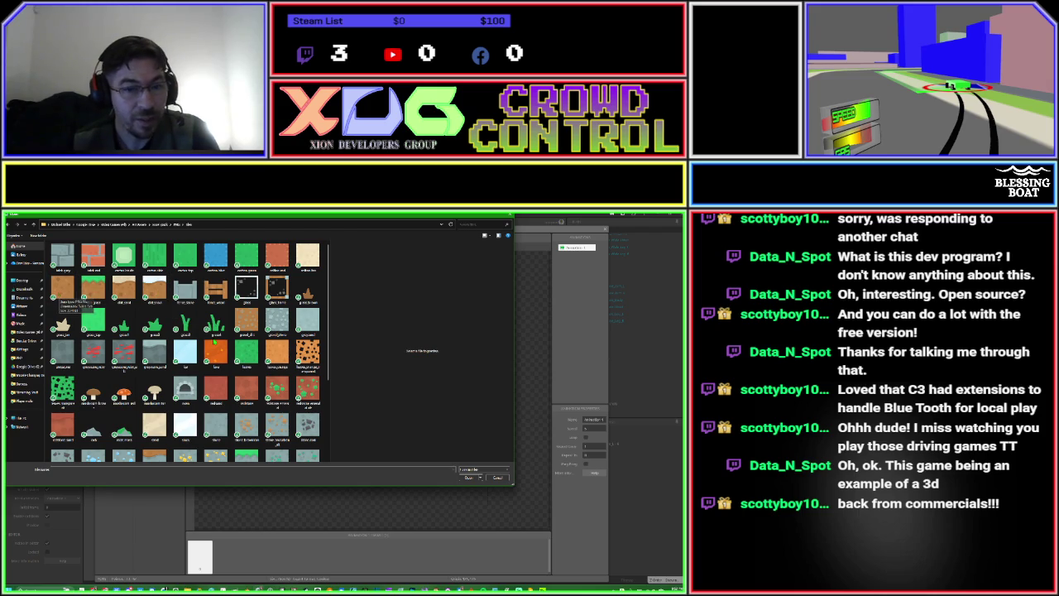
pyautogui.scroll(-3, 189, 341)
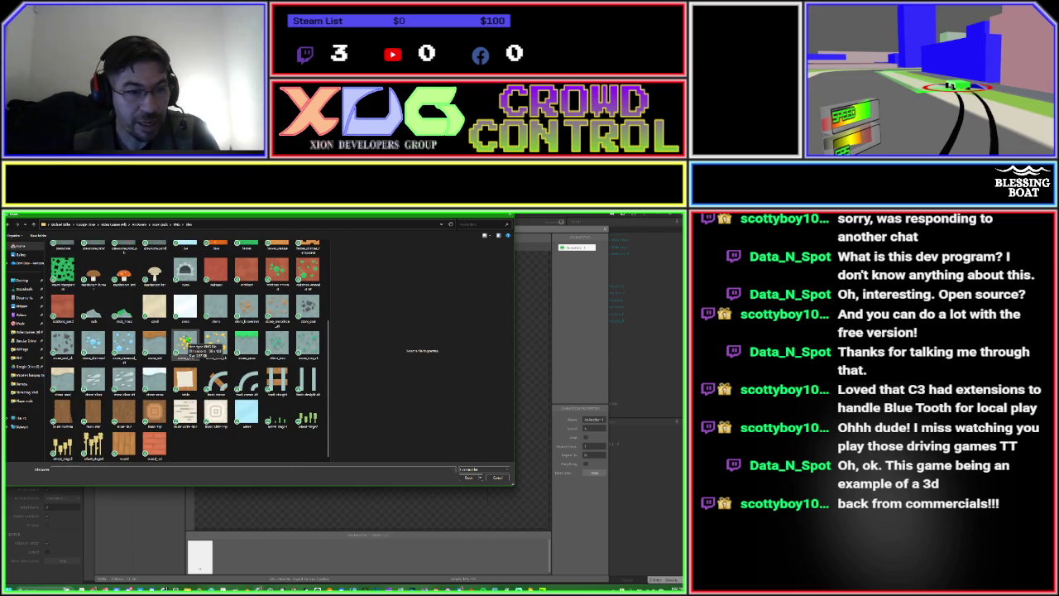
pyautogui.scroll(3, 165, 340)
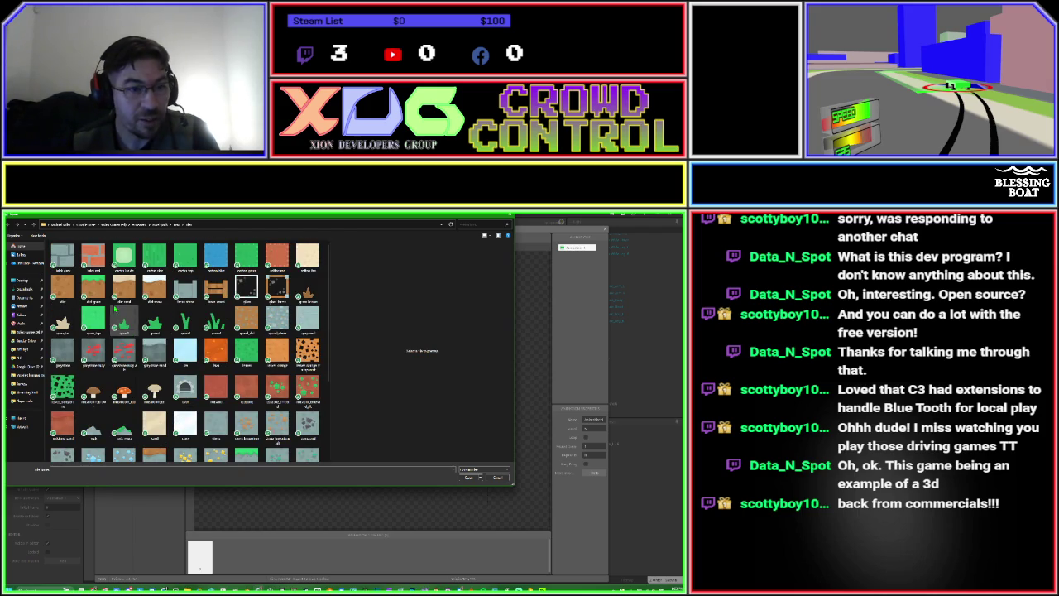
pyautogui.click(97, 290)
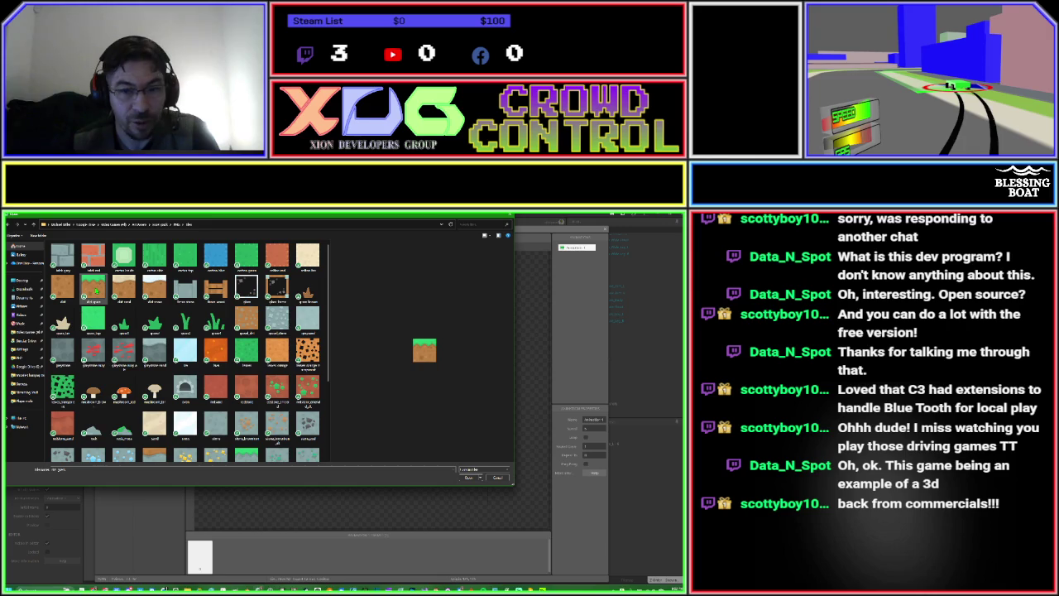
pyautogui.press('Return')
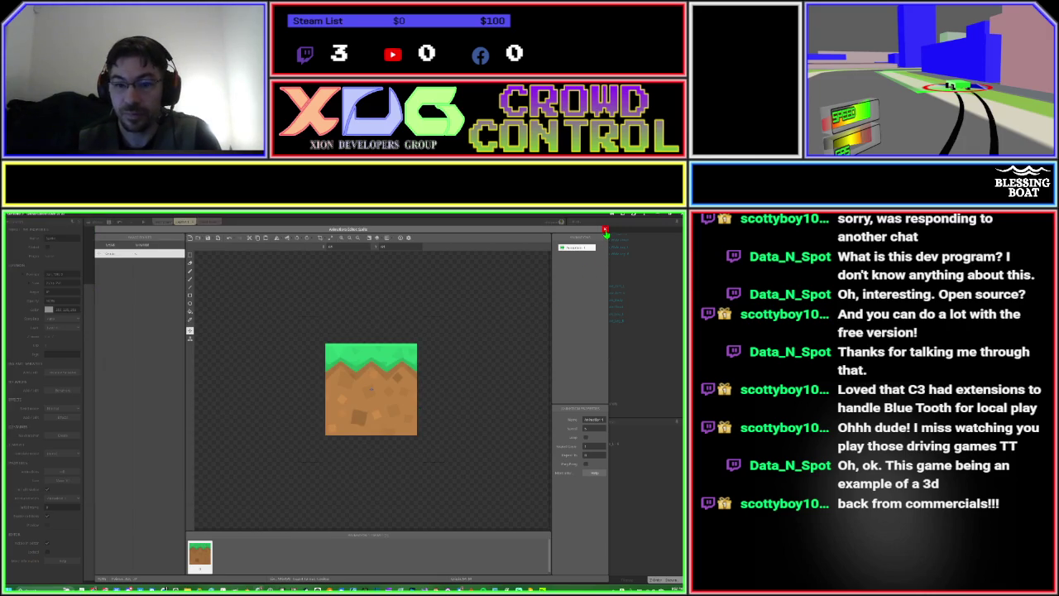
# Move the grass tile to the bottom-left of the layout.
pyautogui.click(610, 234)
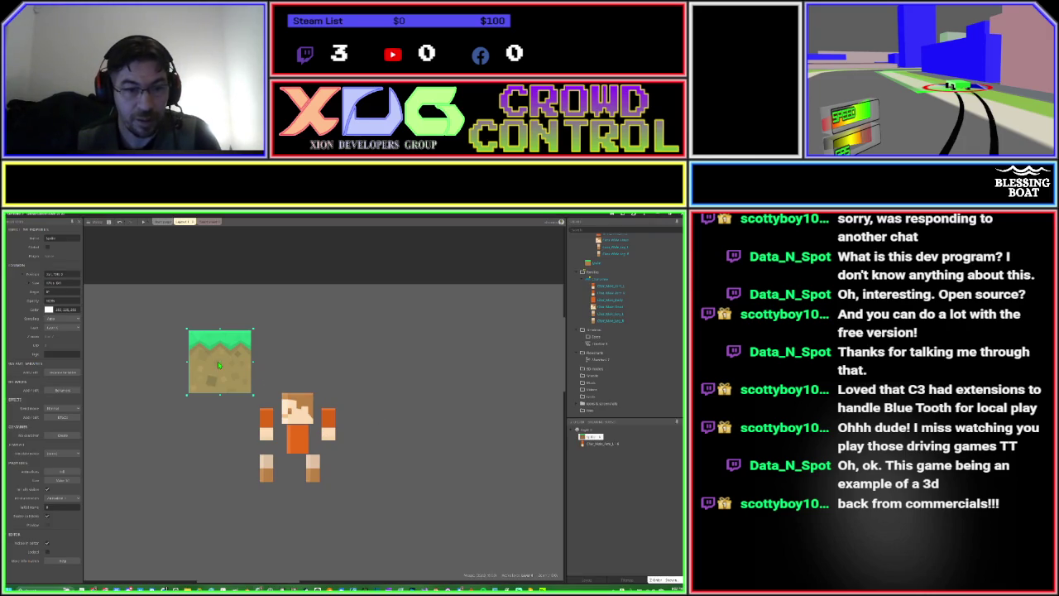
pyautogui.moveTo(218, 362)
pyautogui.mouseDown()
pyautogui.moveTo(189, 406)
pyautogui.moveTo(142, 543)
pyautogui.moveTo(149, 528)
pyautogui.mouseUp()
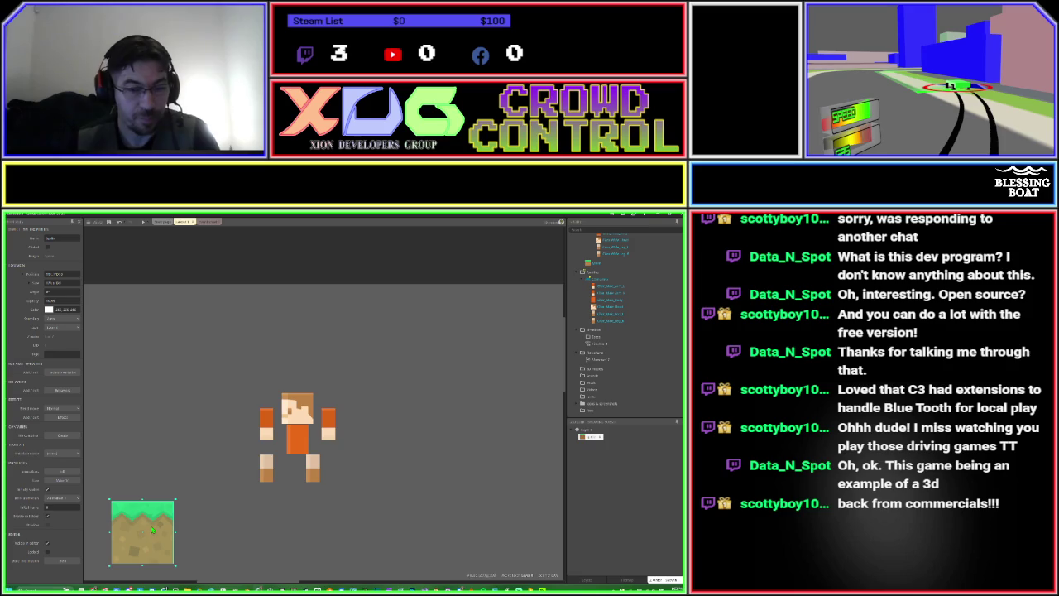
pyautogui.scroll(-3, 152, 529)
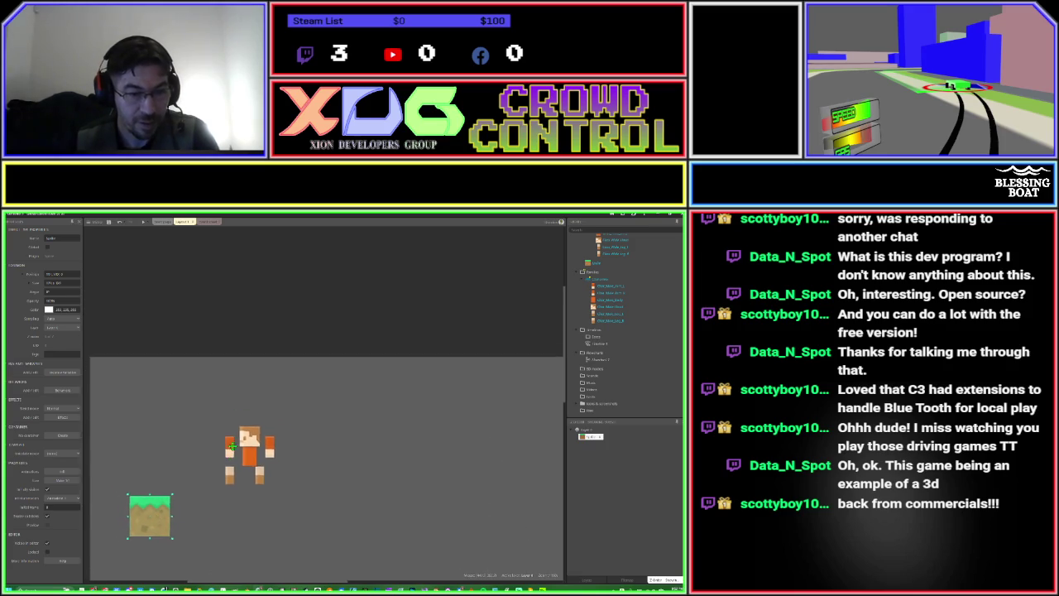
pyautogui.scroll(-2, 232, 445)
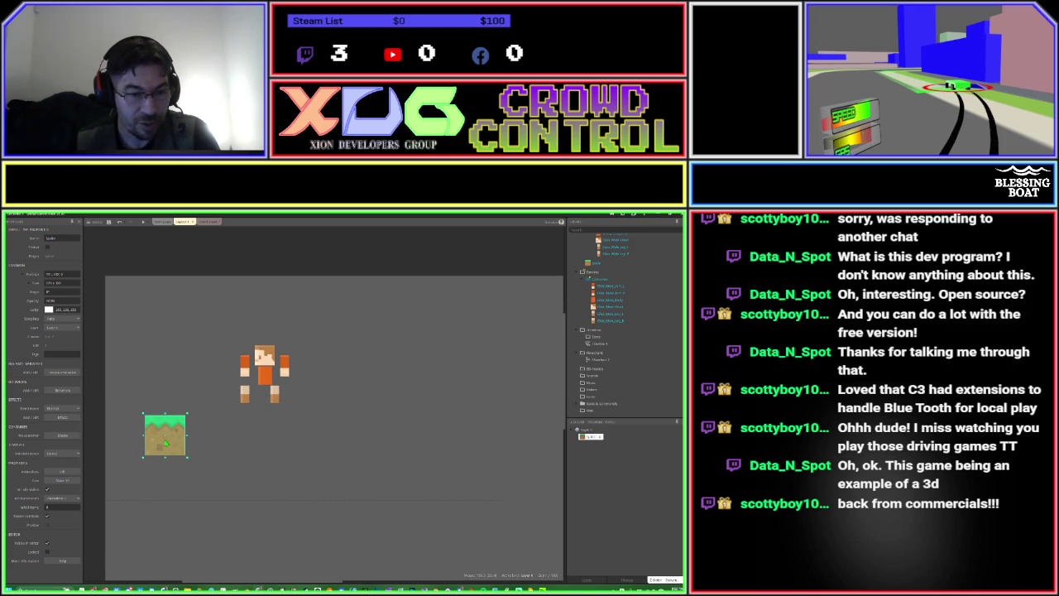
pyautogui.moveTo(165, 444)
pyautogui.mouseDown()
pyautogui.moveTo(136, 485)
pyautogui.moveTo(215, 490)
pyautogui.mouseUp()
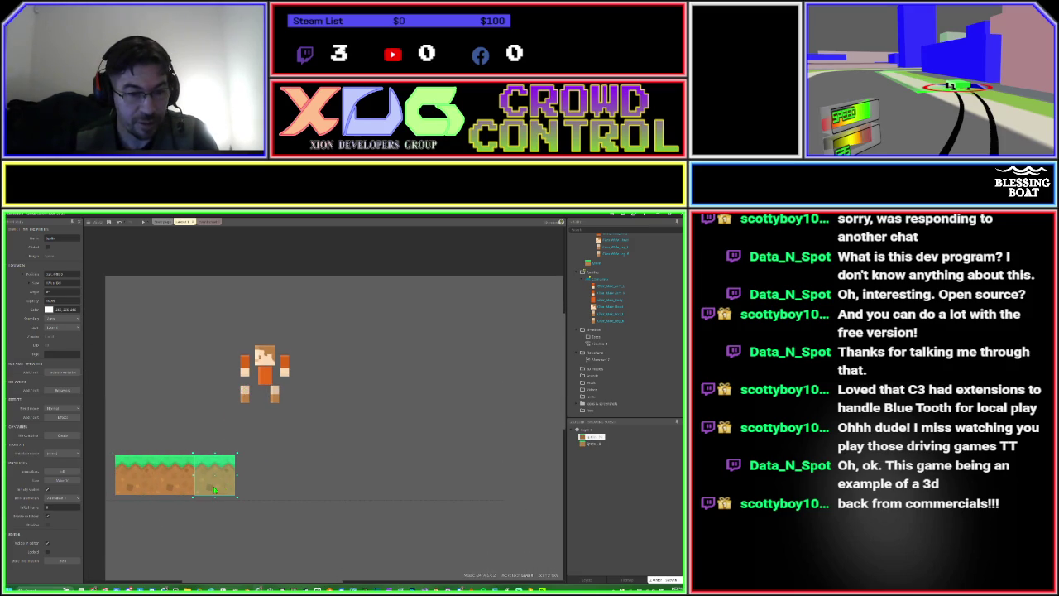
# Duplicate the tiles rightward twice to extend the ground row.
pyautogui.click(140, 485)
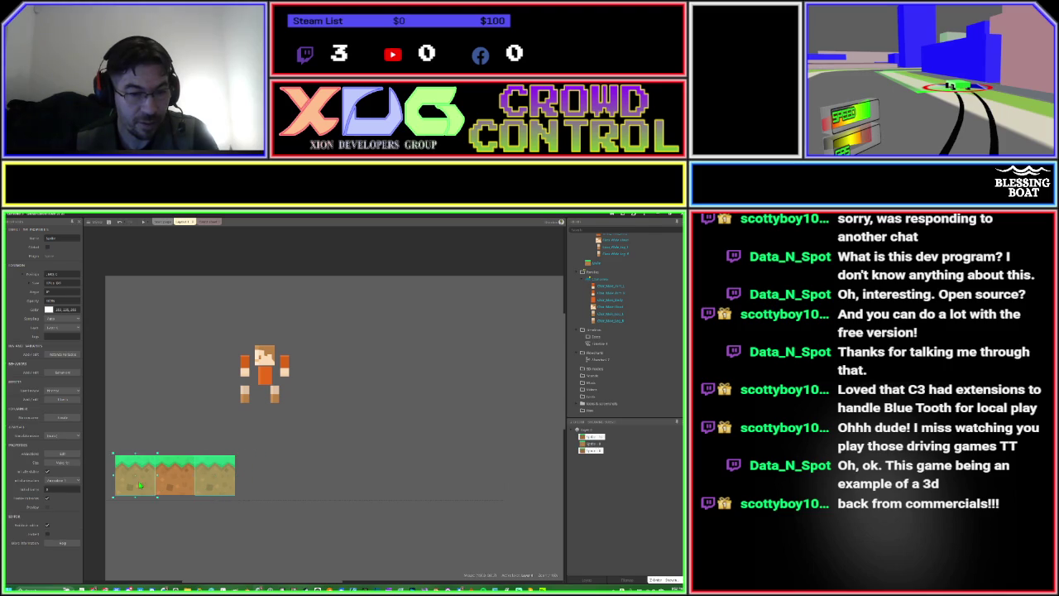
pyautogui.moveTo(140, 486)
pyautogui.mouseDown()
pyautogui.moveTo(306, 489)
pyautogui.moveTo(285, 489)
pyautogui.mouseUp()
pyautogui.doubleClick(286, 488)
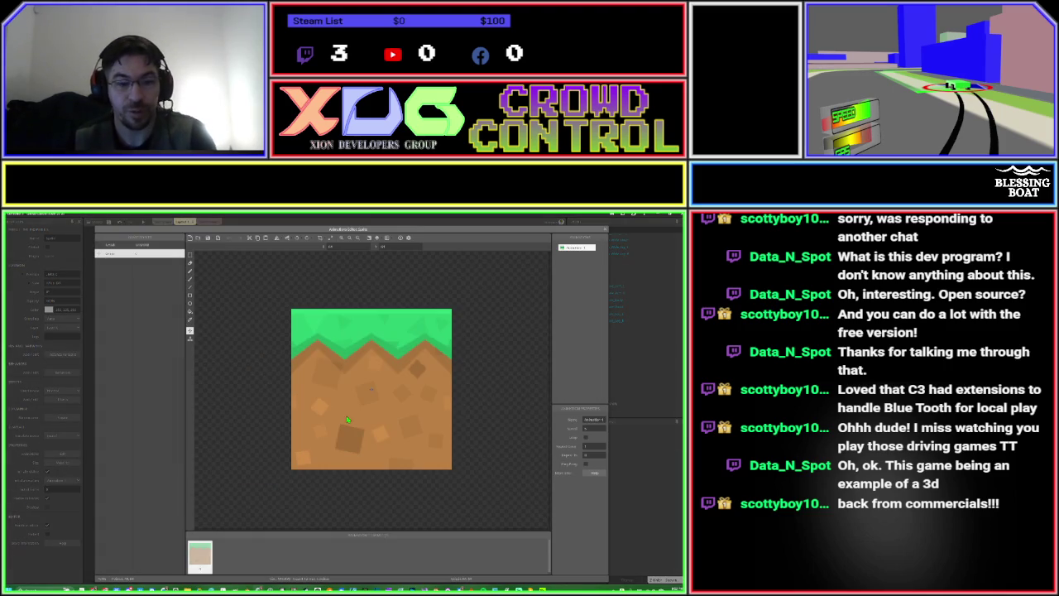
pyautogui.press('Escape')
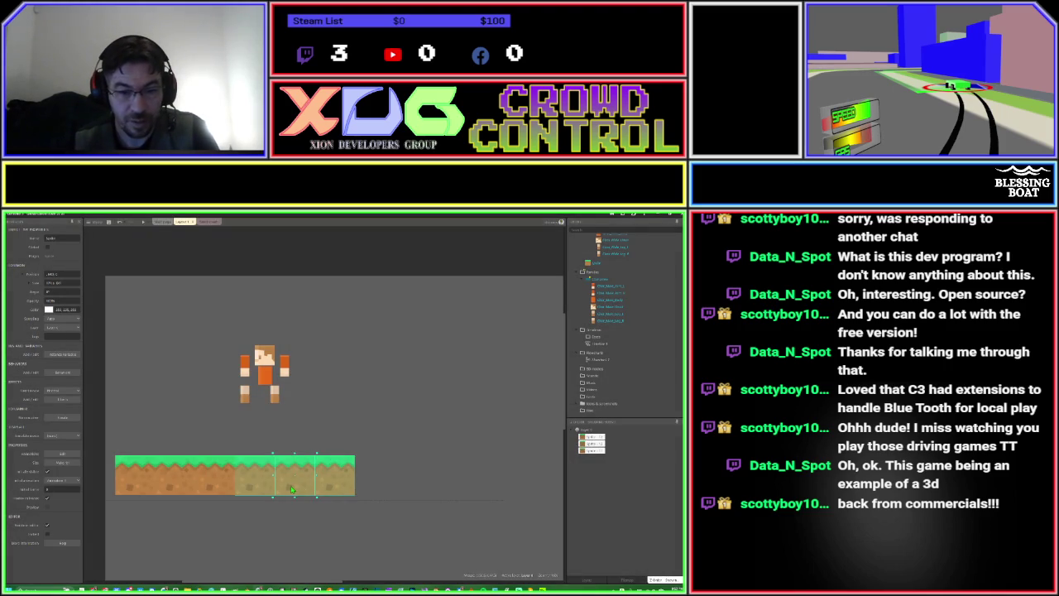
pyautogui.moveTo(291, 489)
pyautogui.mouseDown()
pyautogui.moveTo(431, 487)
pyautogui.moveTo(413, 487)
pyautogui.mouseUp()
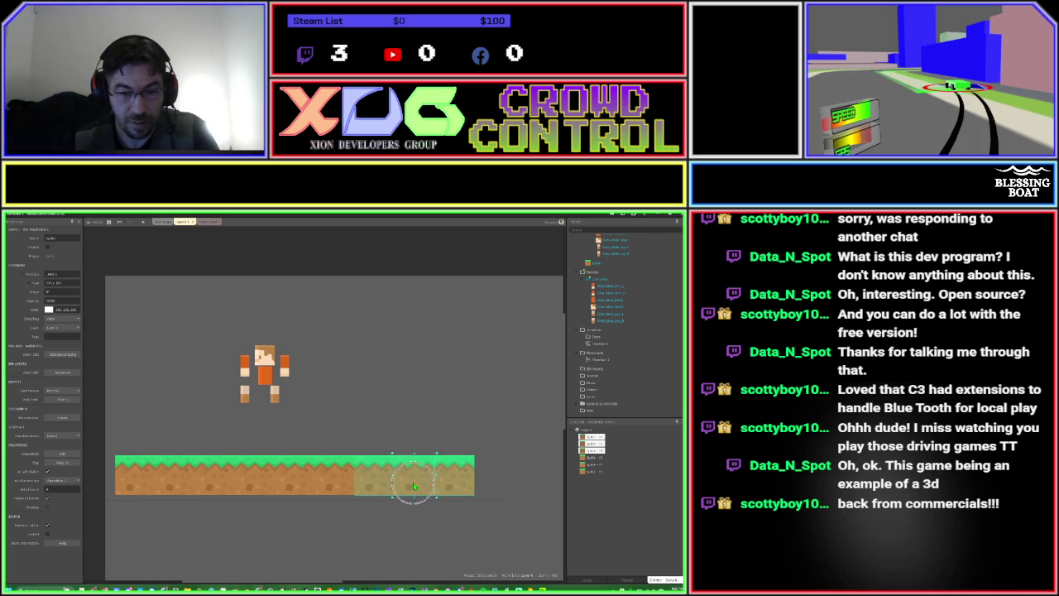
pyautogui.click(388, 415)
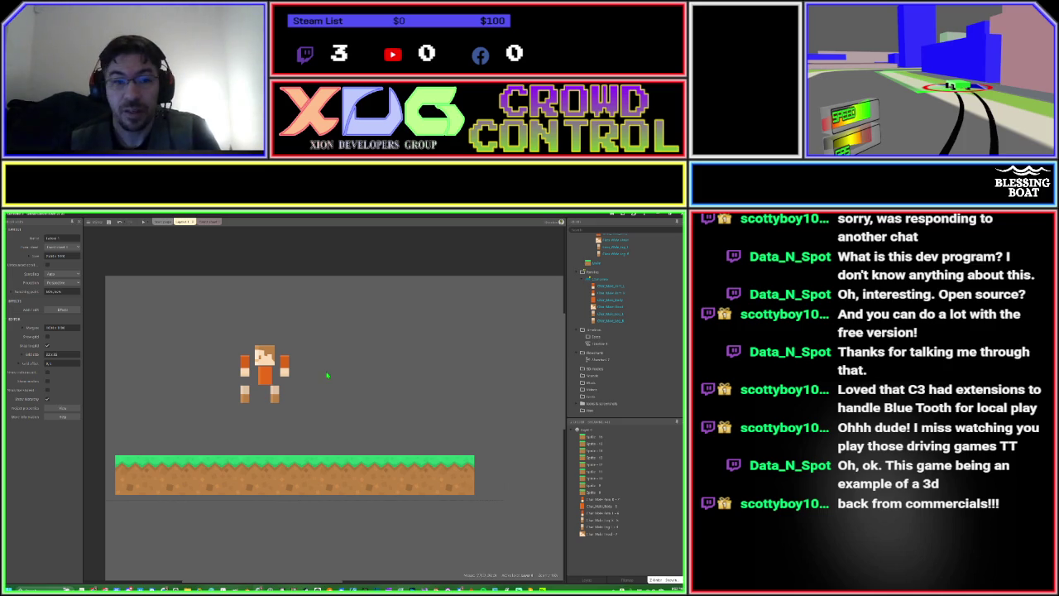
pyautogui.click(143, 224)
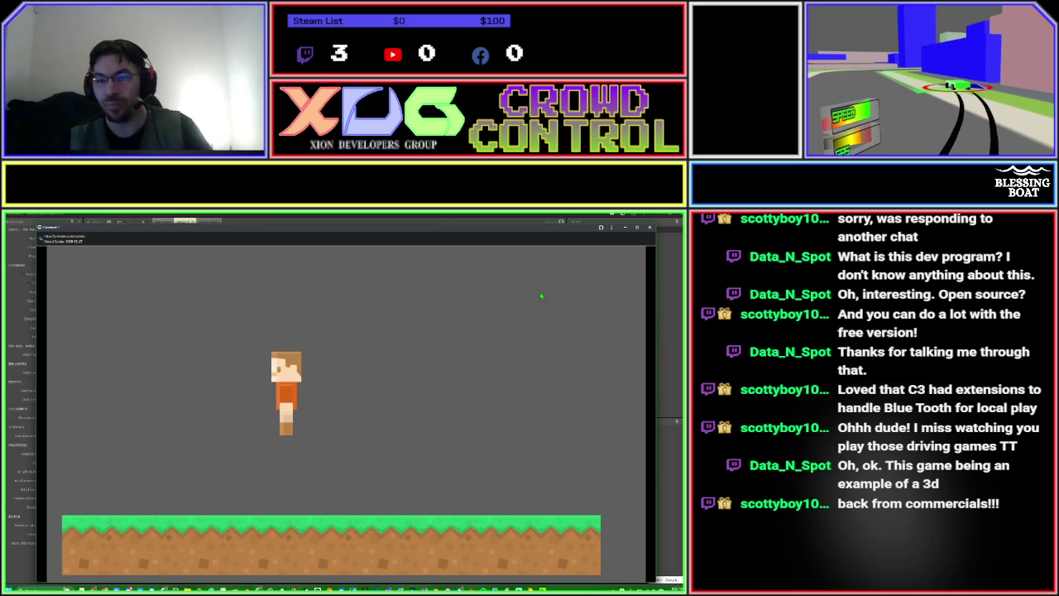
pyautogui.click(649, 226)
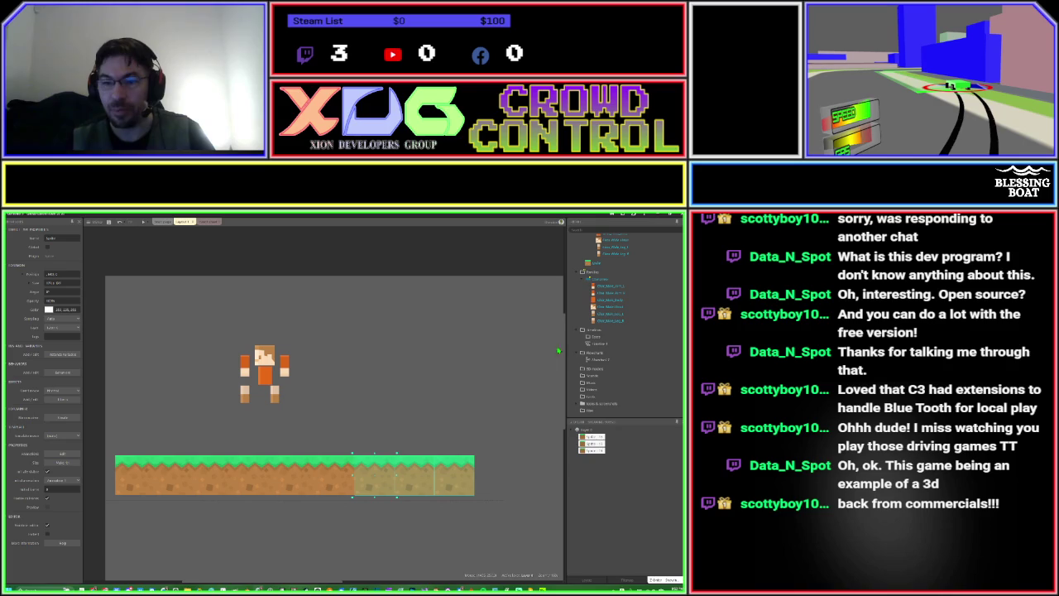
# Slide one grass-dirt tile rightward along the ground row.
pyautogui.scroll(3, 599, 290)
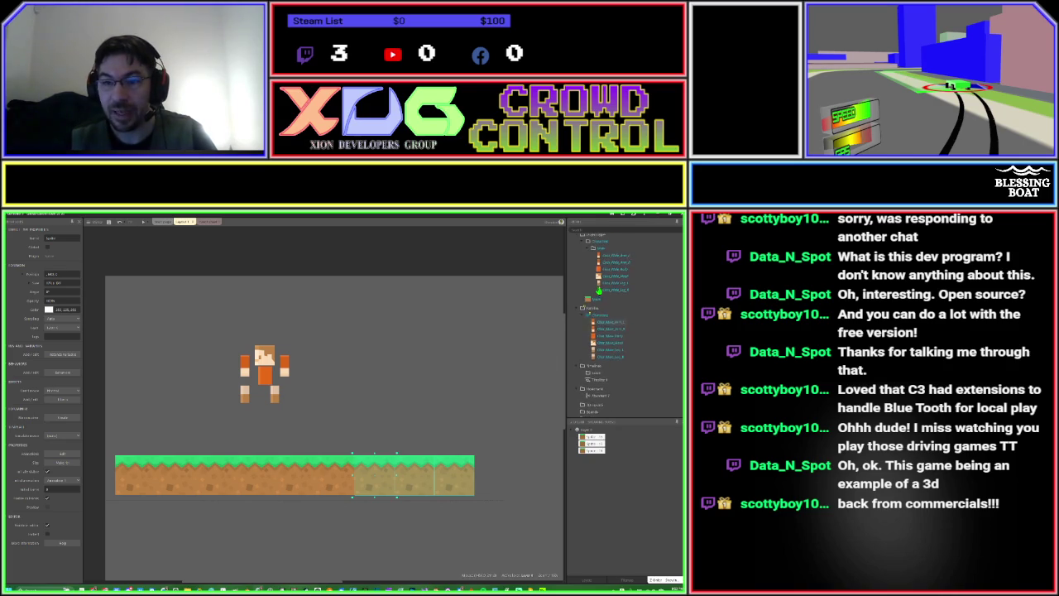
pyautogui.scroll(1, 599, 291)
pyautogui.click(602, 266)
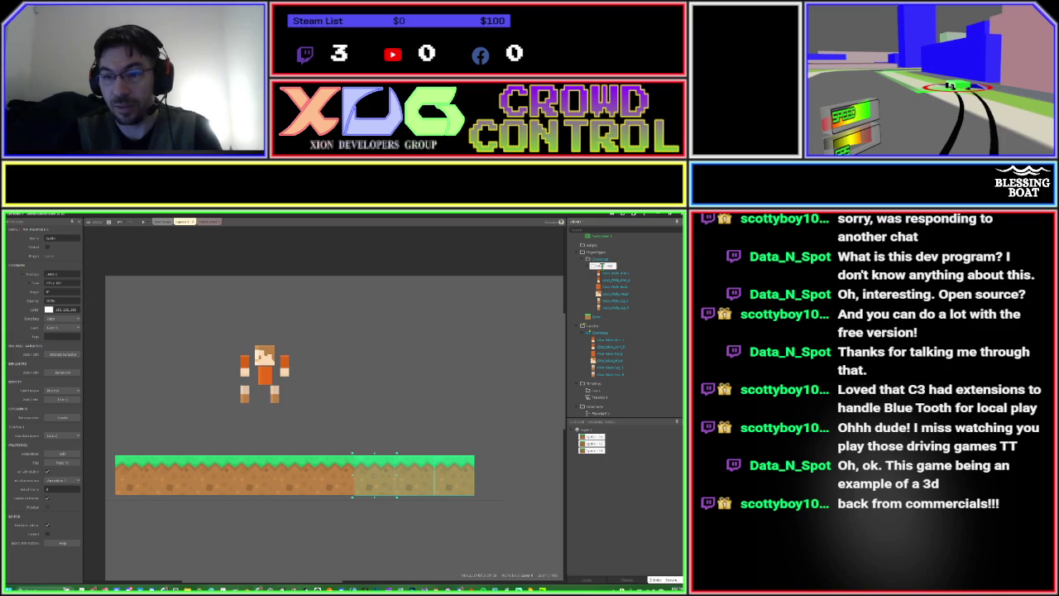
pyautogui.click(488, 379)
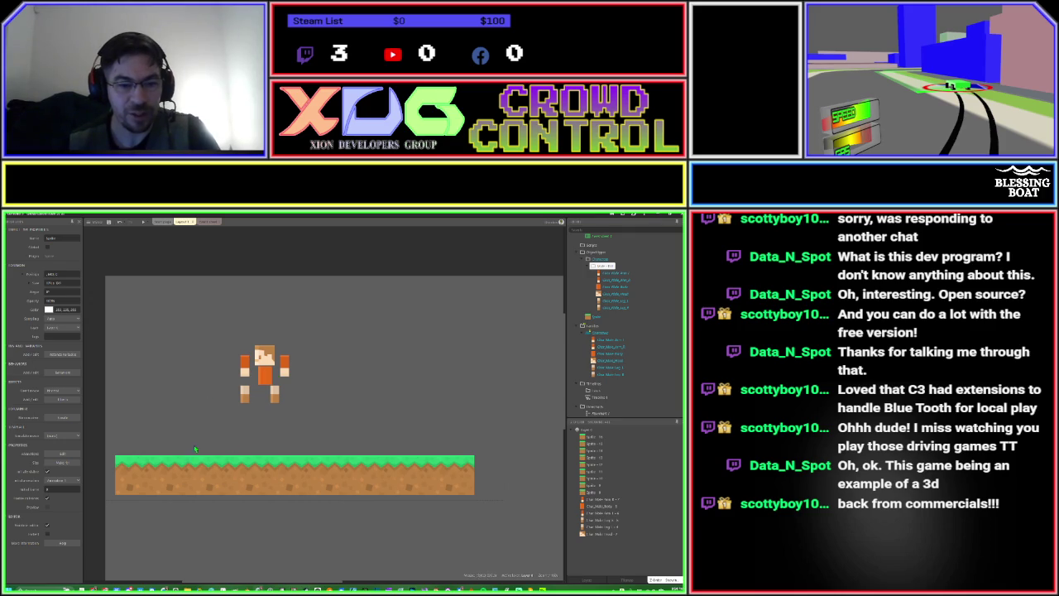
pyautogui.moveTo(164, 473); pyautogui.dragTo(459, 492)
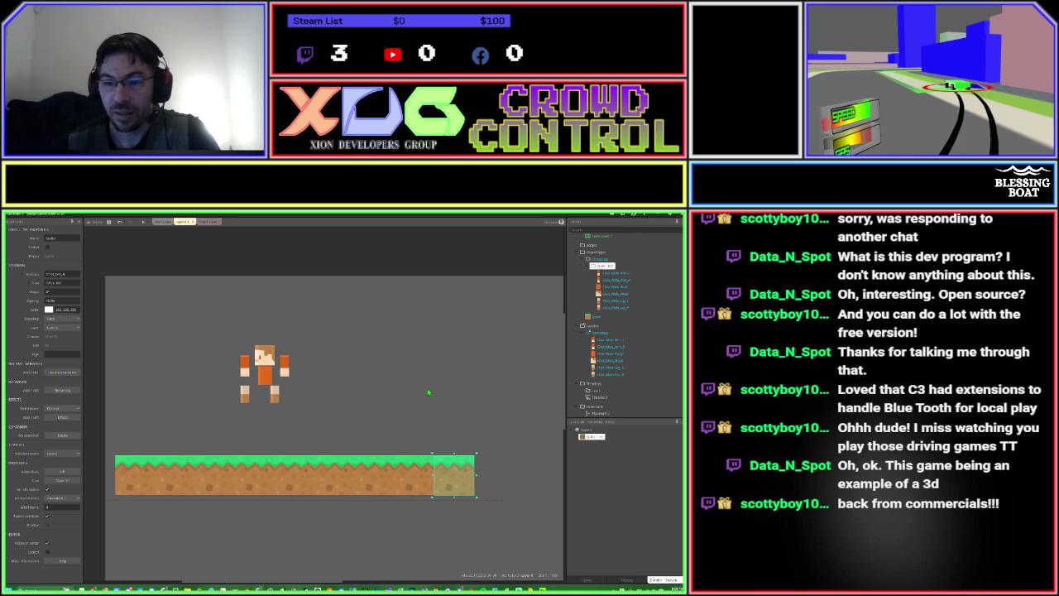
# Create a 'Platforms' folder under Object types with a 'Solid' subfolder inside it.
pyautogui.rightClick(582, 258)
pyautogui.click(596, 270)
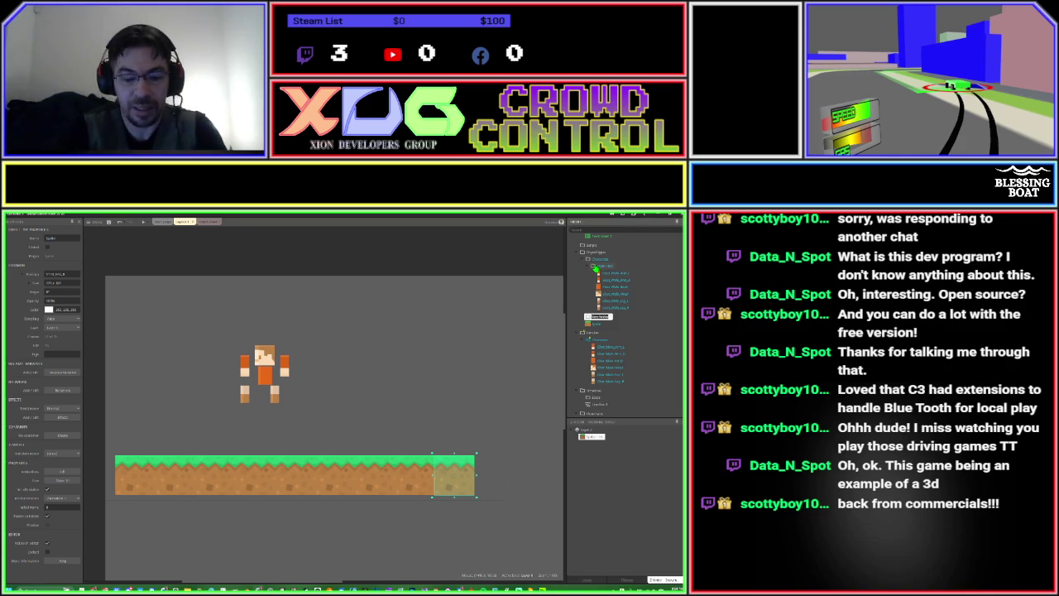
pyautogui.write('Platforms')
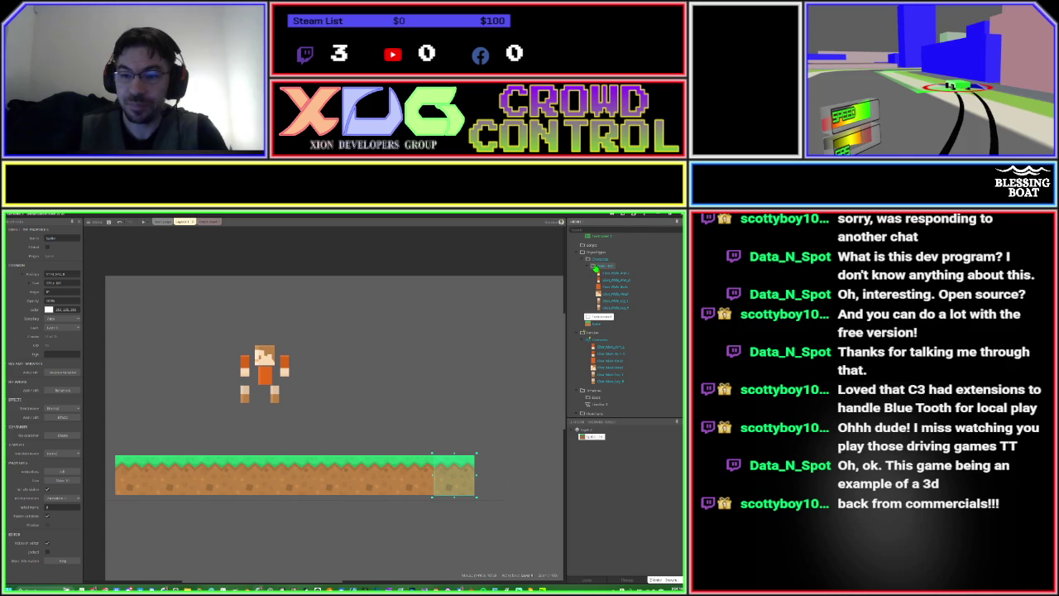
pyautogui.rightClick(589, 320)
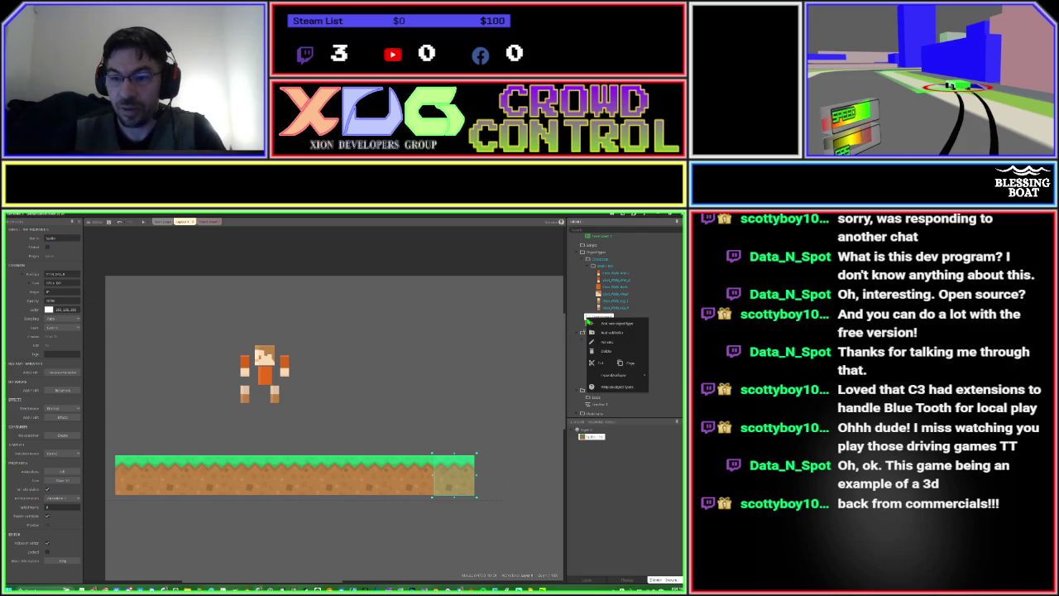
pyautogui.click(599, 332)
pyautogui.write('Solid')
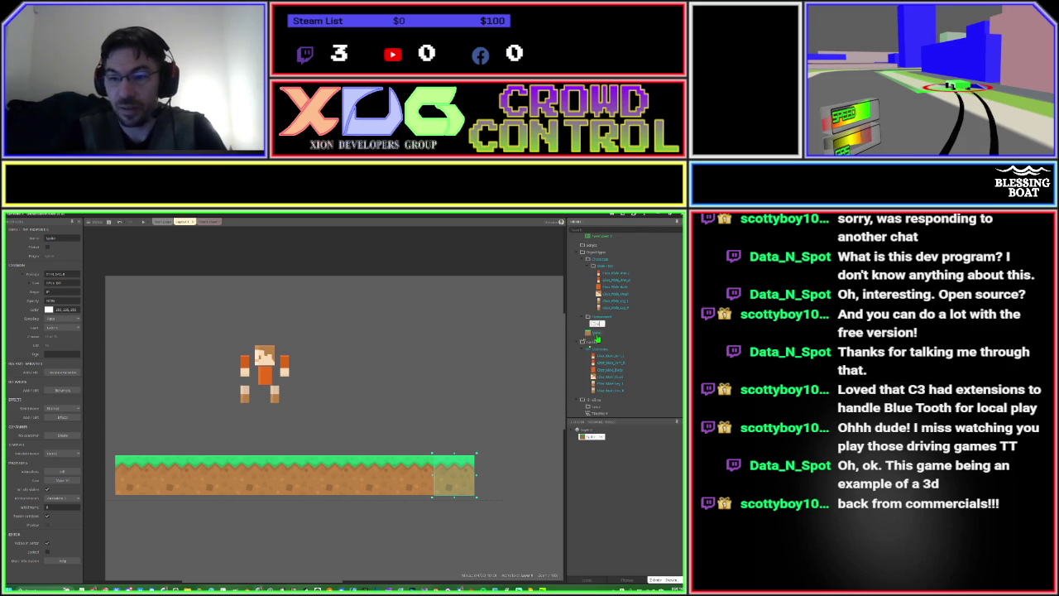
pyautogui.press('Return')
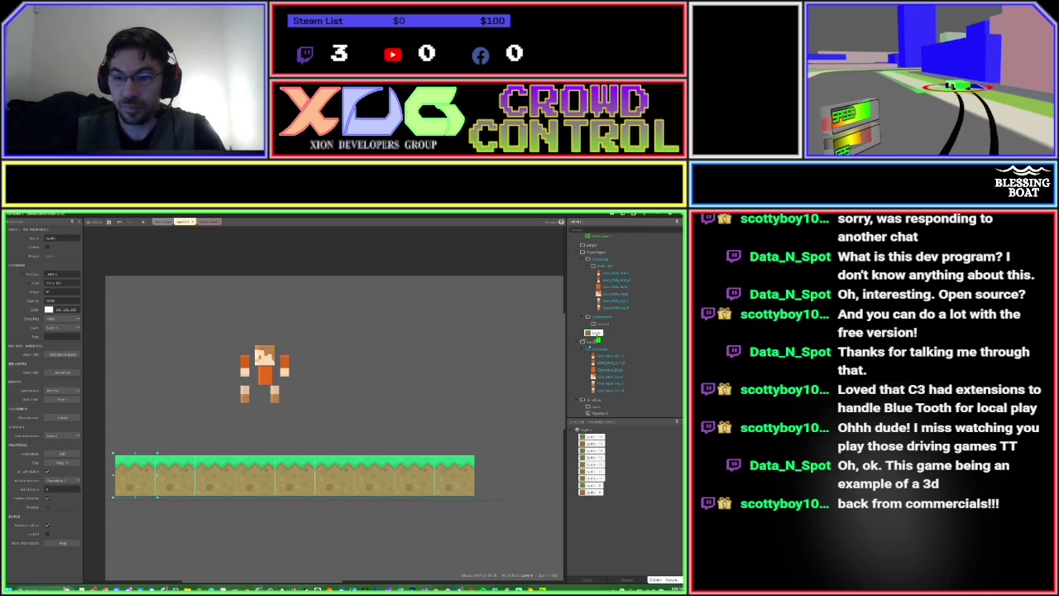
# Rename the ground tile object to 'Solid' and move it into its folder.
pyautogui.click(595, 333)
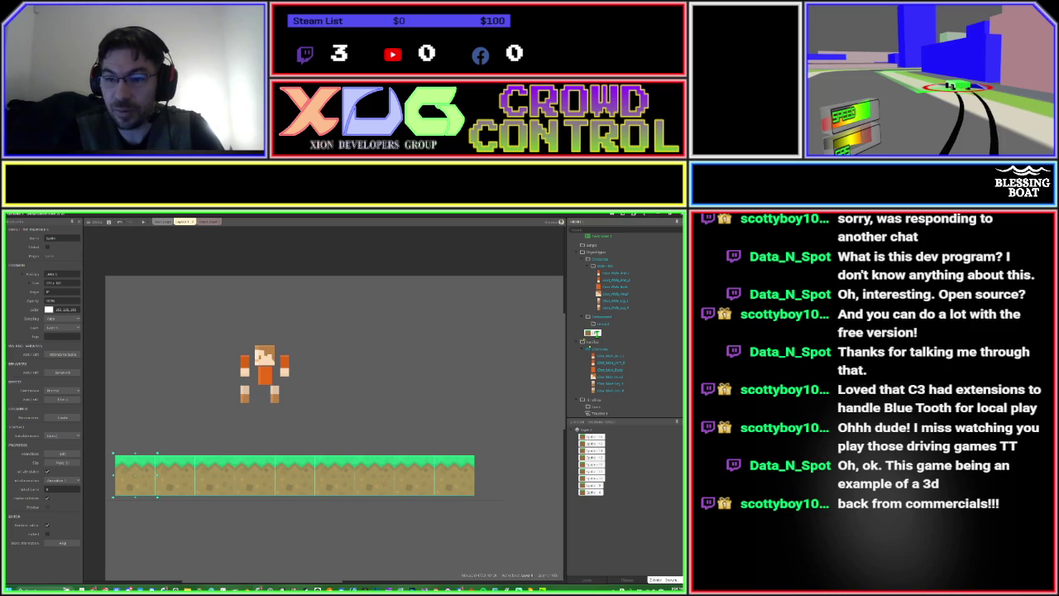
pyautogui.write('Solid')
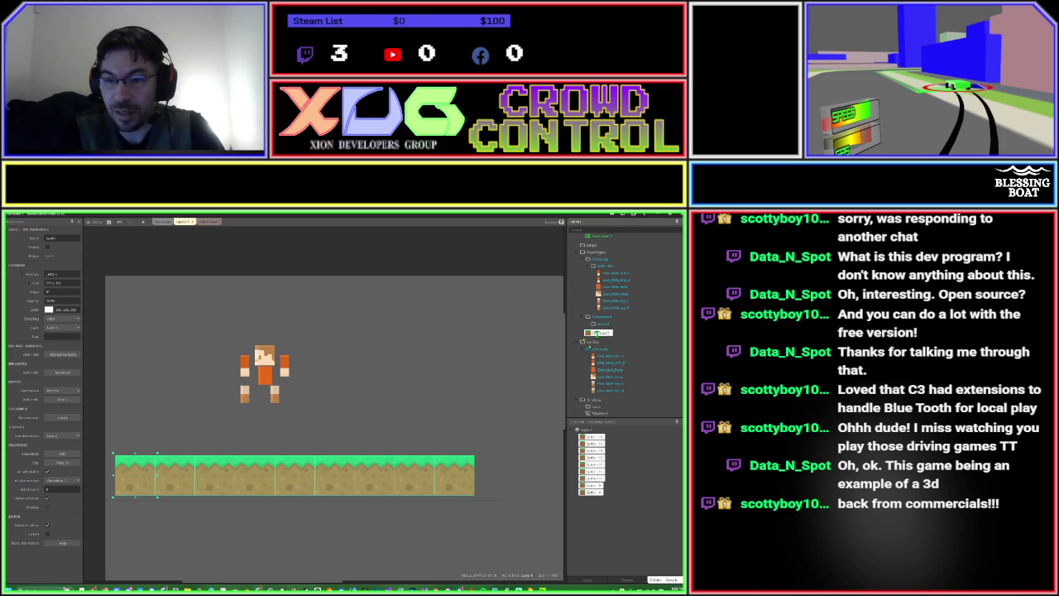
pyautogui.press('Return')
pyautogui.moveTo(598, 339); pyautogui.dragTo(597, 325)
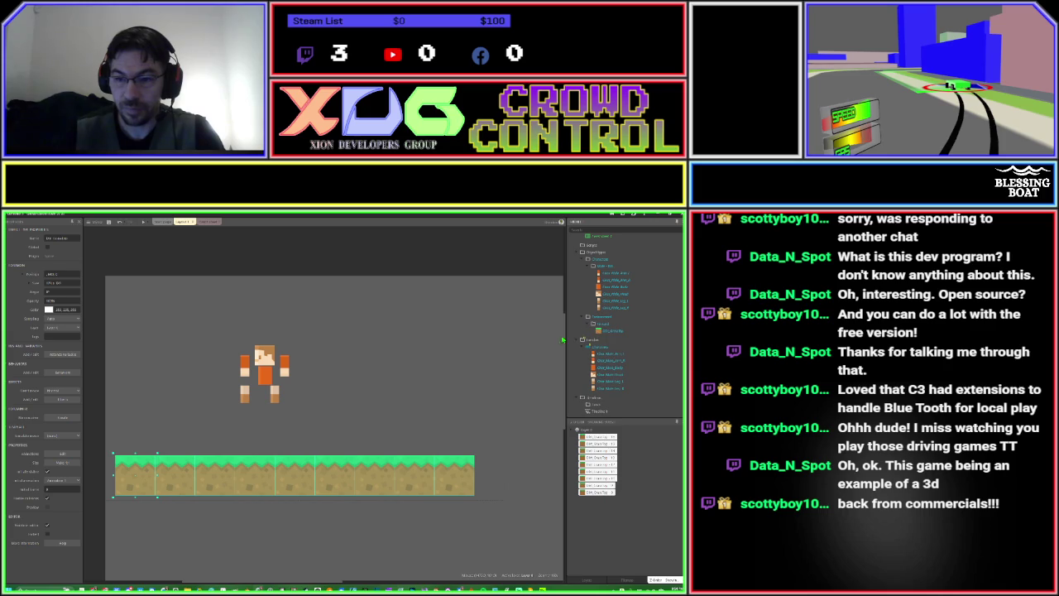
pyautogui.click(480, 357)
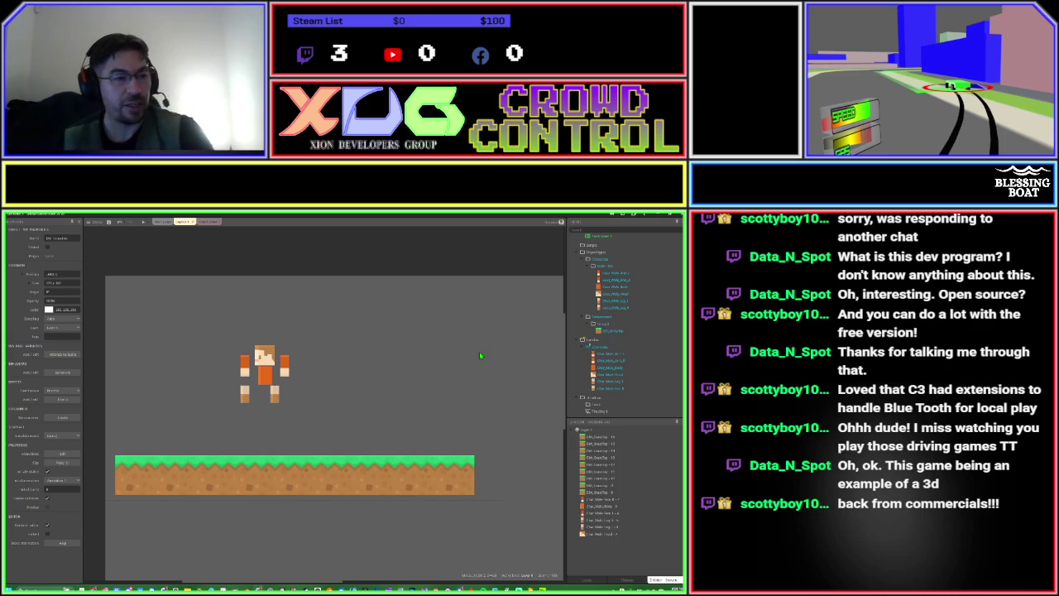
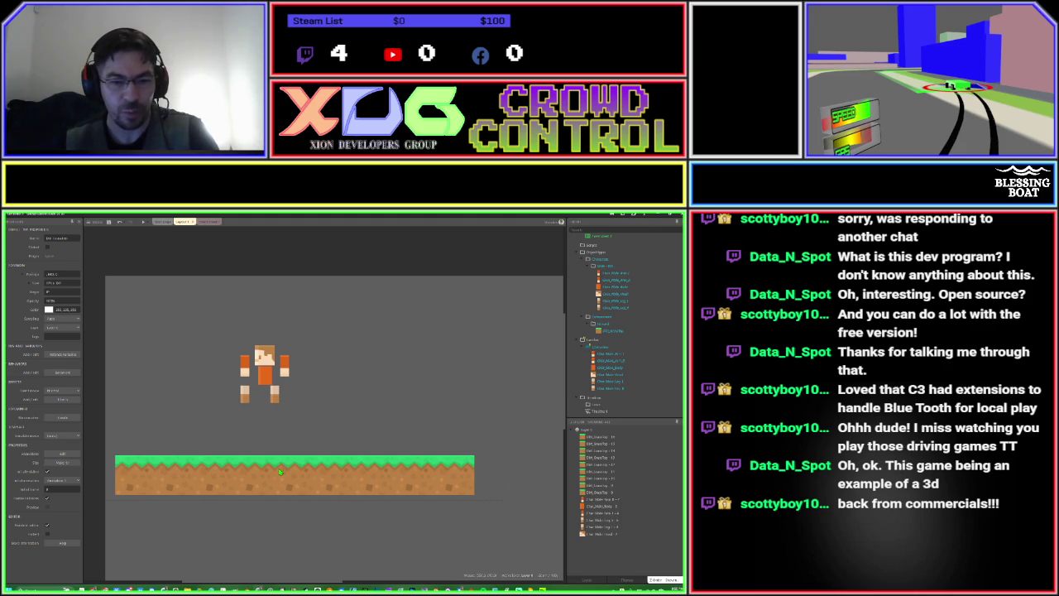
# Insert a new Sprite object found by searching 'sp', opening its blank image.
pyautogui.click(343, 428)
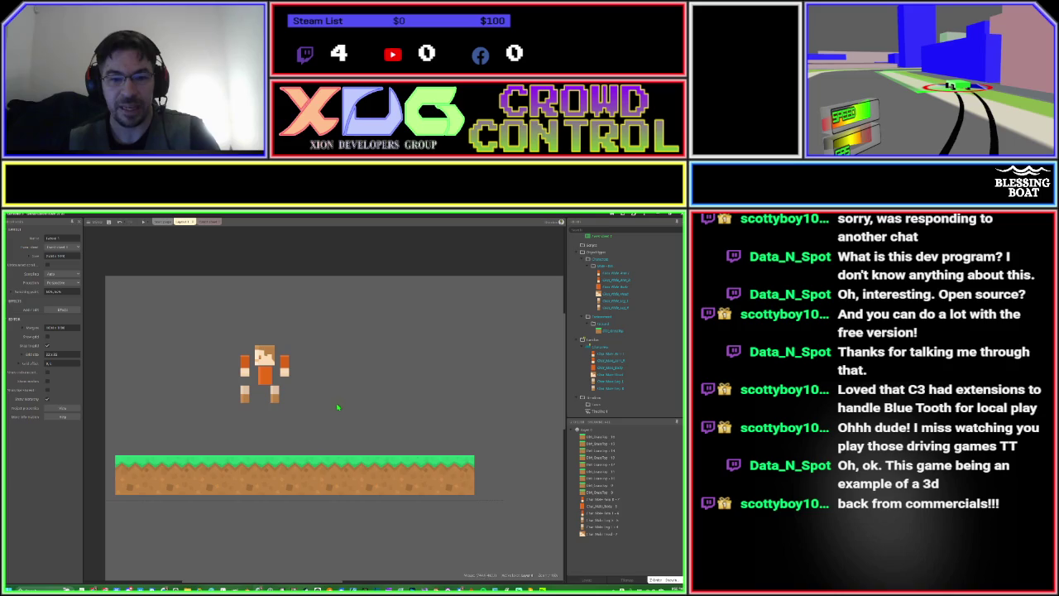
pyautogui.doubleClick(333, 388)
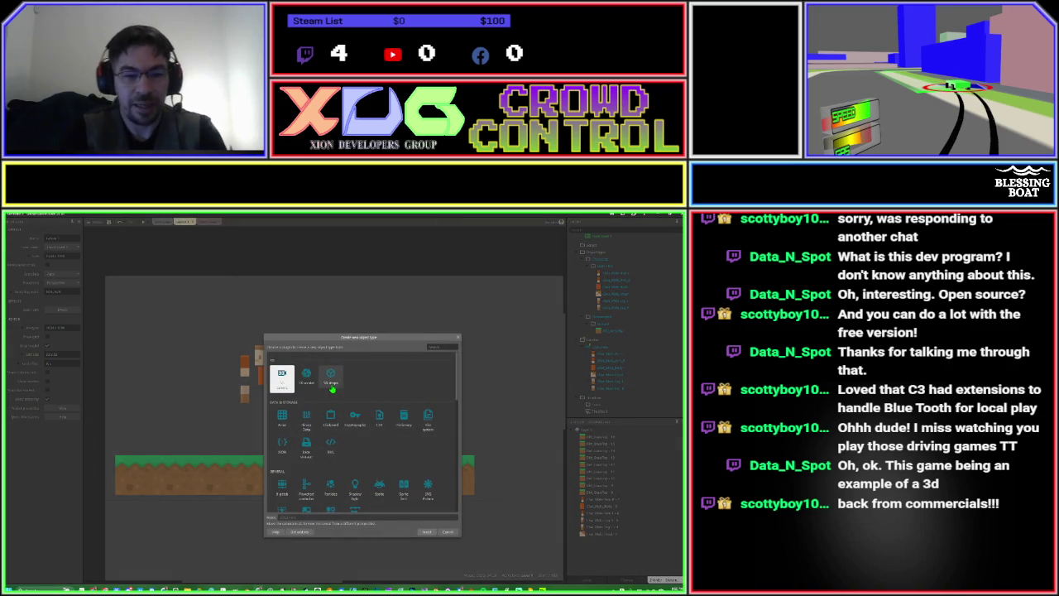
pyautogui.write('sp')
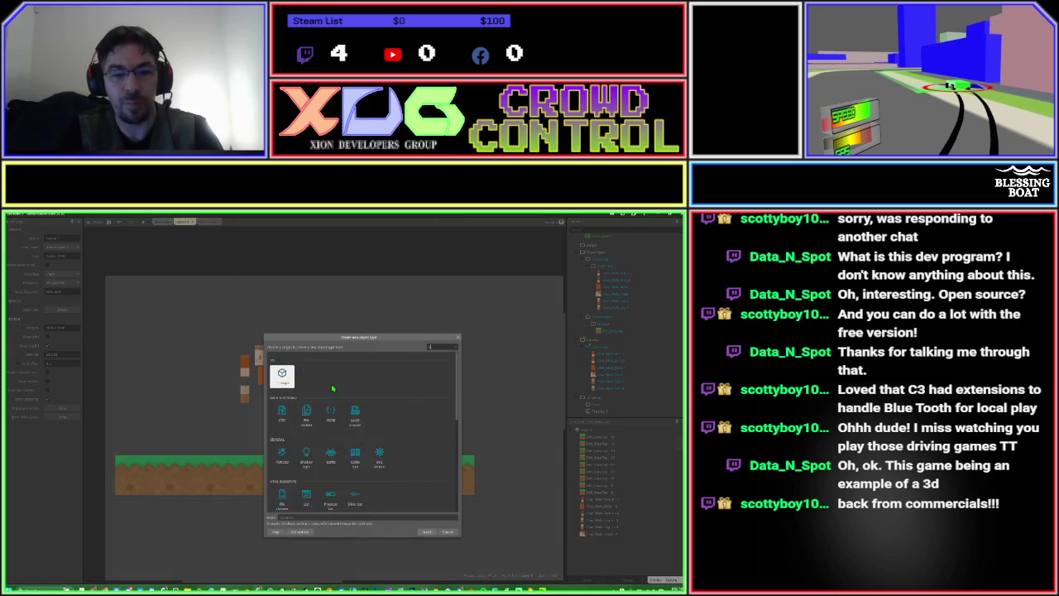
pyautogui.press('Return')
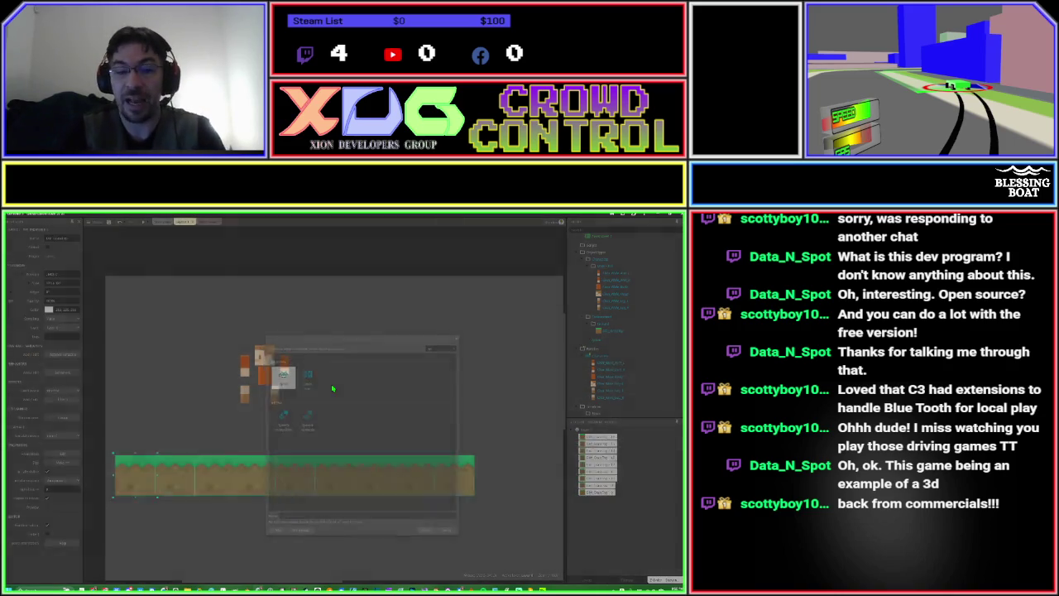
pyautogui.click(333, 388)
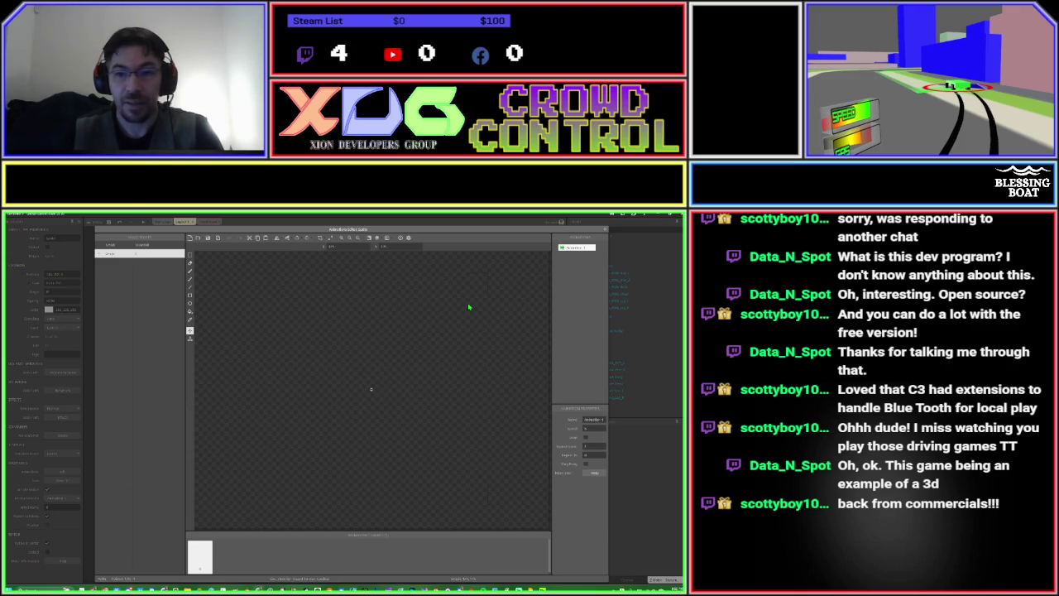
# Fill the frame white, switch to black rectangles, and shrink the canvas.
pyautogui.click(190, 314)
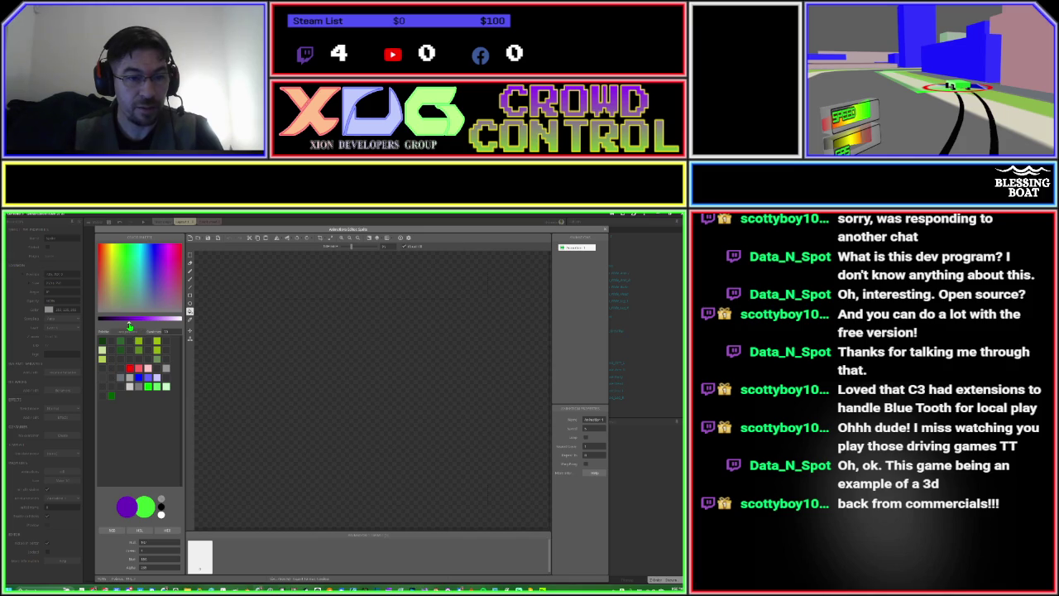
pyautogui.moveTo(129, 325); pyautogui.dragTo(189, 326)
pyautogui.click(369, 386)
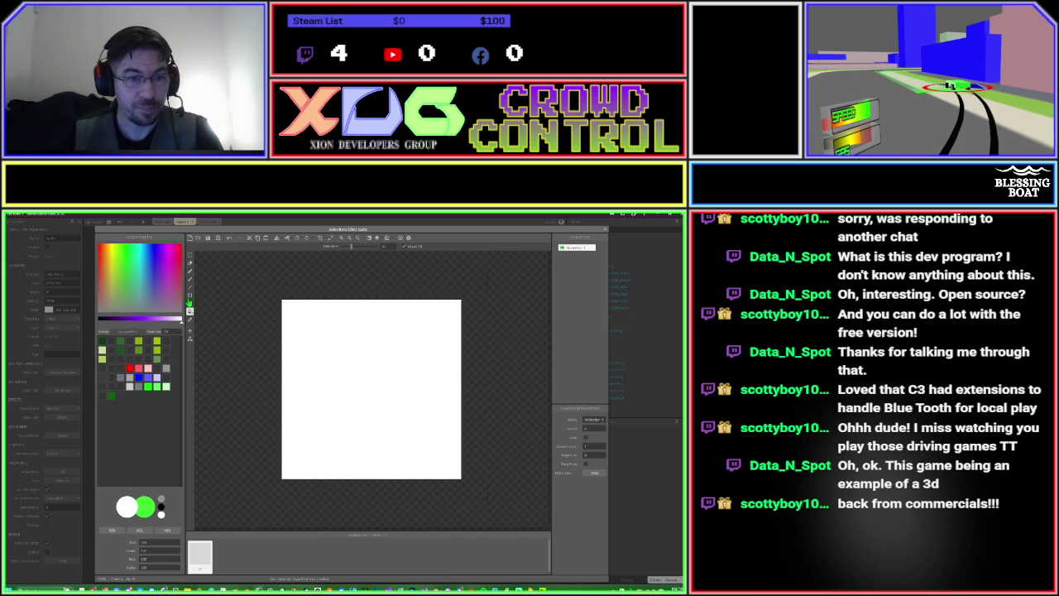
pyautogui.click(190, 295)
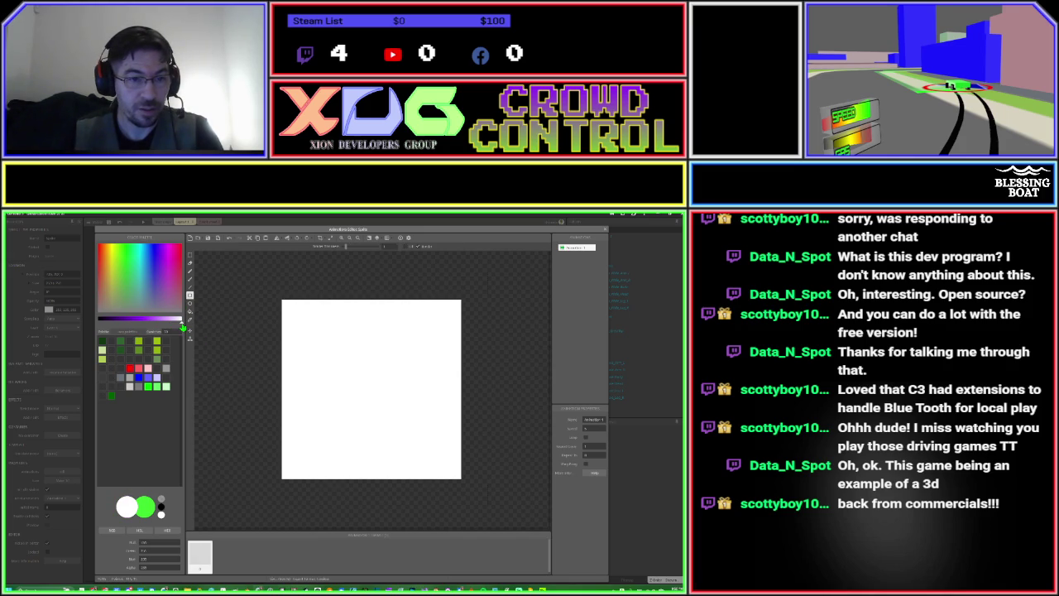
pyautogui.moveTo(183, 326); pyautogui.dragTo(95, 325)
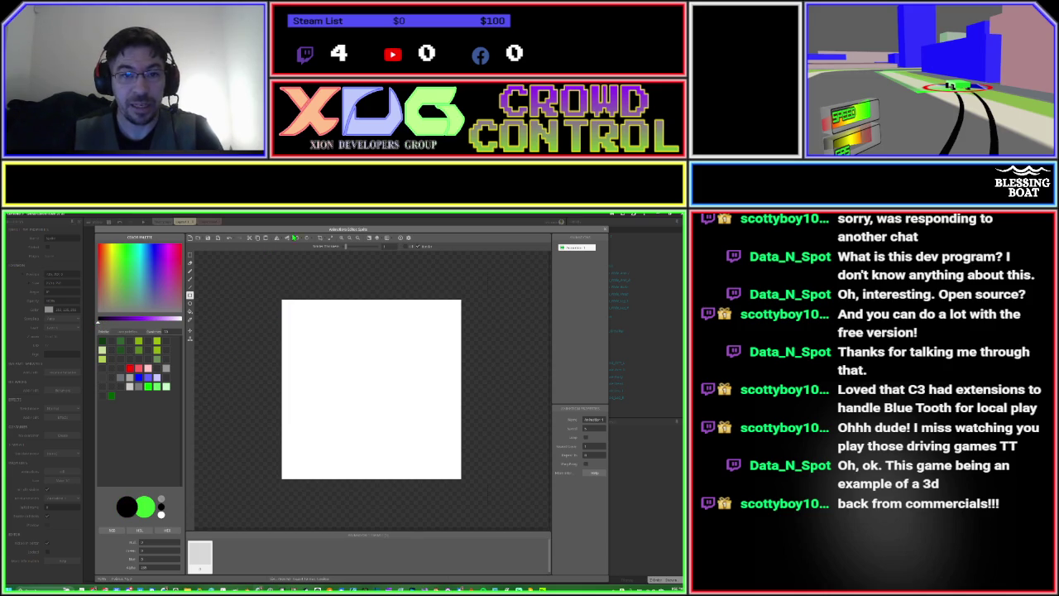
pyautogui.click(324, 240)
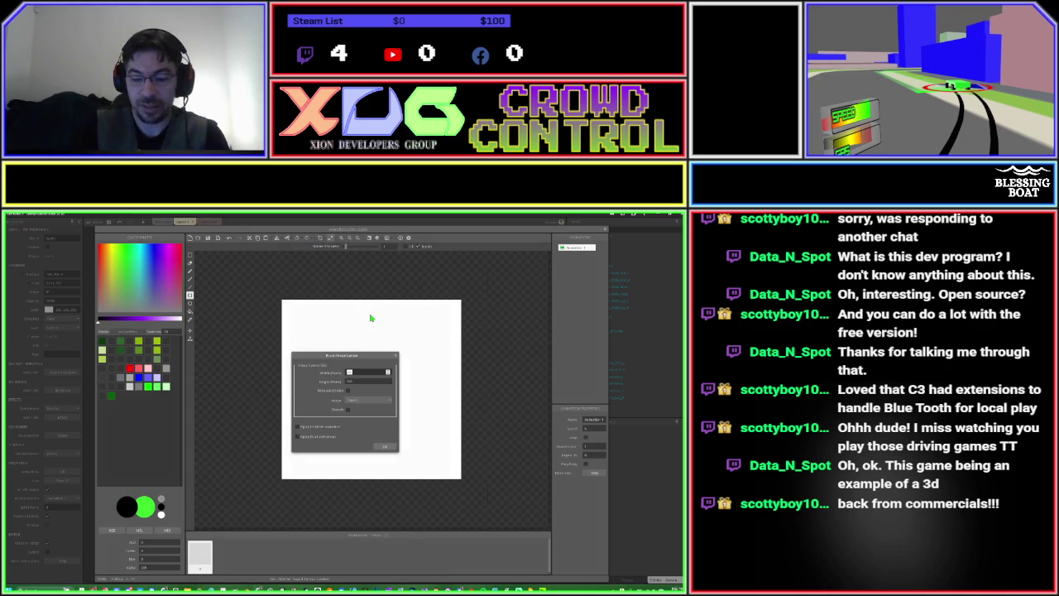
pyautogui.press('Return')
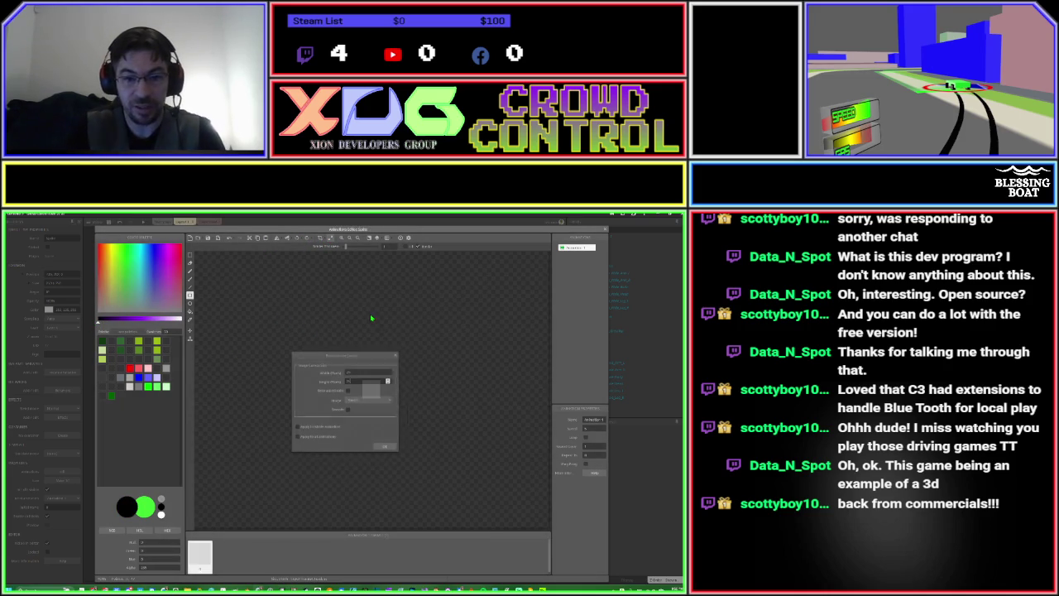
# Draw two black rectangle outlines to give the square a thick border.
pyautogui.scroll(5, 383, 377)
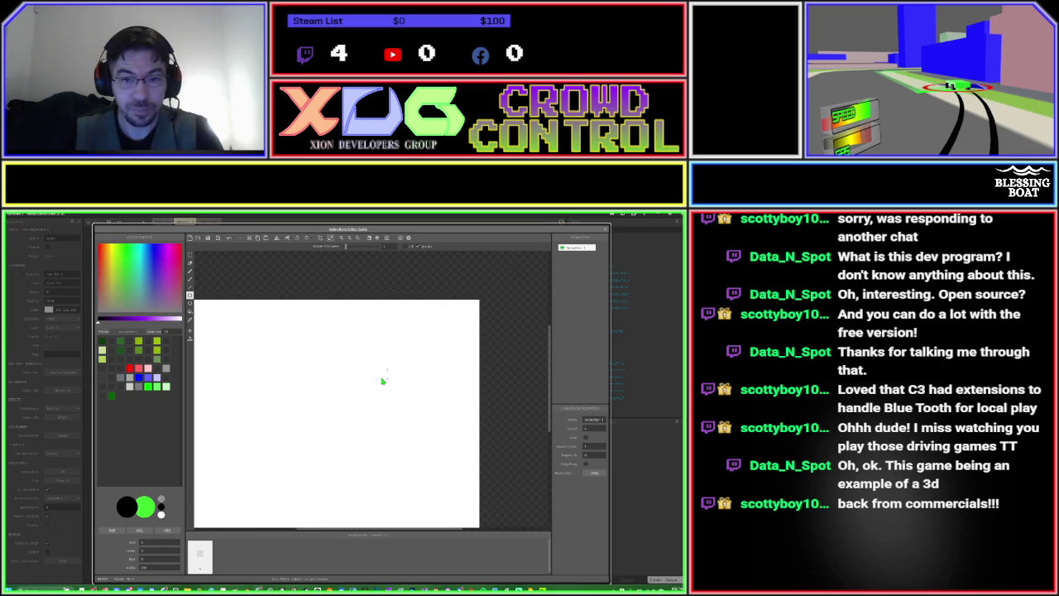
pyautogui.scroll(-2, 349, 375)
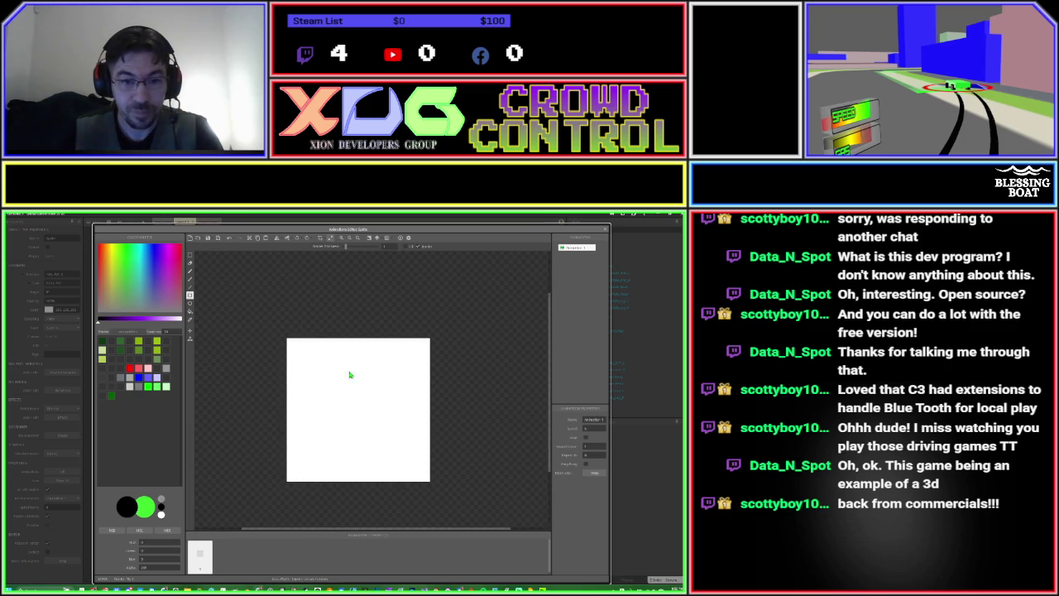
pyautogui.click(292, 343)
pyautogui.moveTo(360, 416); pyautogui.dragTo(429, 484)
pyautogui.click(294, 346)
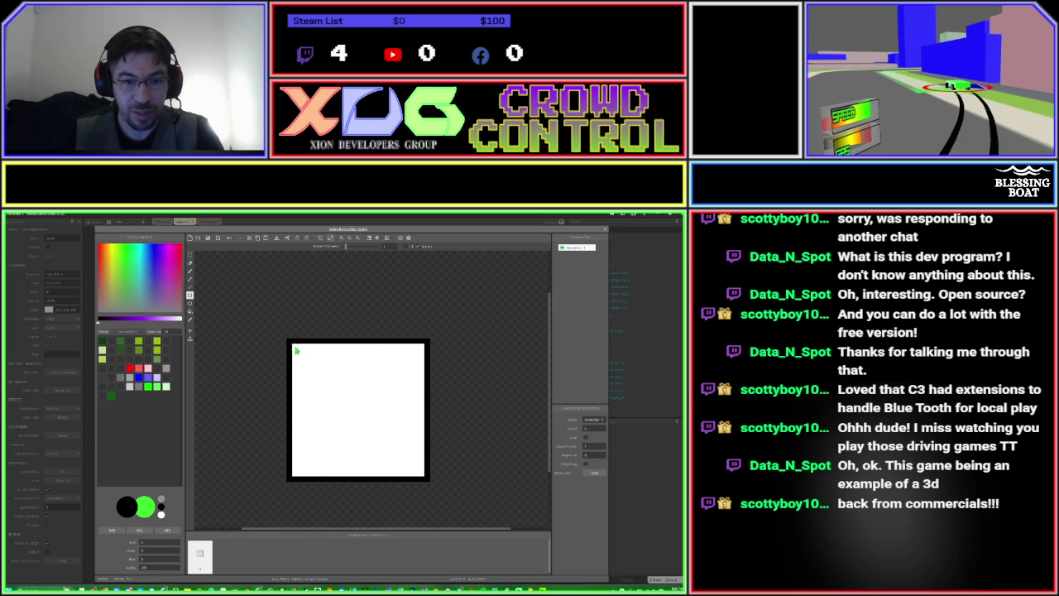
pyautogui.moveTo(306, 374); pyautogui.dragTo(423, 477)
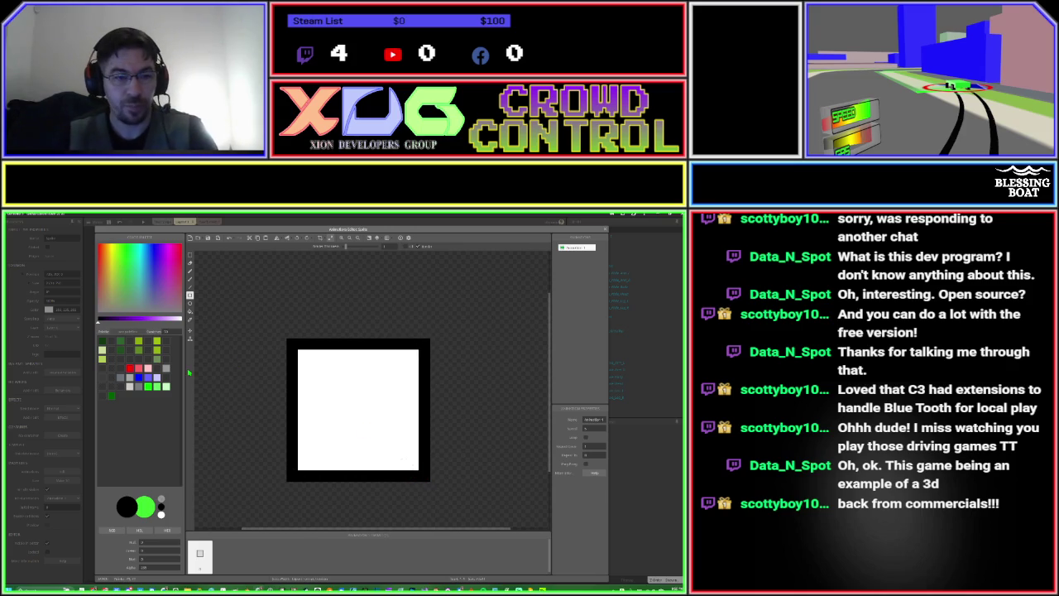
# Set the image origin to bottom centre and close the image editor.
pyautogui.click(189, 331)
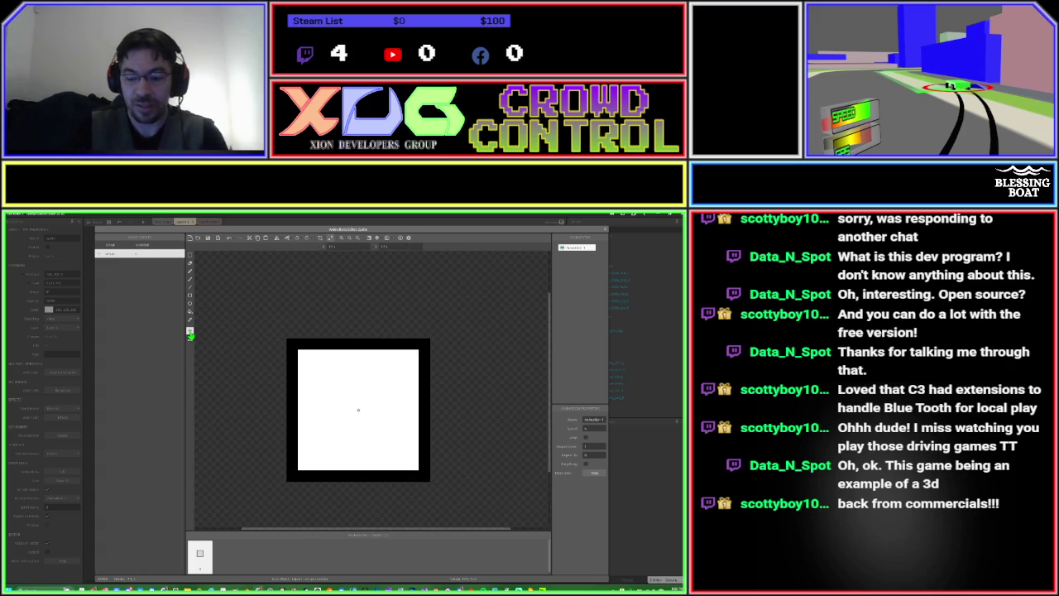
pyautogui.press('KP_2')
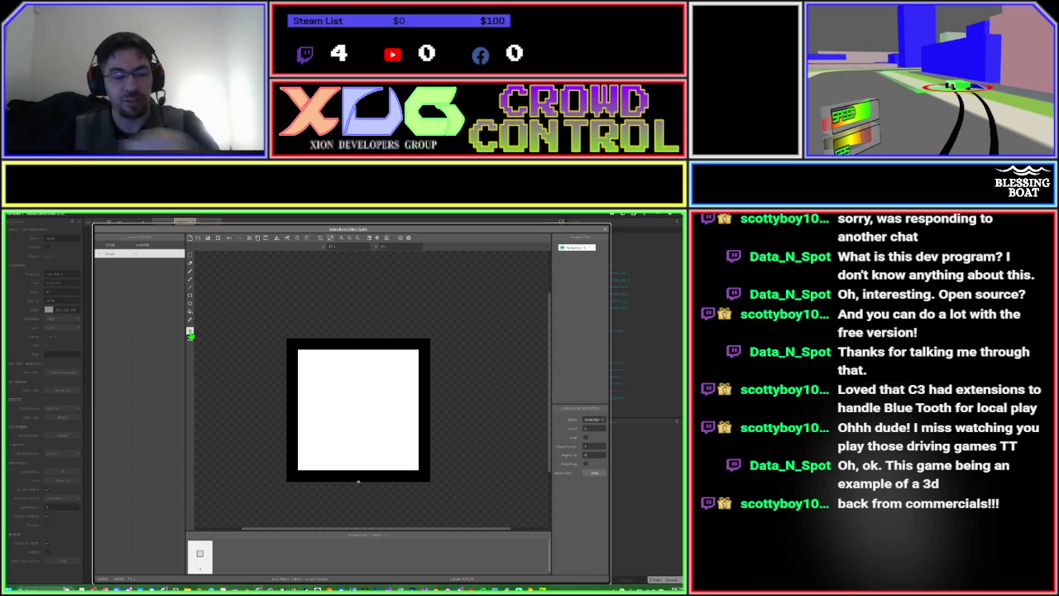
pyautogui.press('Escape')
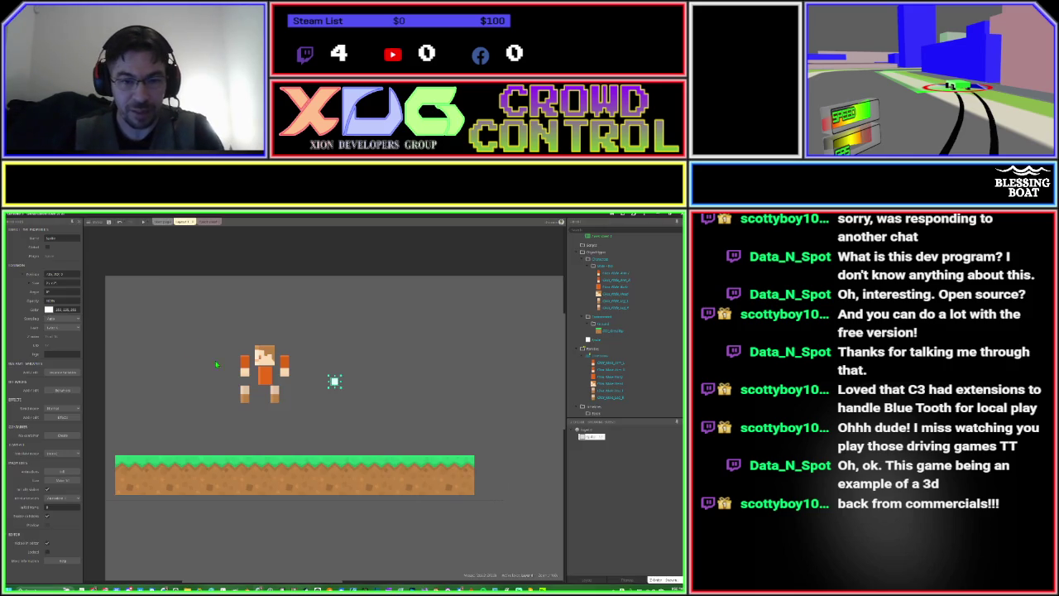
pyautogui.doubleClick(335, 382)
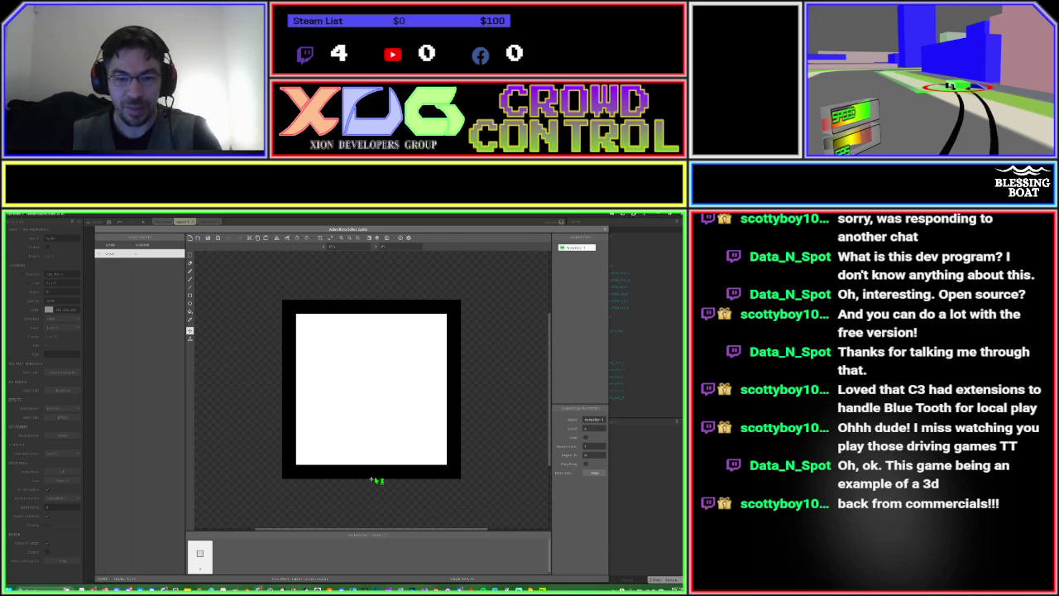
pyautogui.press('Escape')
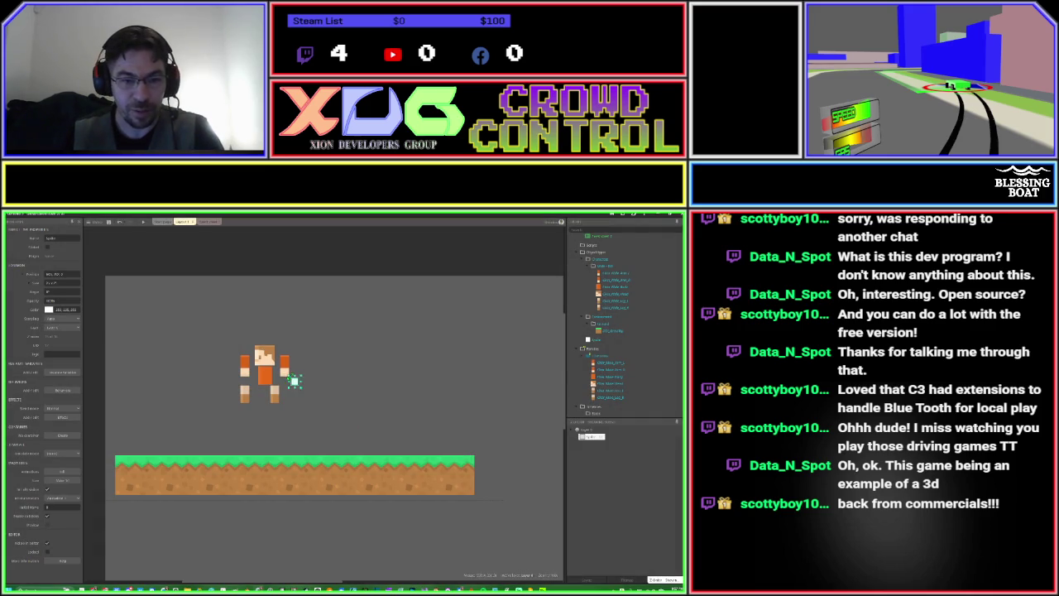
# Stretch the box over the character's body, draw it behind, and rename it.
pyautogui.moveTo(295, 381)
pyautogui.mouseDown()
pyautogui.moveTo(264, 381)
pyautogui.moveTo(281, 408)
pyautogui.mouseUp()
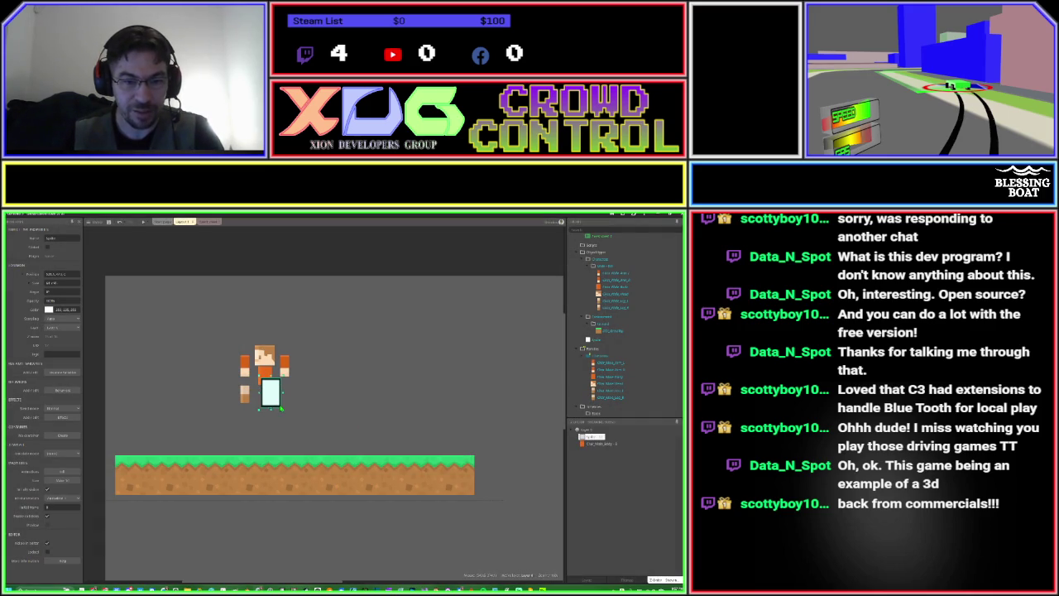
pyautogui.moveTo(581, 437); pyautogui.dragTo(584, 451)
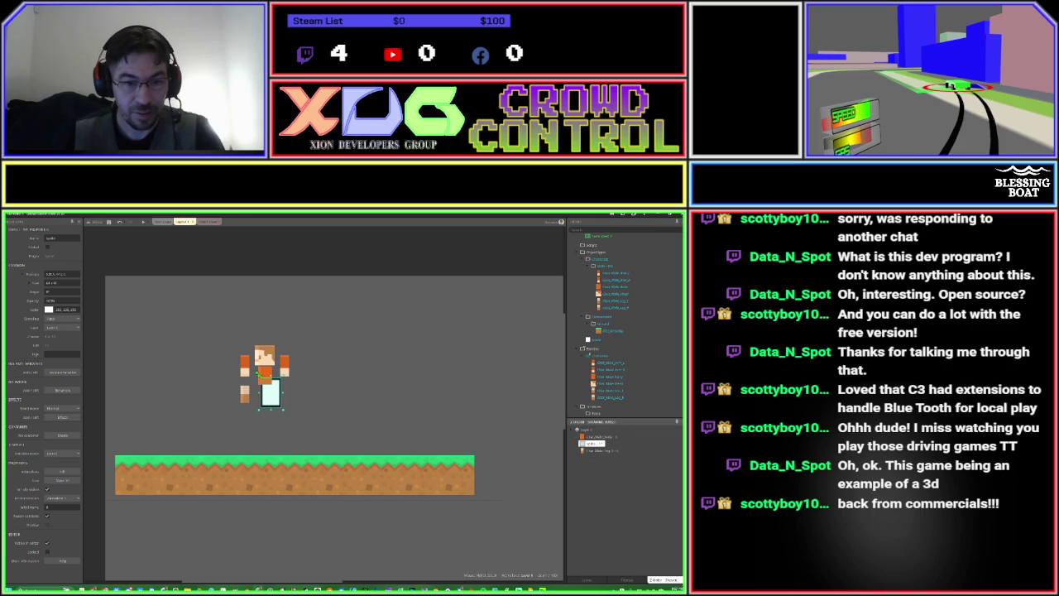
pyautogui.moveTo(259, 376); pyautogui.dragTo(247, 346)
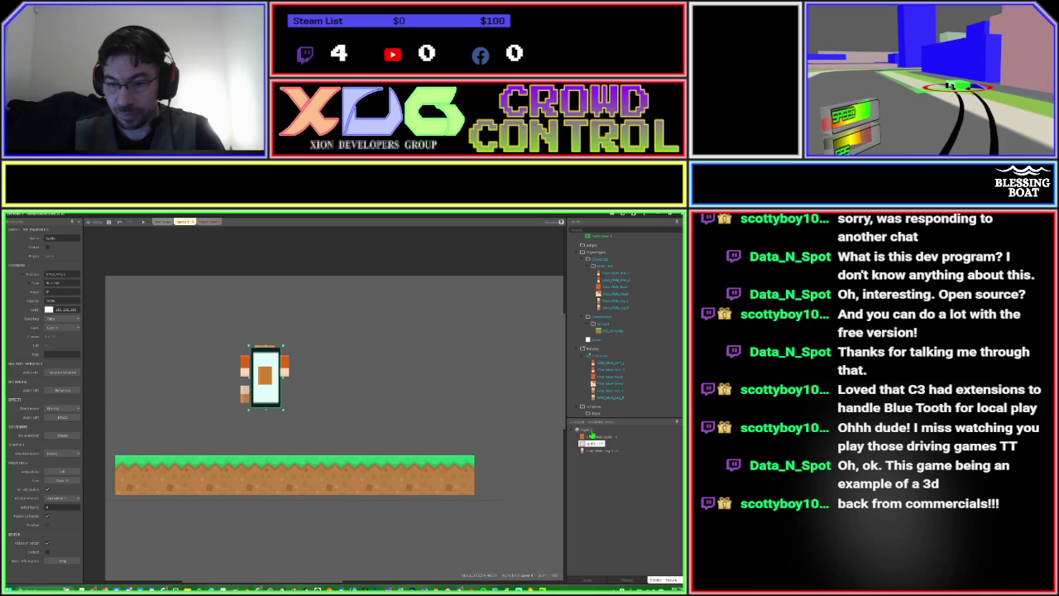
pyautogui.moveTo(582, 444); pyautogui.dragTo(584, 469)
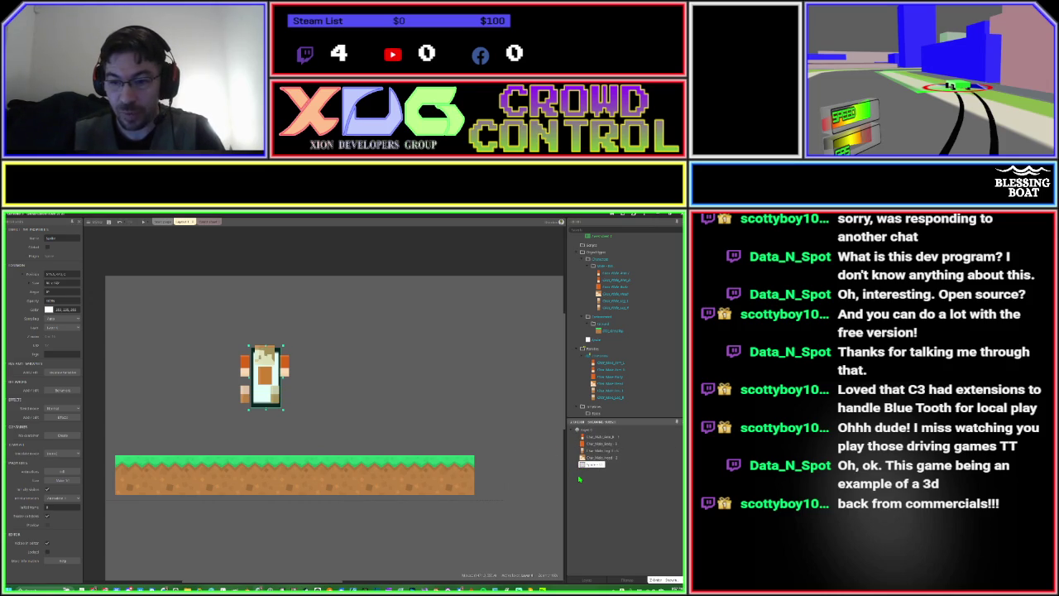
pyautogui.click(460, 404)
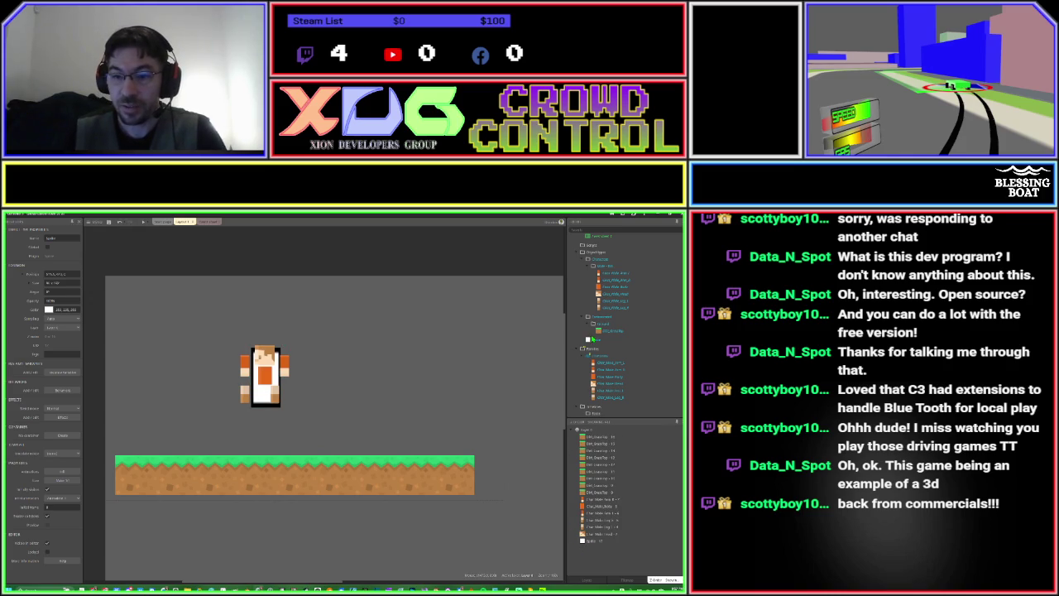
pyautogui.moveTo(592, 339); pyautogui.dragTo(597, 267)
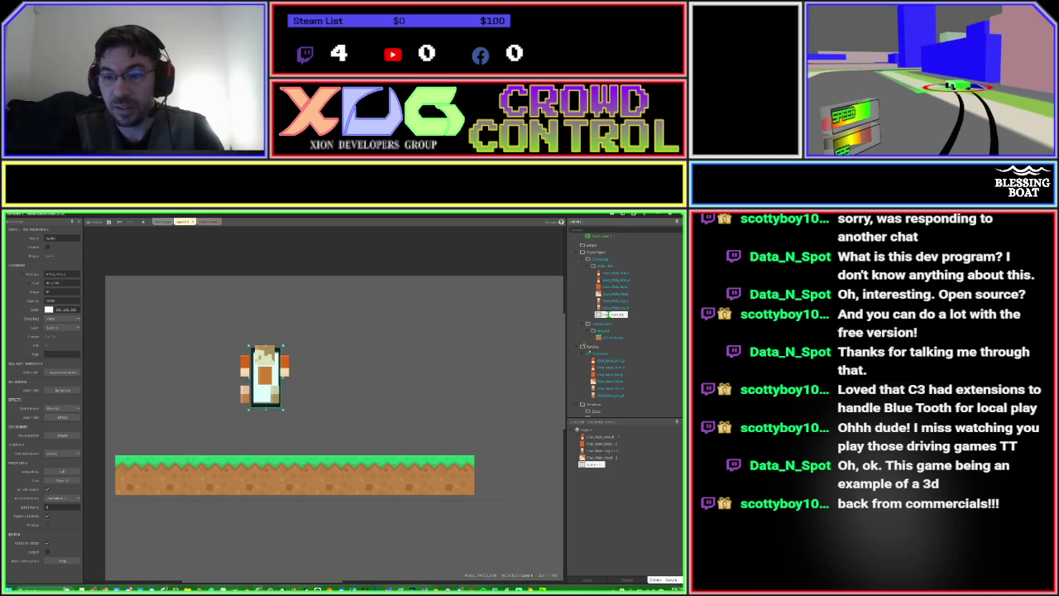
# Commit the name Char_Male_Base and nudge the box up behind the character's torso.
pyautogui.press('Return')
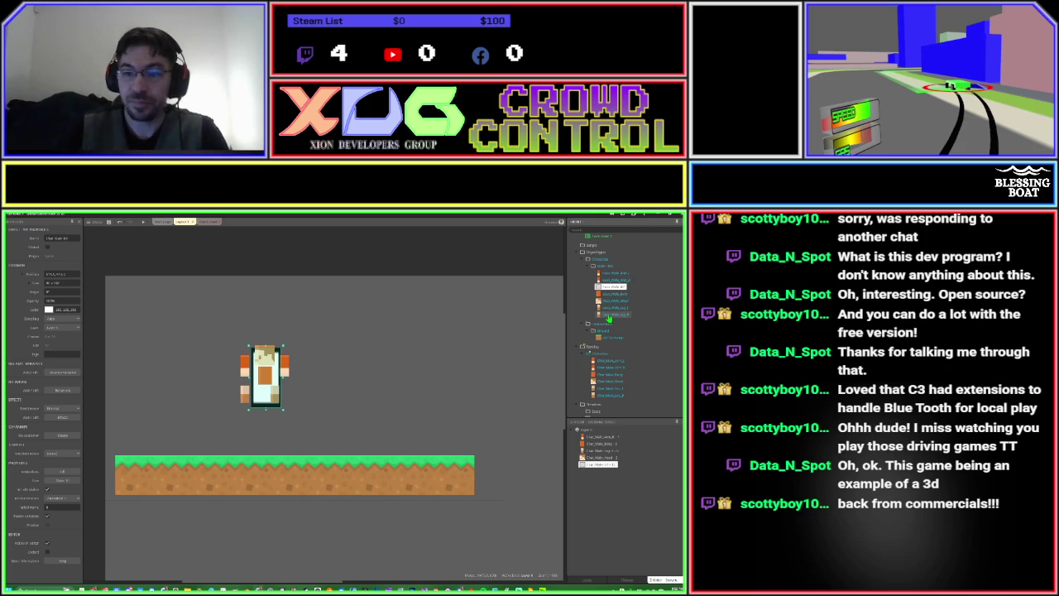
pyautogui.click(376, 365)
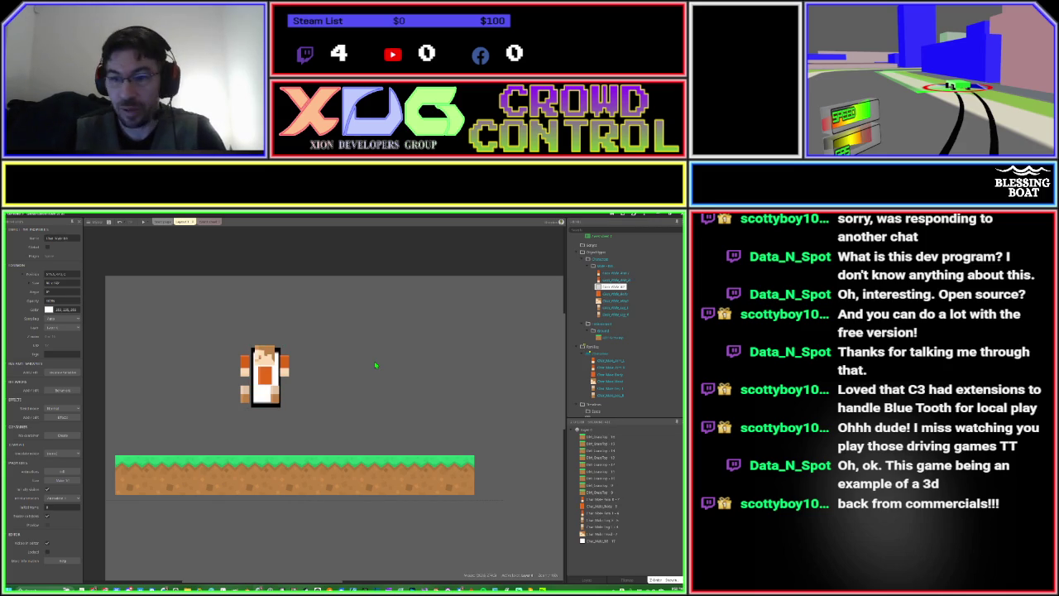
pyautogui.click(613, 287)
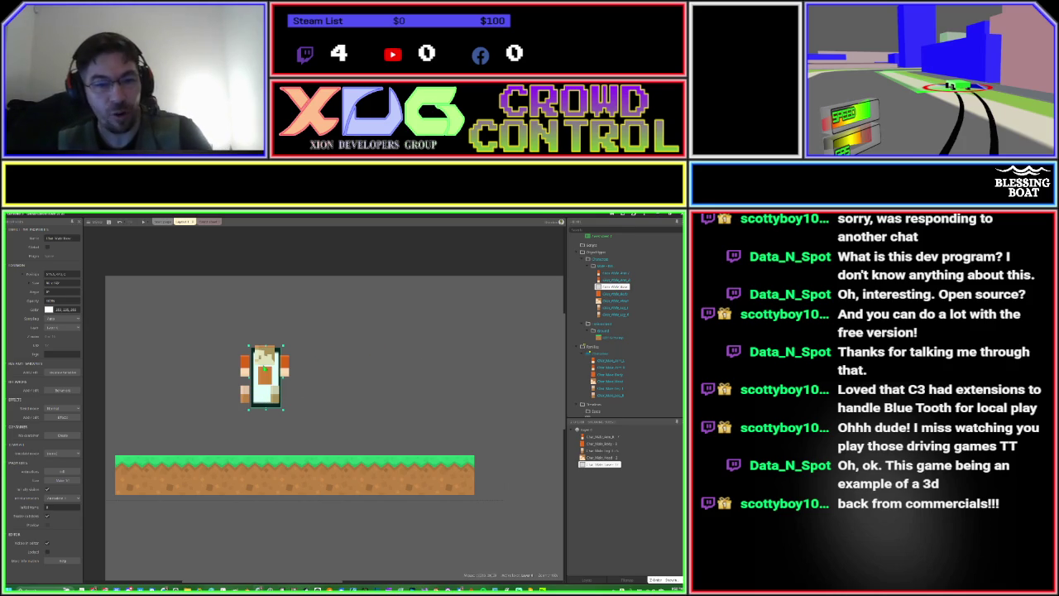
pyautogui.click(265, 358)
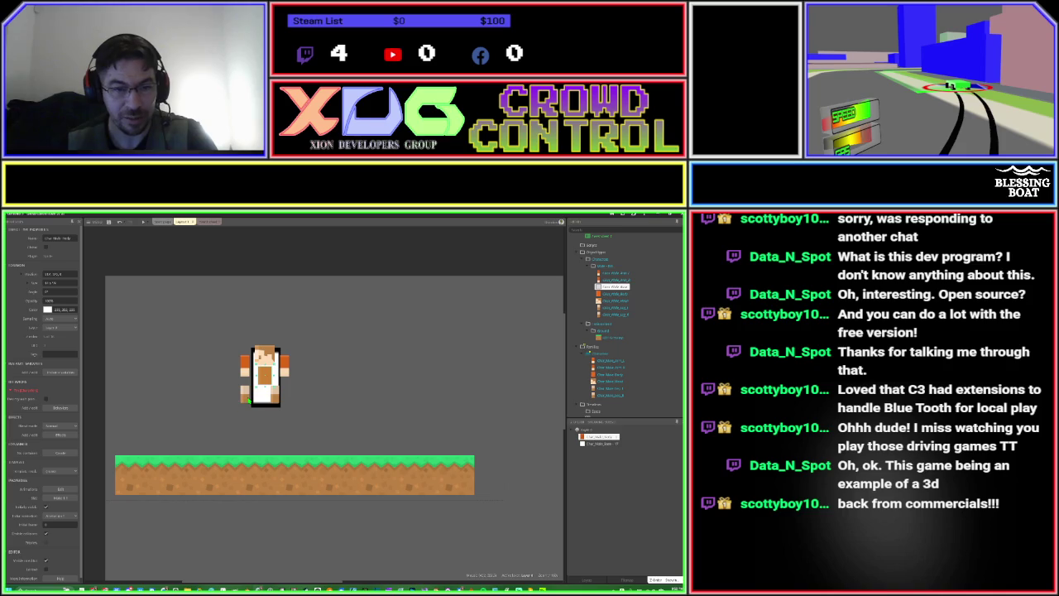
pyautogui.click(344, 398)
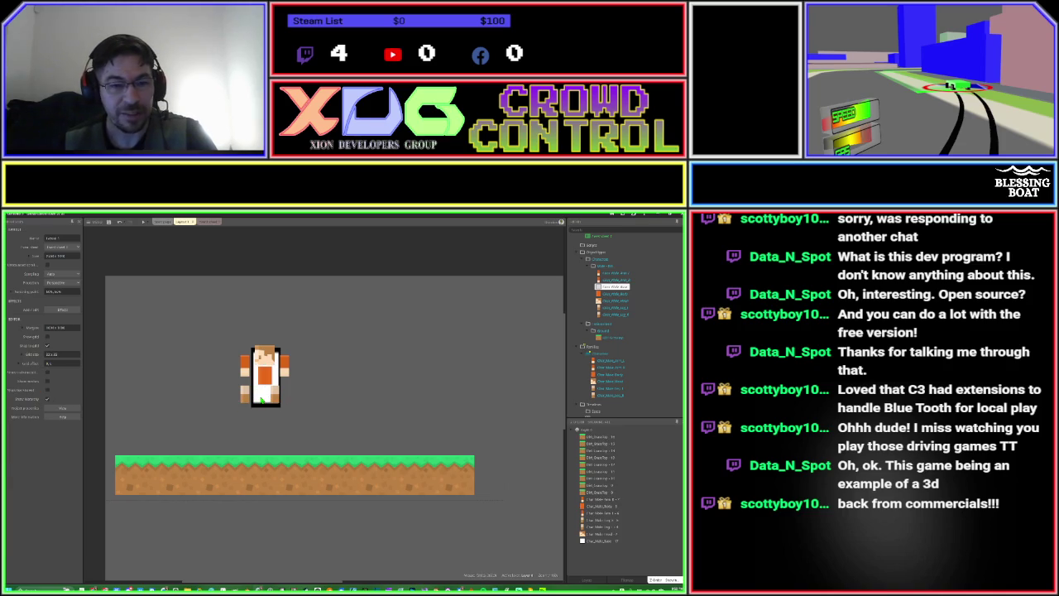
pyautogui.click(262, 401)
pyautogui.moveTo(262, 401)
pyautogui.mouseDown()
pyautogui.moveTo(236, 378)
pyautogui.moveTo(236, 450)
pyautogui.moveTo(367, 450)
pyautogui.moveTo(221, 445)
pyautogui.moveTo(263, 385)
pyautogui.mouseUp()
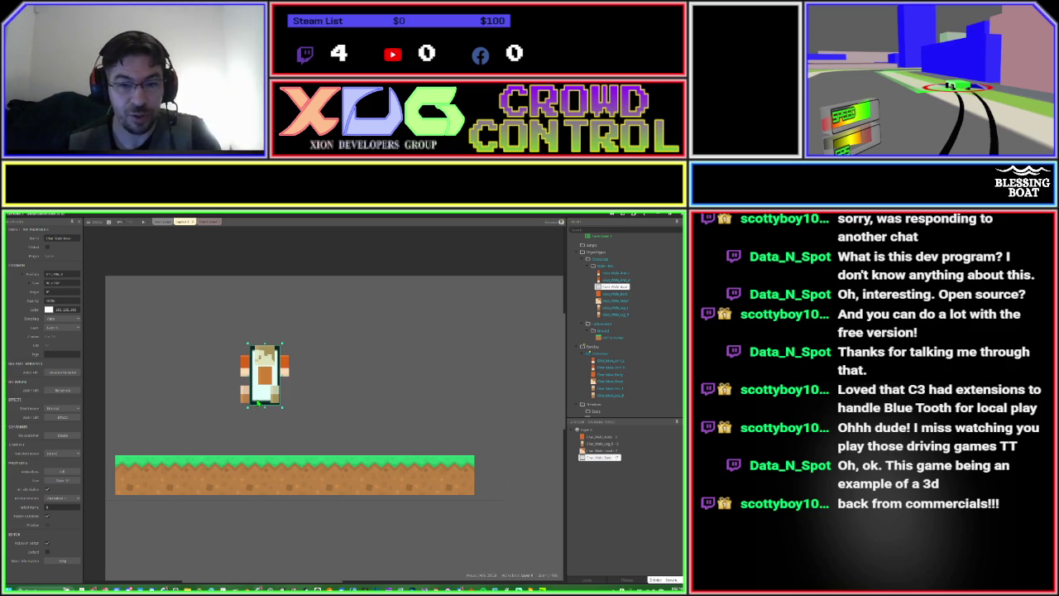
# Add the Platform behavior to Char_Male_Base through its Edit behaviors dialog.
pyautogui.rightClick(601, 288)
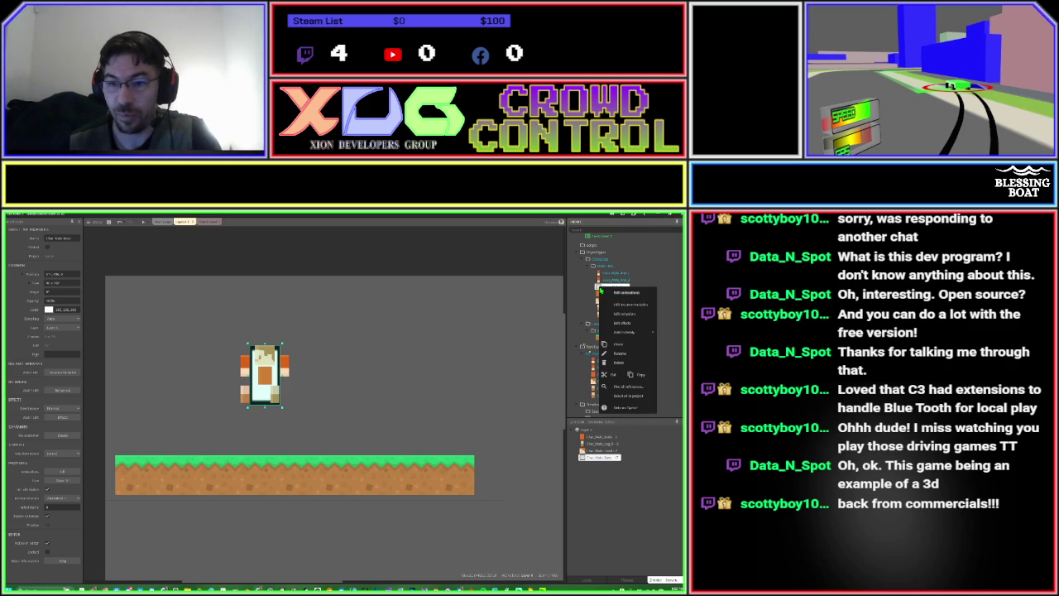
pyautogui.click(617, 314)
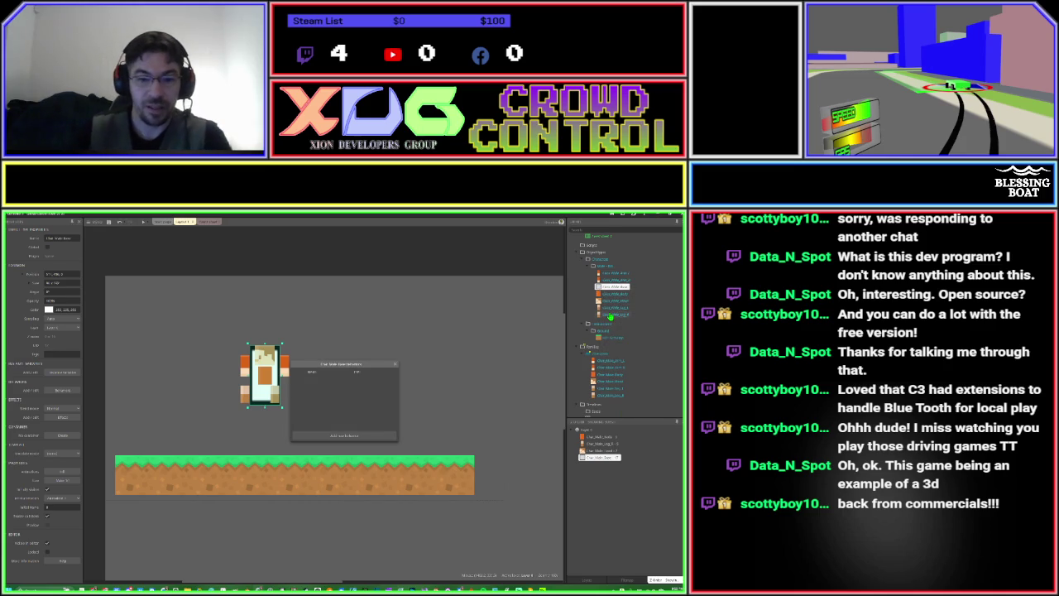
pyautogui.press('Escape')
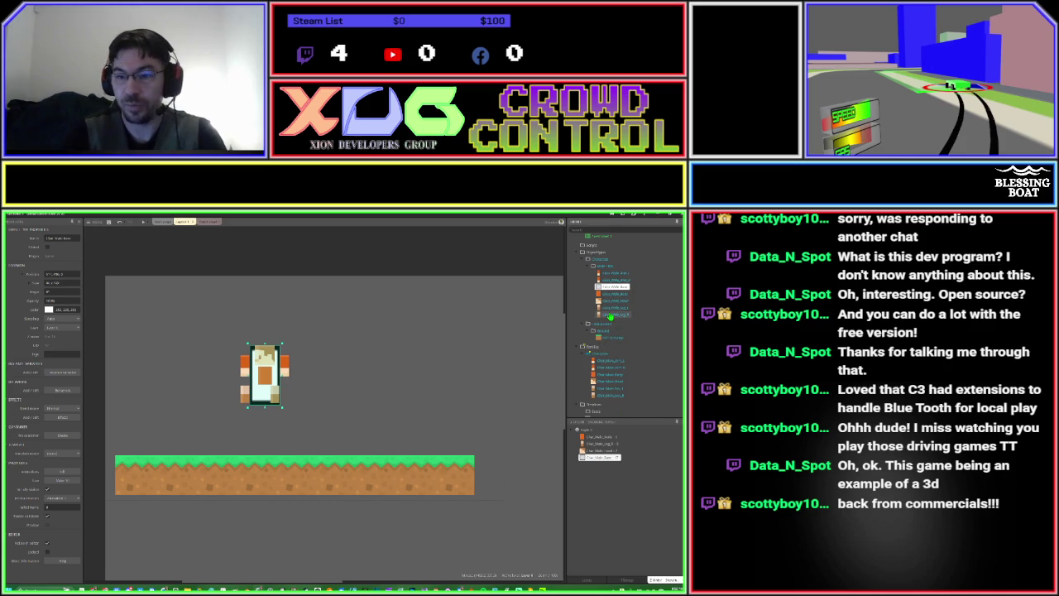
pyautogui.rightClick(602, 288)
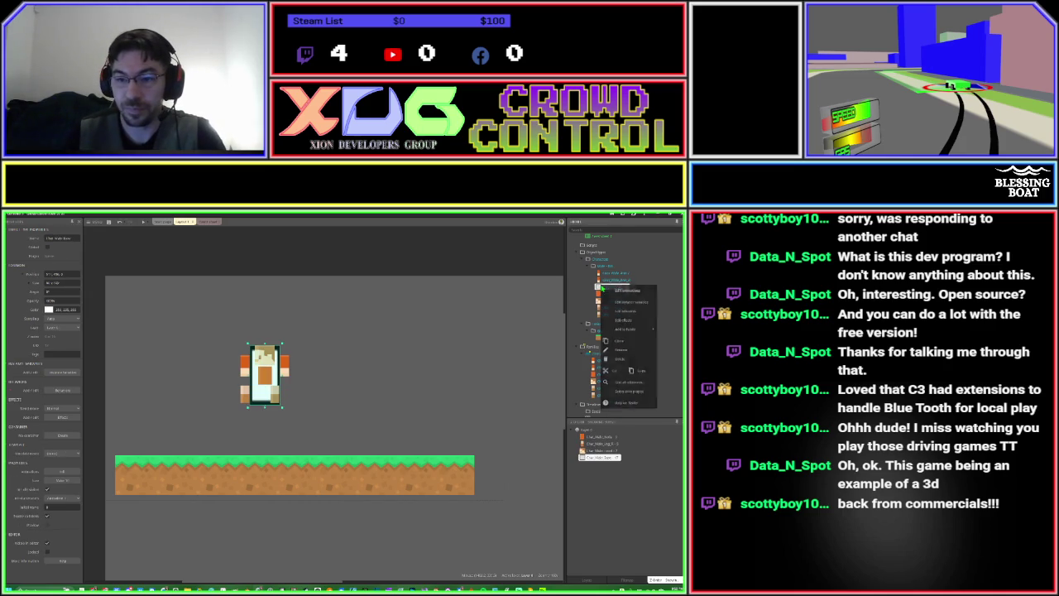
pyautogui.click(622, 311)
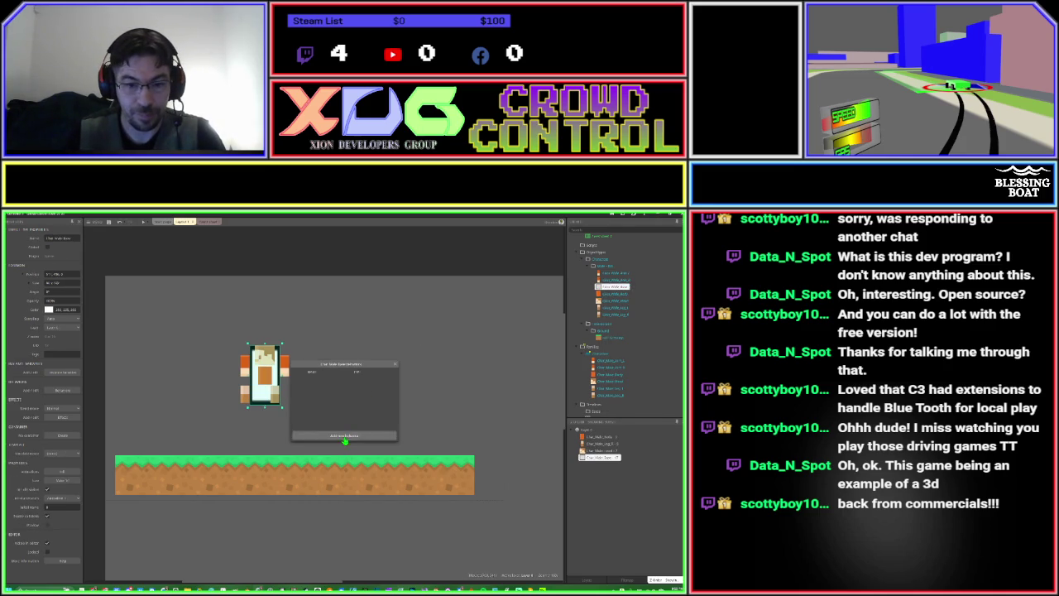
pyautogui.click(345, 436)
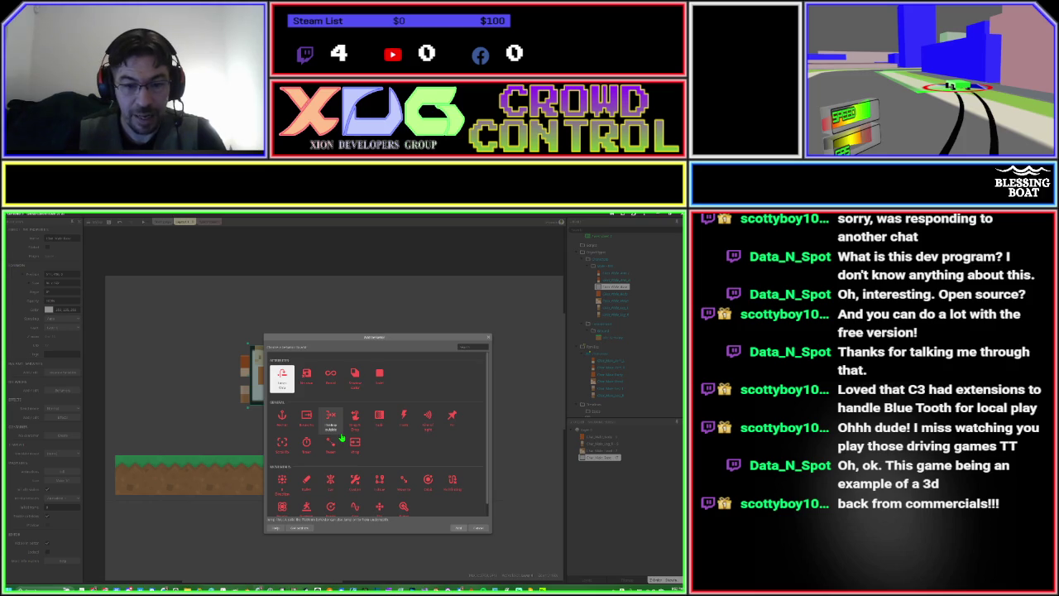
pyautogui.click(307, 505)
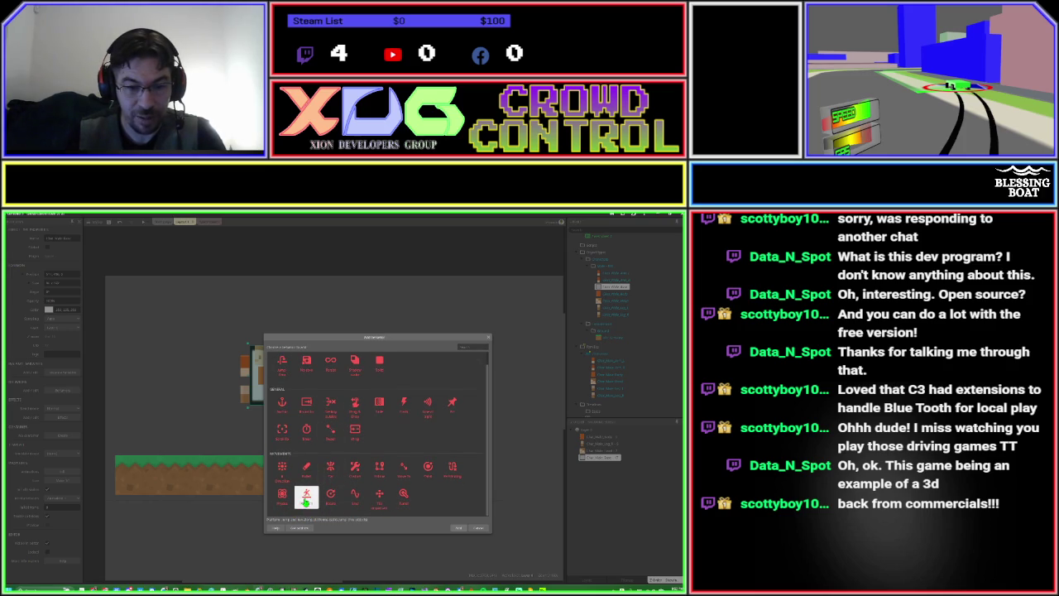
pyautogui.doubleClick(306, 500)
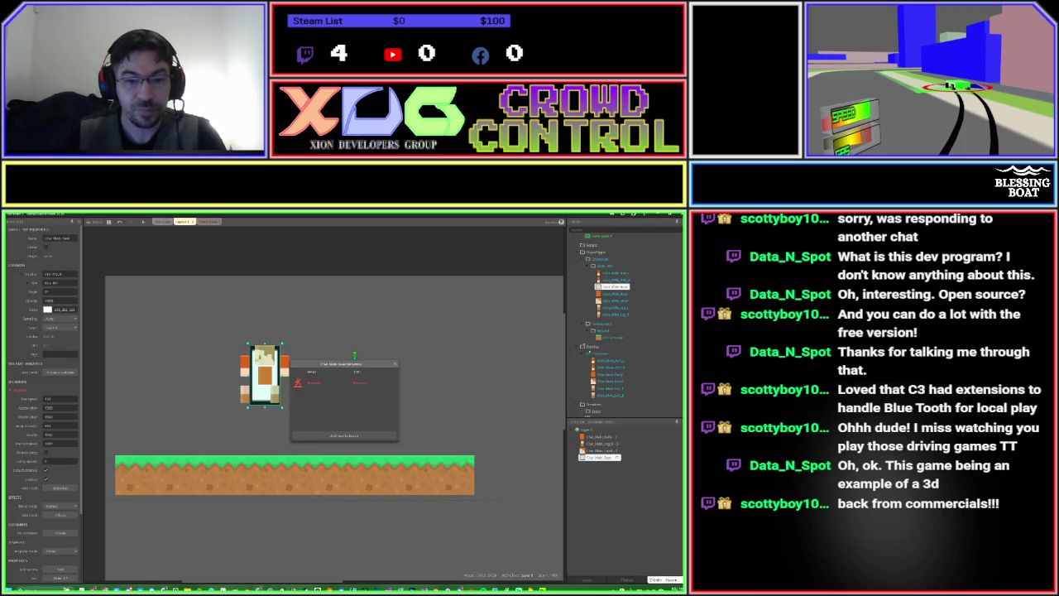
pyautogui.click(394, 364)
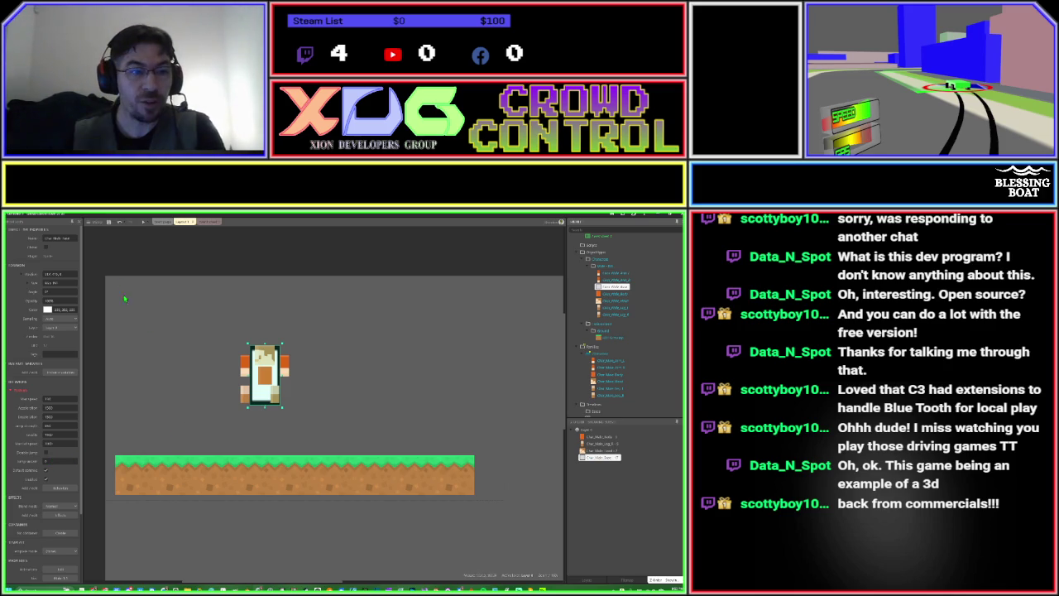
pyautogui.click(142, 222)
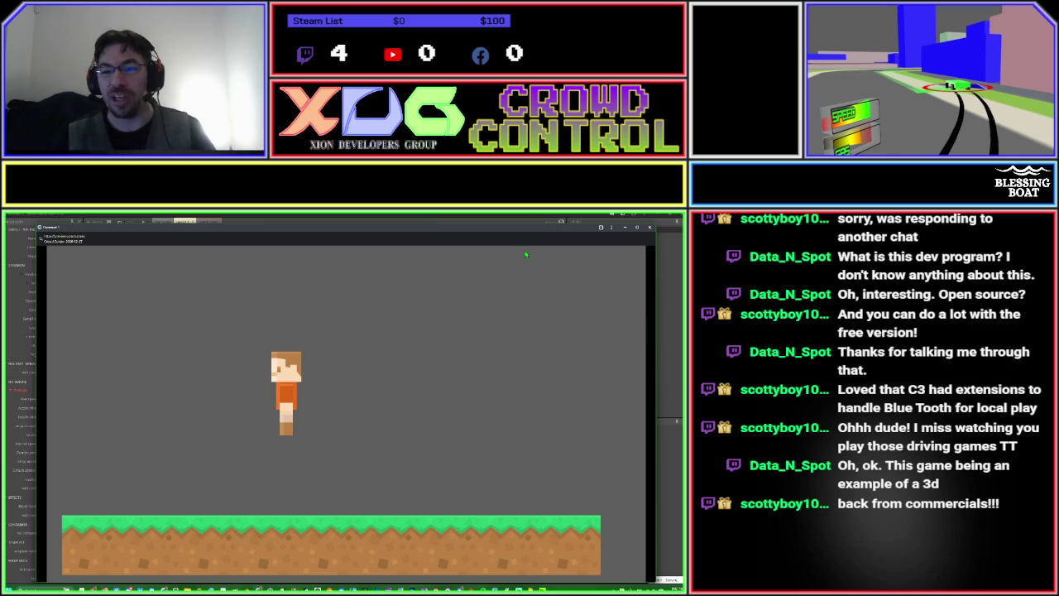
pyautogui.click(650, 228)
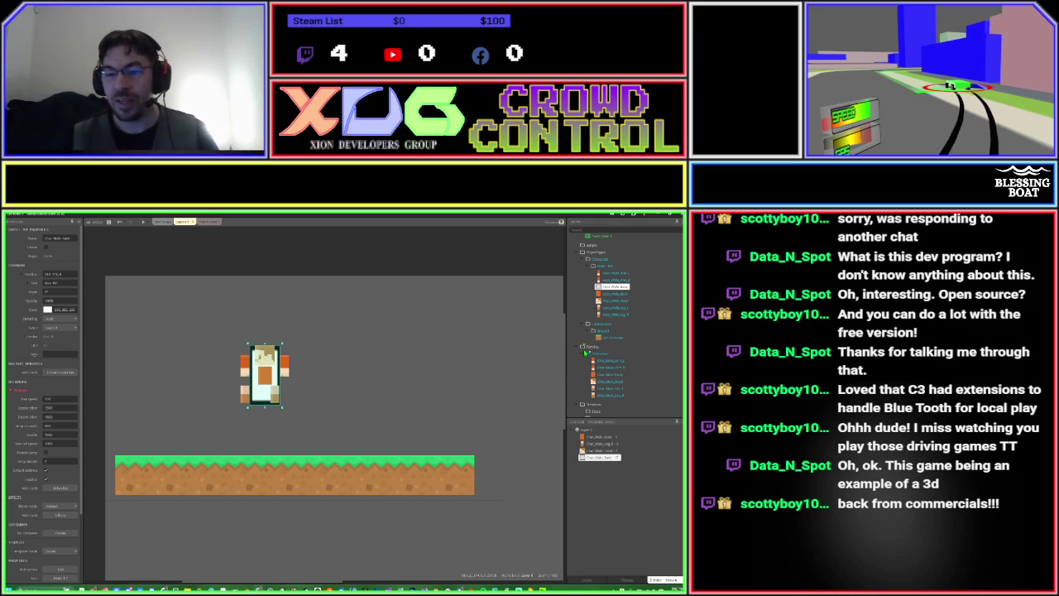
# Move a ground tile to the right end of the platform.
pyautogui.rightClick(612, 338)
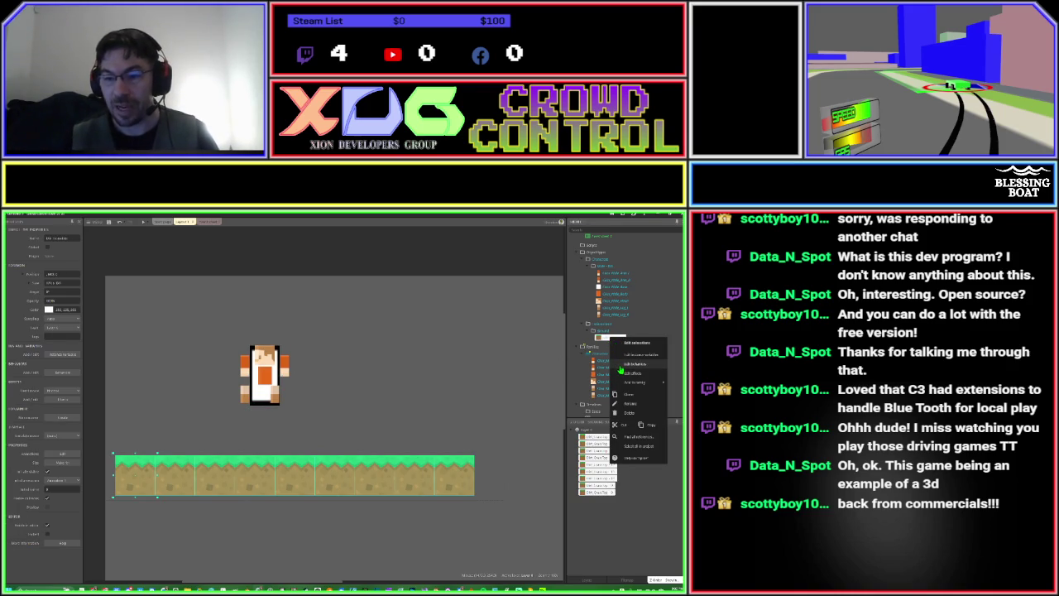
pyautogui.click(500, 359)
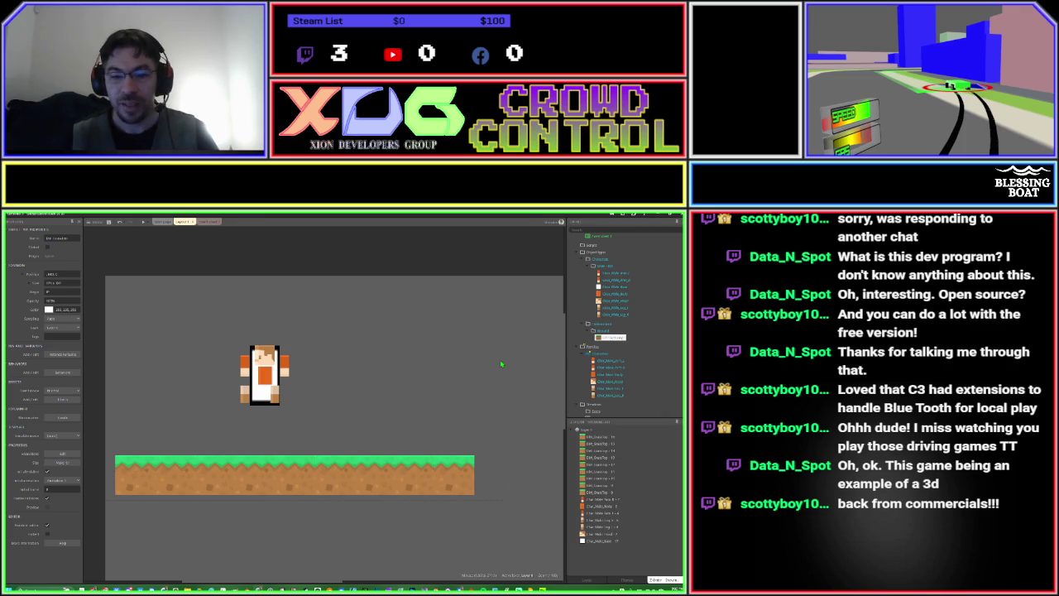
pyautogui.moveTo(267, 478)
pyautogui.mouseDown()
pyautogui.moveTo(409, 485)
pyautogui.moveTo(484, 471)
pyautogui.mouseUp()
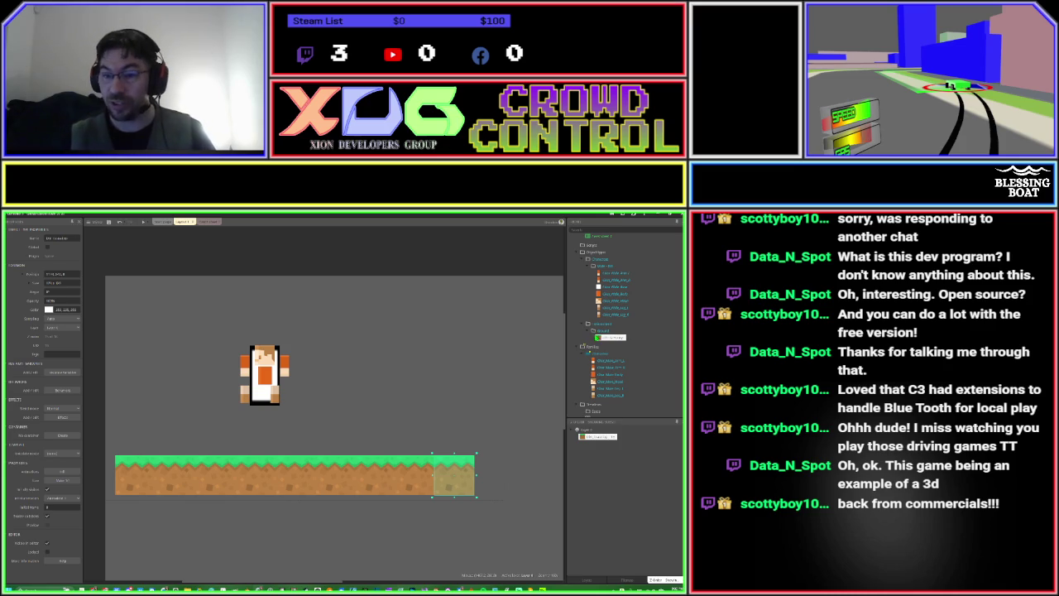
# Add the Solid behavior to the Ground object.
pyautogui.rightClick(599, 340)
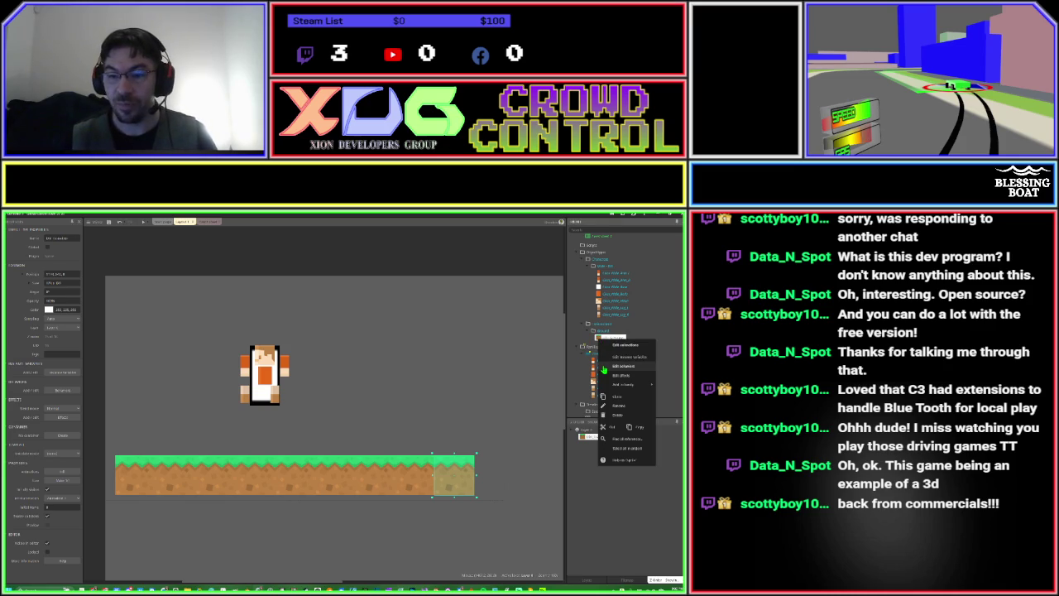
pyautogui.click(606, 366)
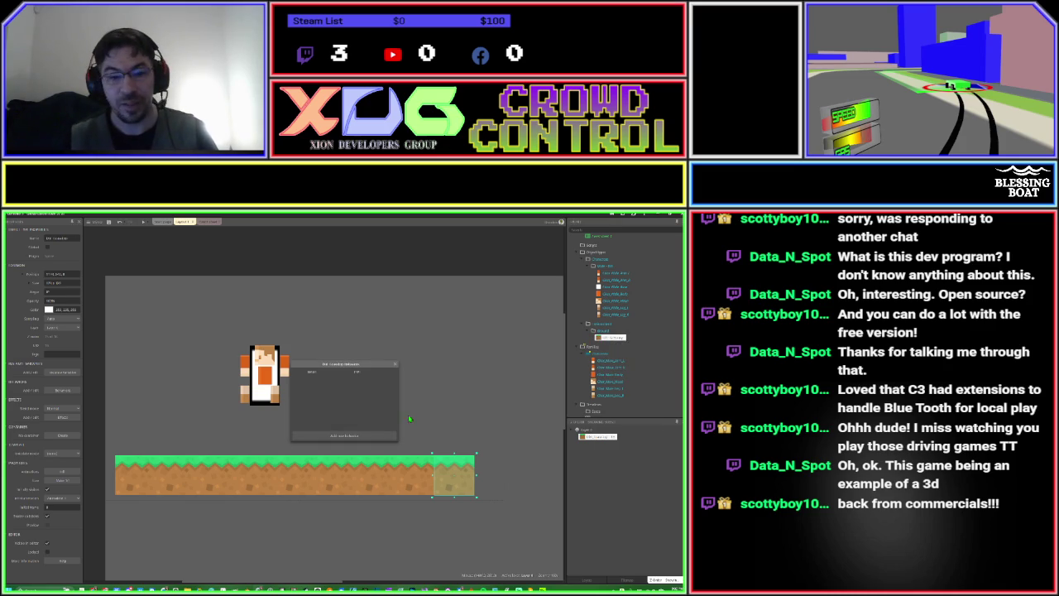
pyautogui.click(360, 439)
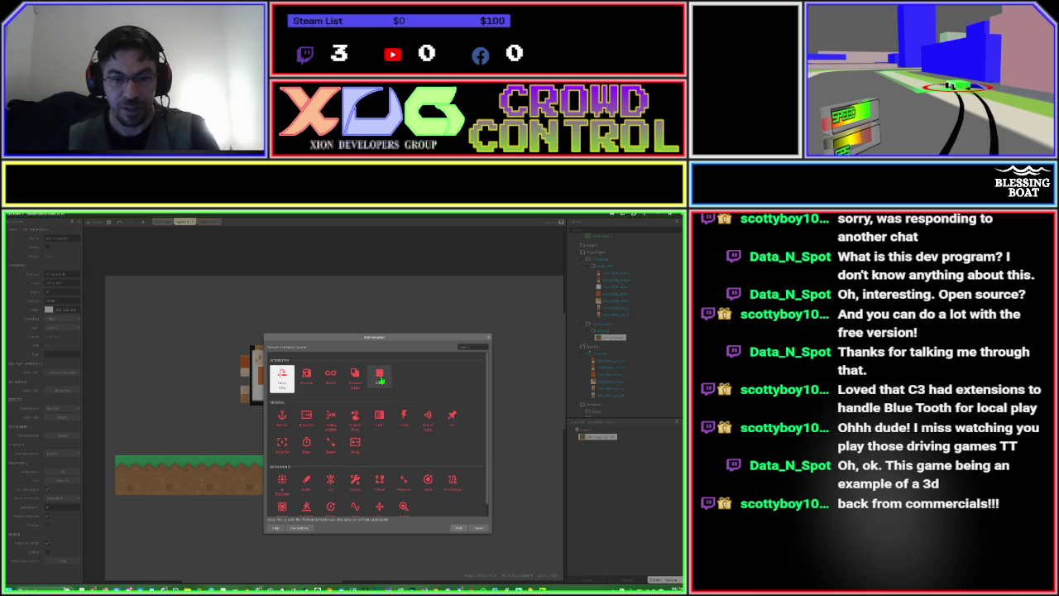
pyautogui.doubleClick(386, 382)
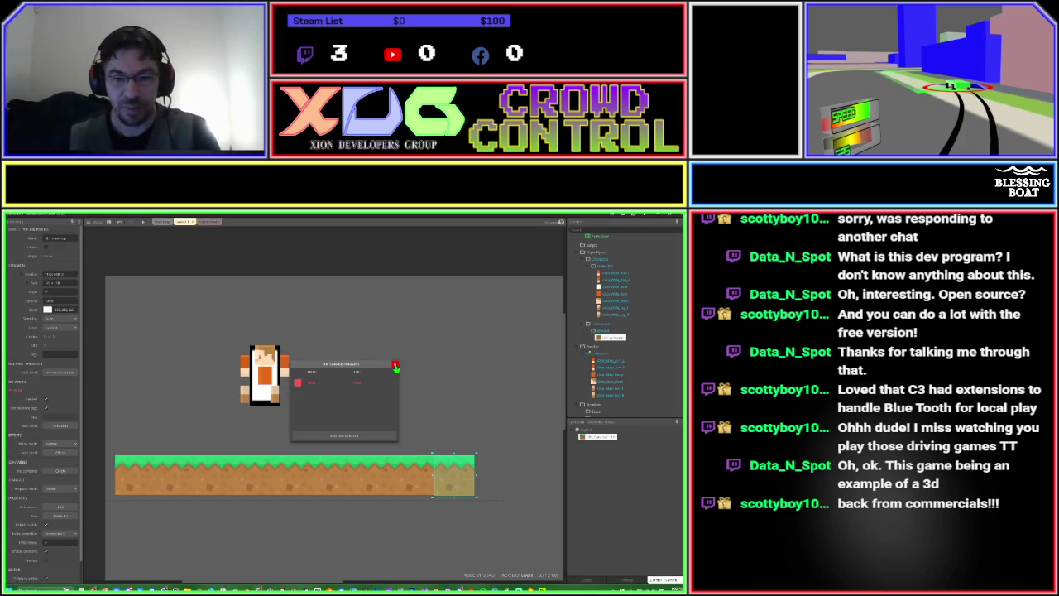
pyautogui.click(395, 364)
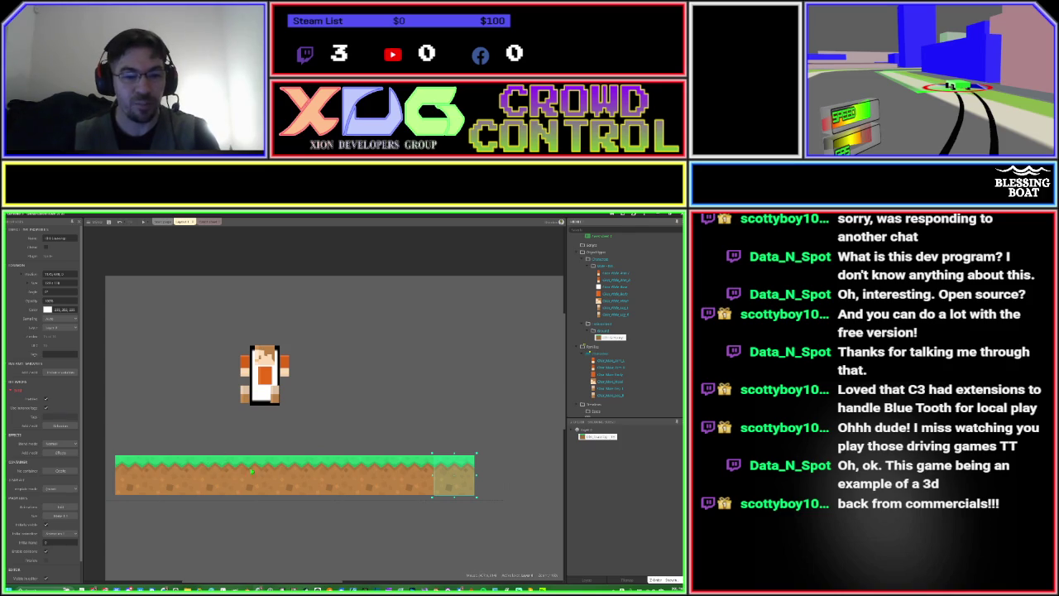
# Select two ground tiles, then run a preview of the layout.
pyautogui.click(168, 472)
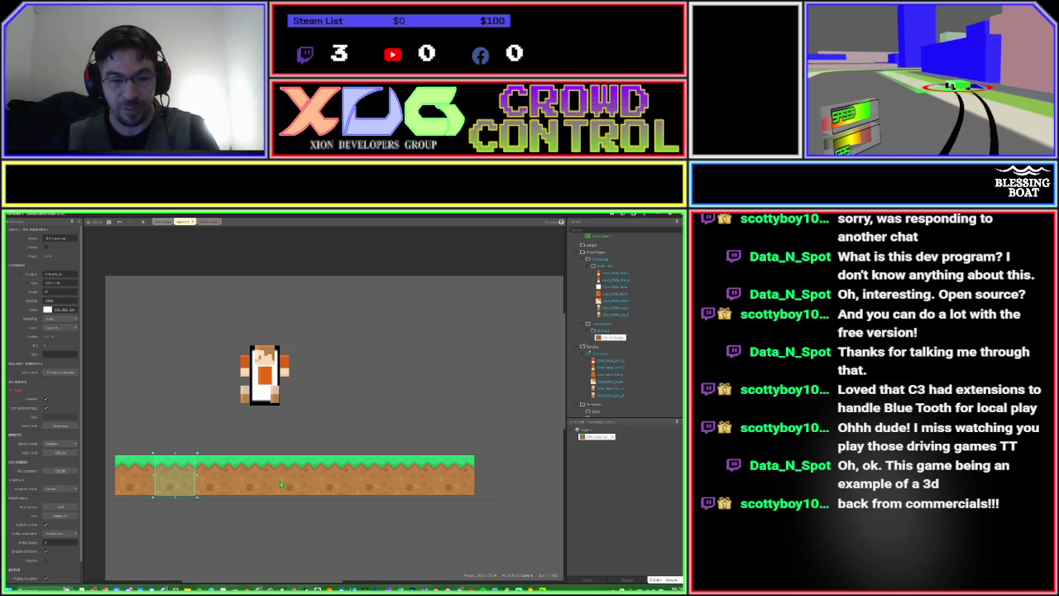
pyautogui.click(321, 478)
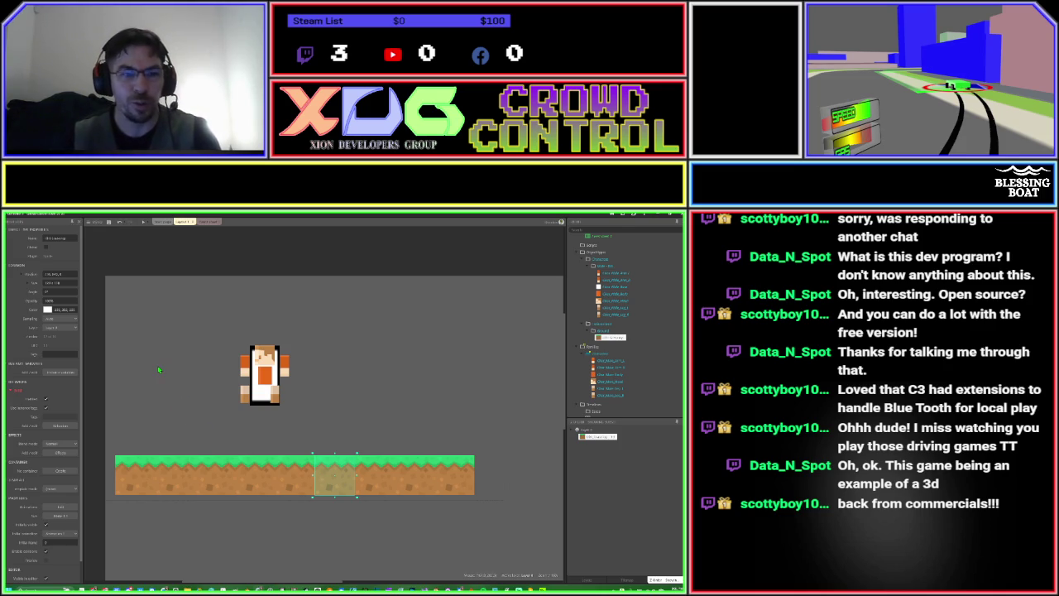
pyautogui.click(143, 224)
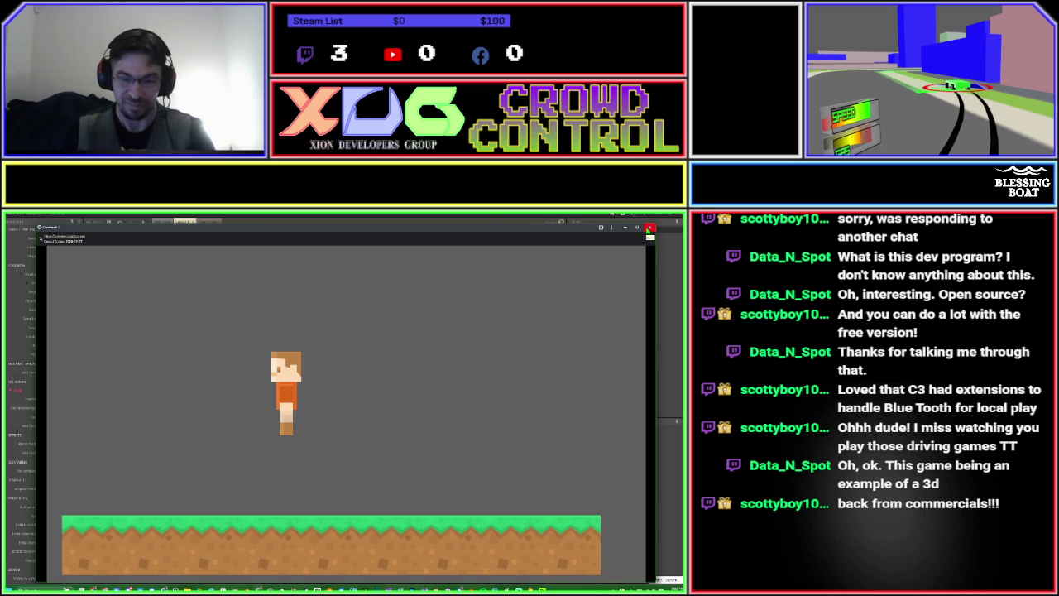
# Close the game preview window.
pyautogui.click(649, 230)
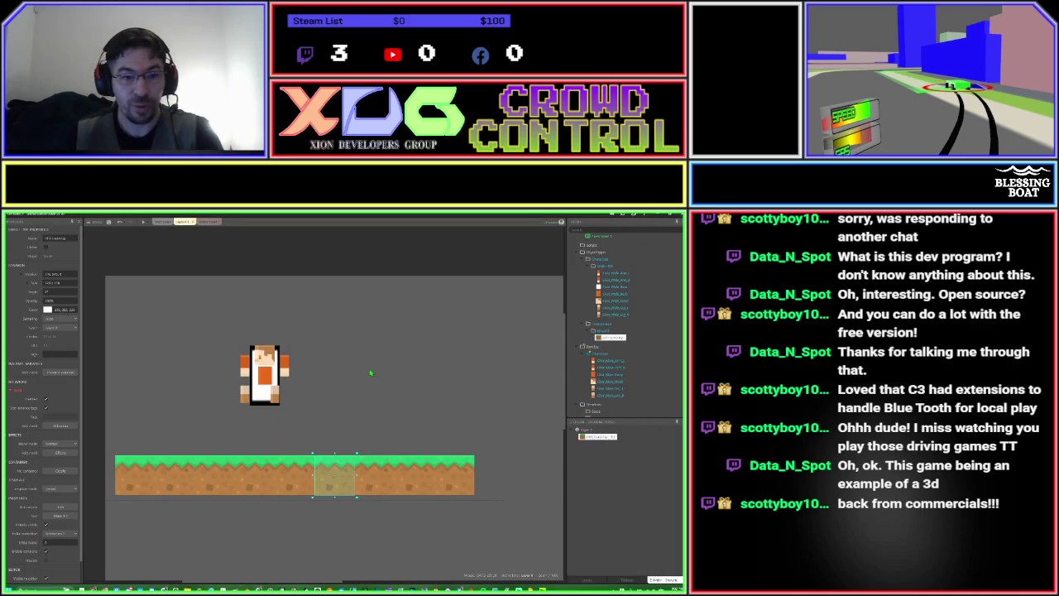
# Check the character's body and leg pieces on the layout, then go to Event sheet 1.
pyautogui.click(267, 380)
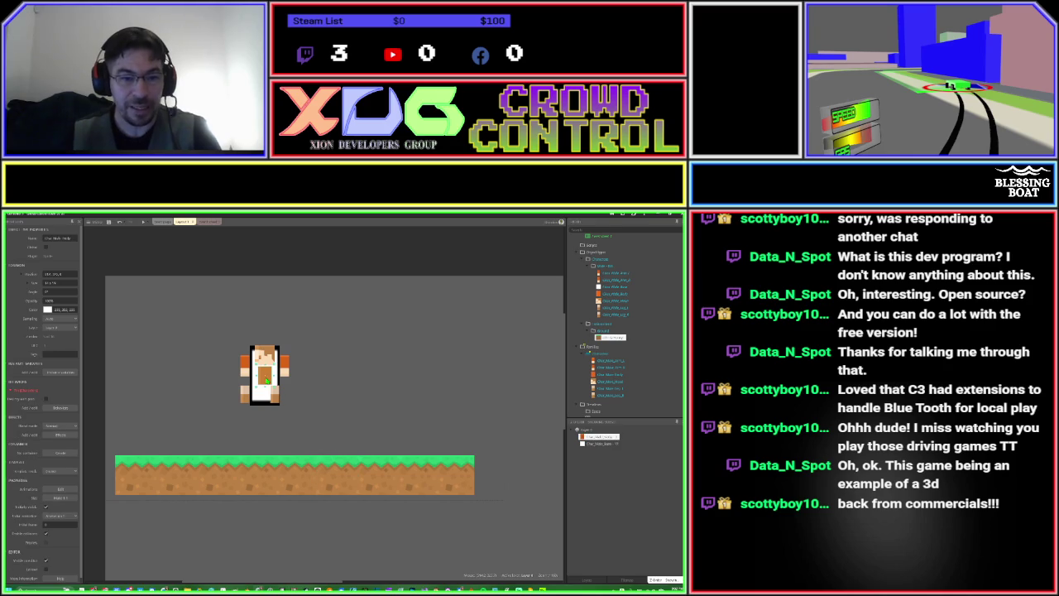
pyautogui.scroll(5, 267, 380)
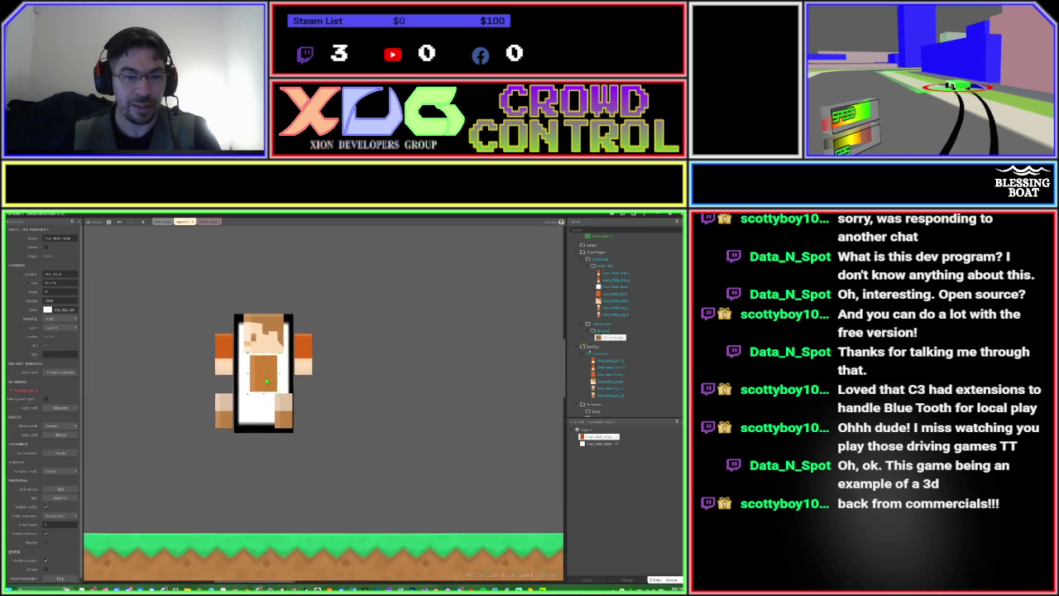
pyautogui.click(266, 406)
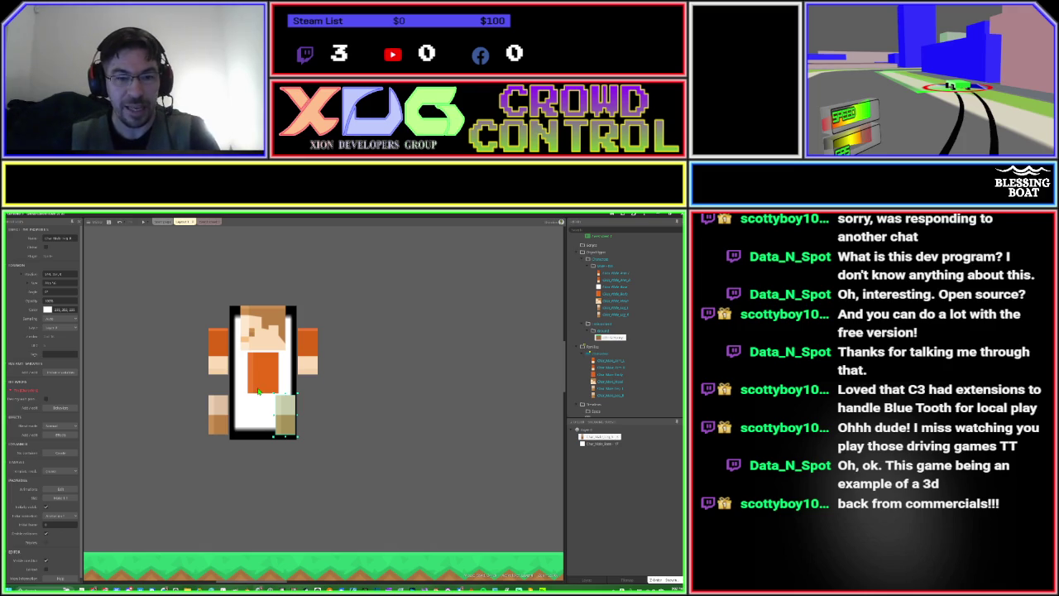
pyautogui.click(348, 381)
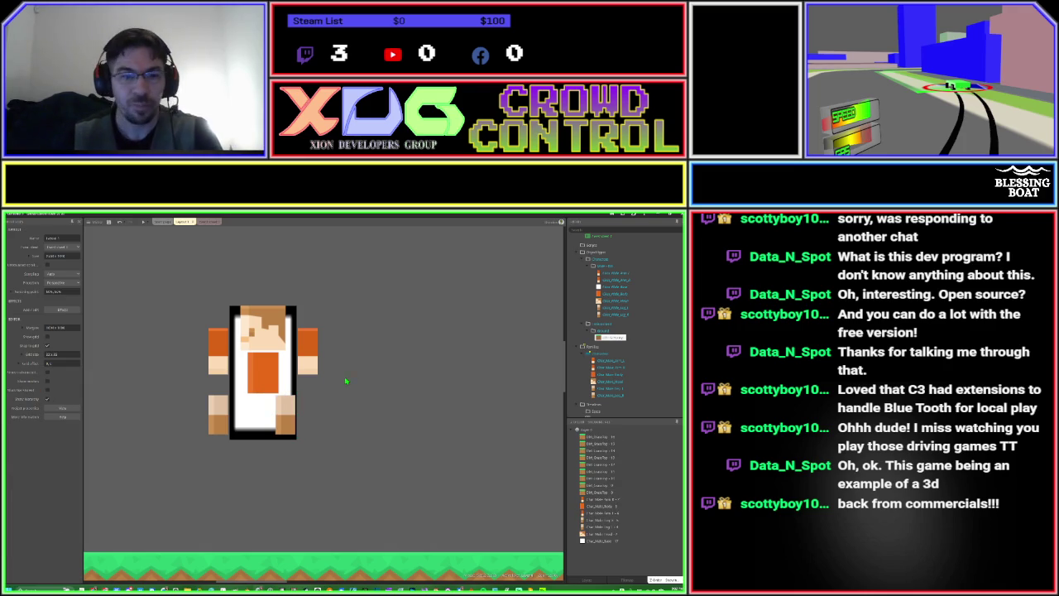
pyautogui.click(208, 221)
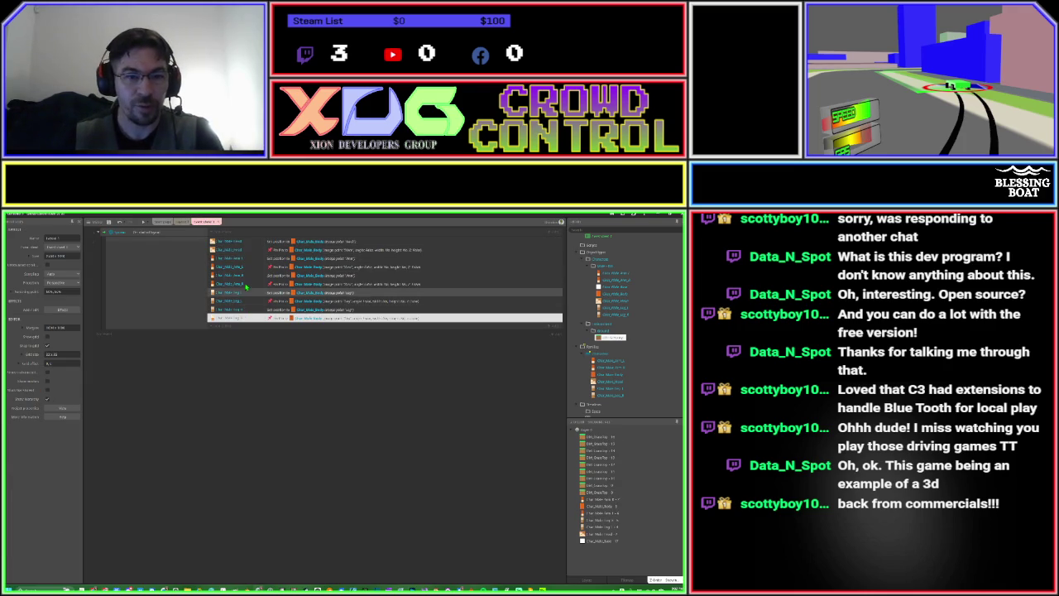
# Start a new action on the Char_Male_Body object.
pyautogui.click(240, 380)
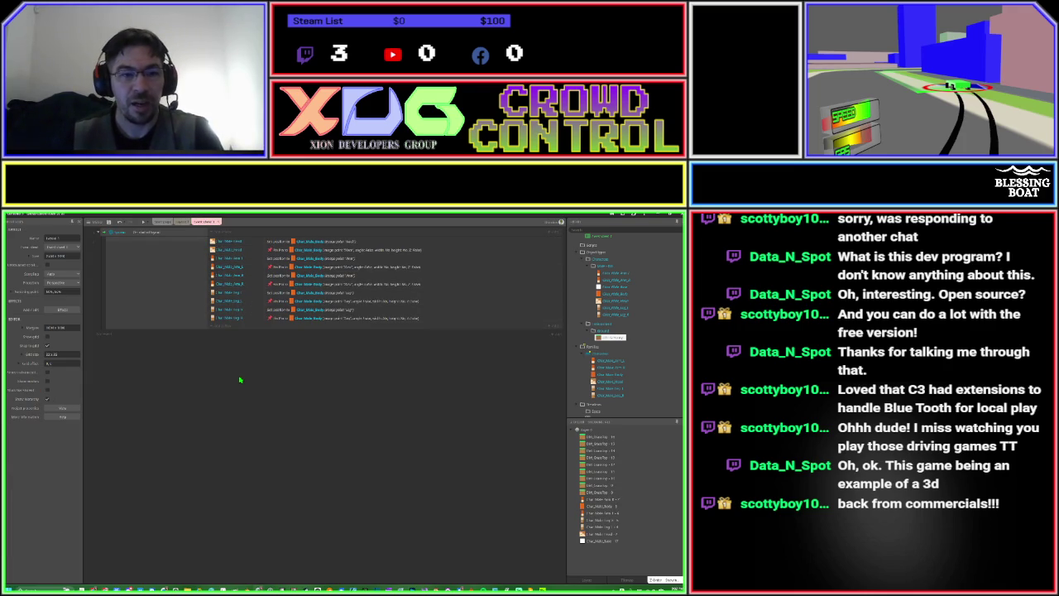
pyautogui.click(223, 328)
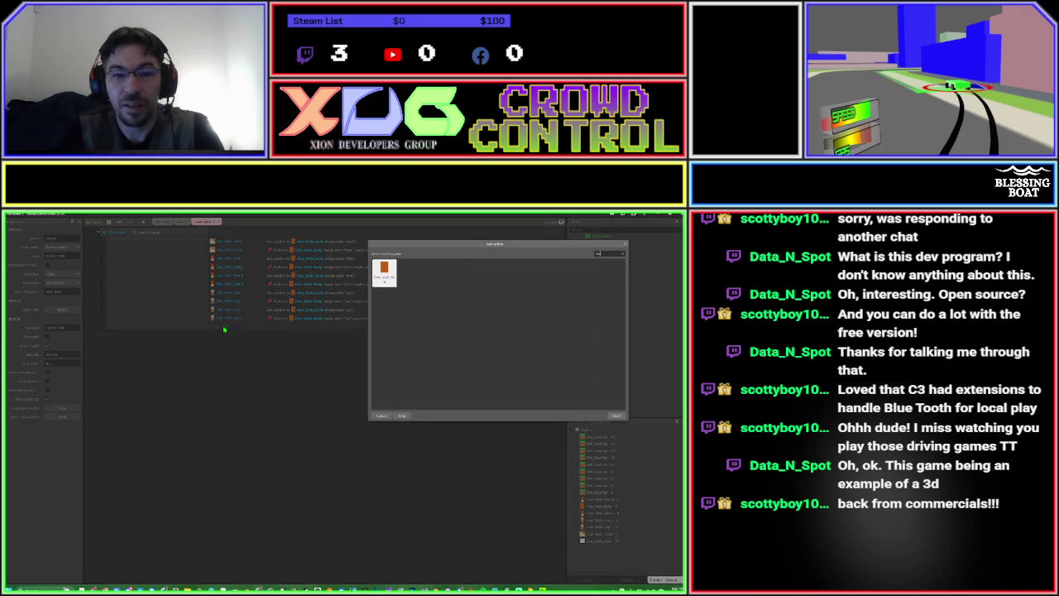
pyautogui.press('Return')
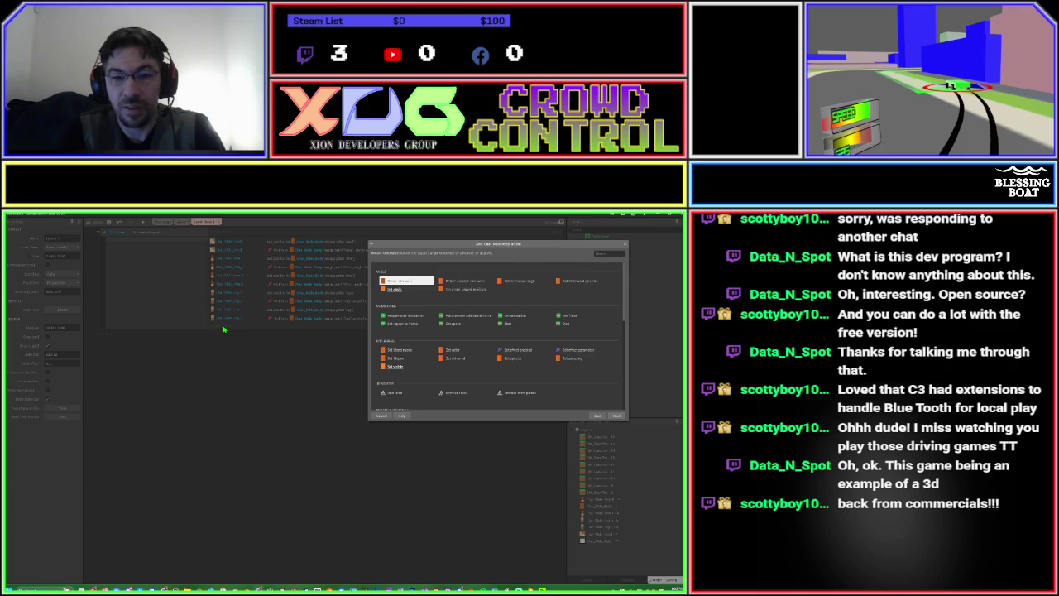
pyautogui.write('bo')
pyautogui.press('Return')
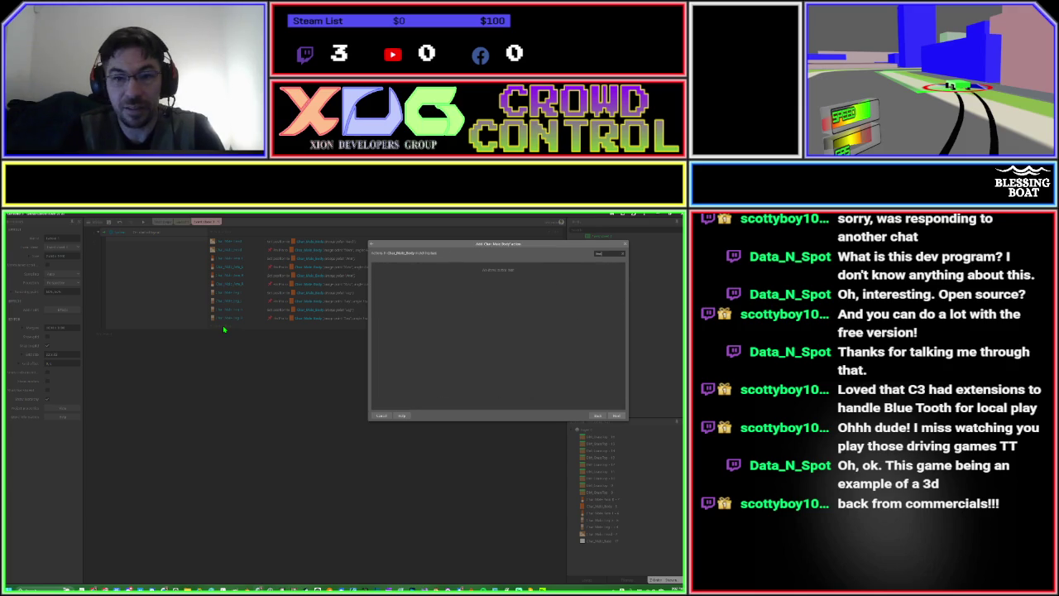
pyautogui.press('BackSpace')
pyautogui.press('BackSpace')
pyautogui.press('Down')
pyautogui.press('Up')
pyautogui.press('Right')
pyautogui.press('Down')
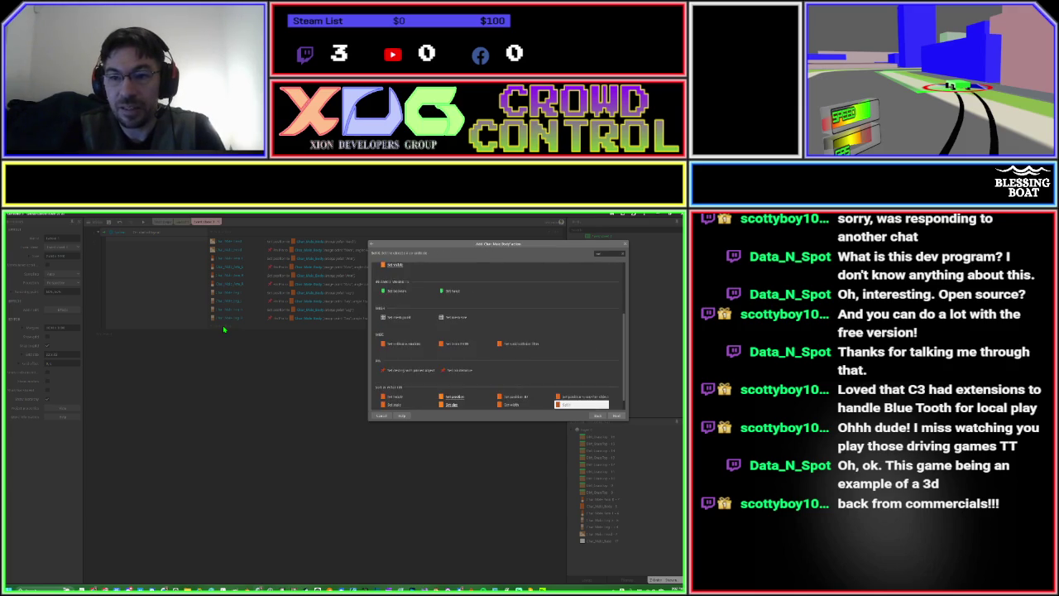
# Choose 'Set position to another object' with the collision box as target.
pyautogui.write('set po')
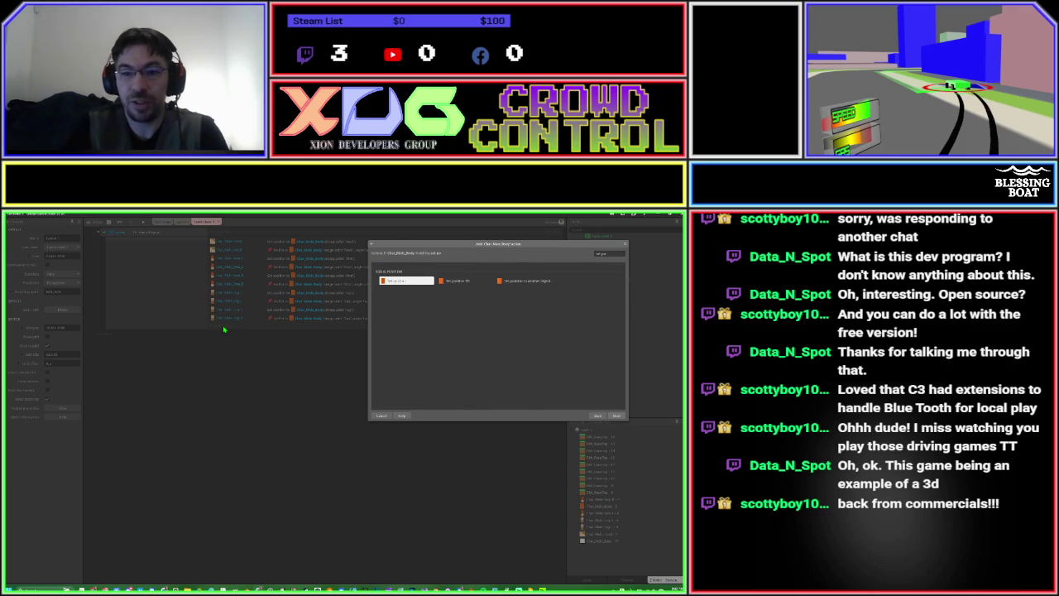
pyautogui.press('Right')
pyautogui.press('Right')
pyautogui.press('Return')
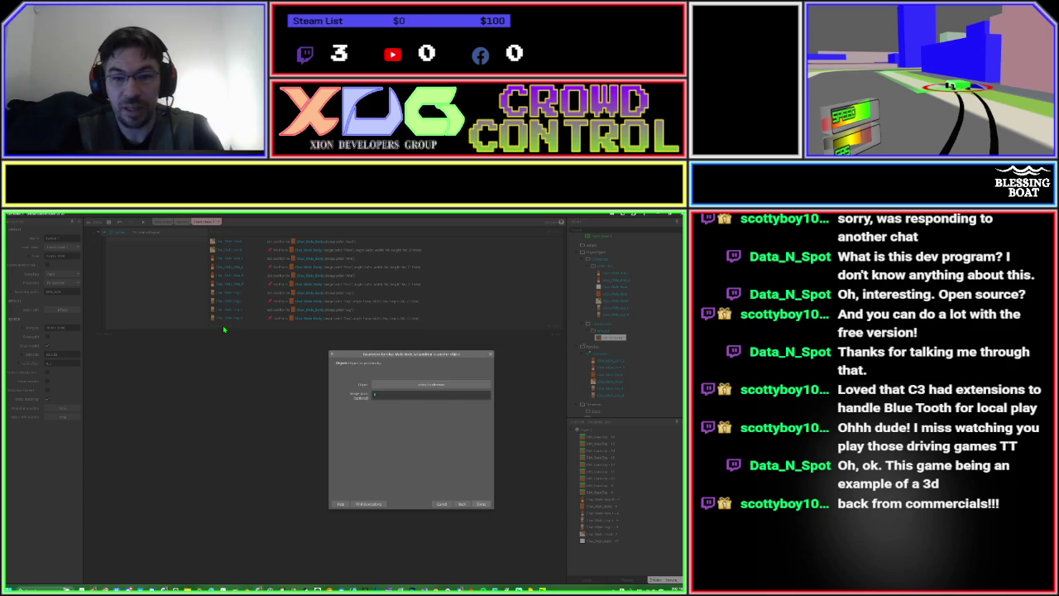
pyautogui.press('Return')
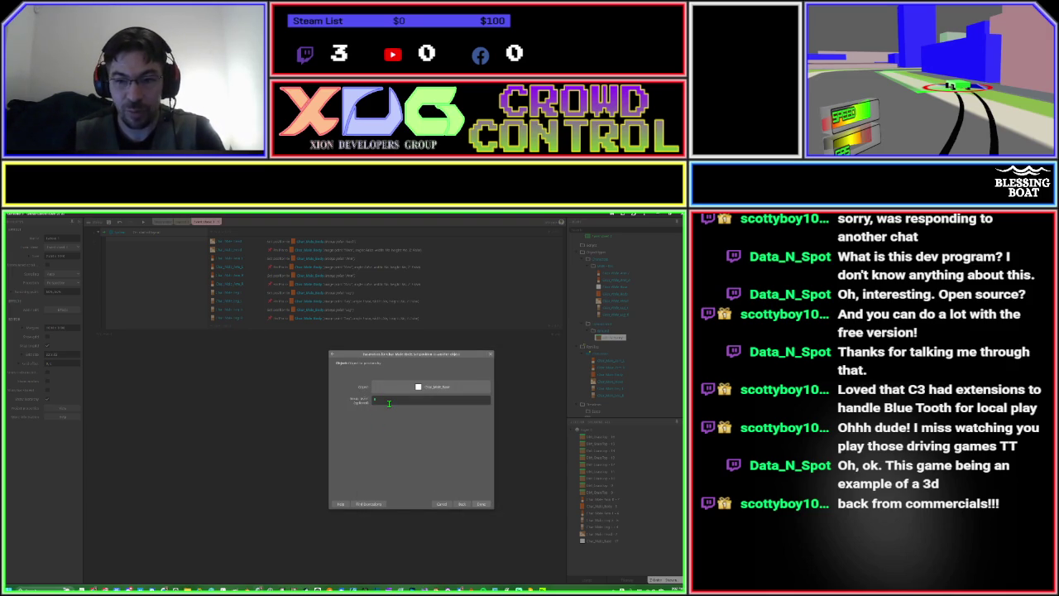
pyautogui.click(475, 503)
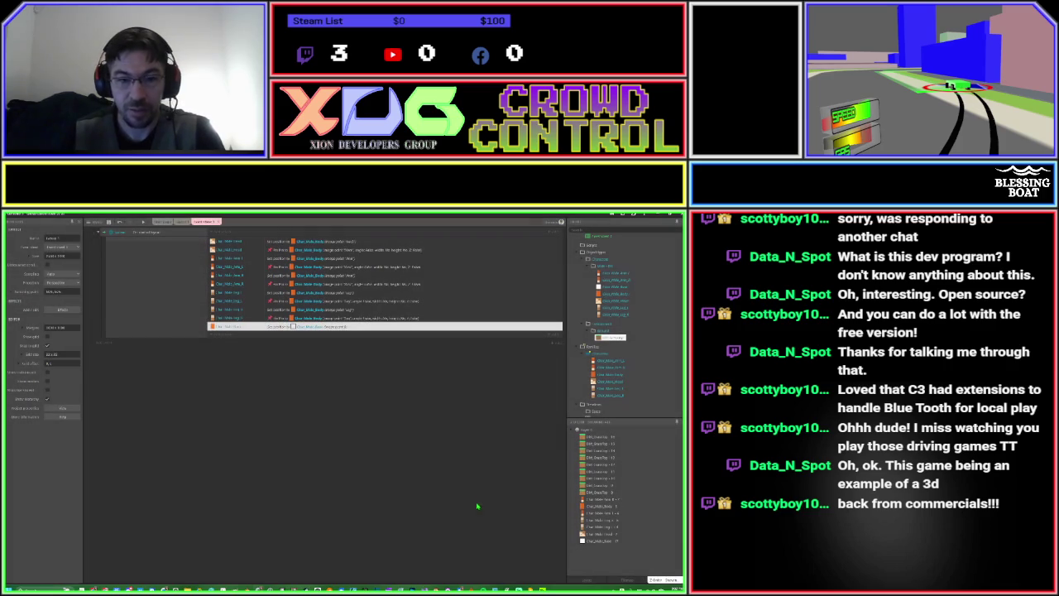
pyautogui.doubleClick(603, 290)
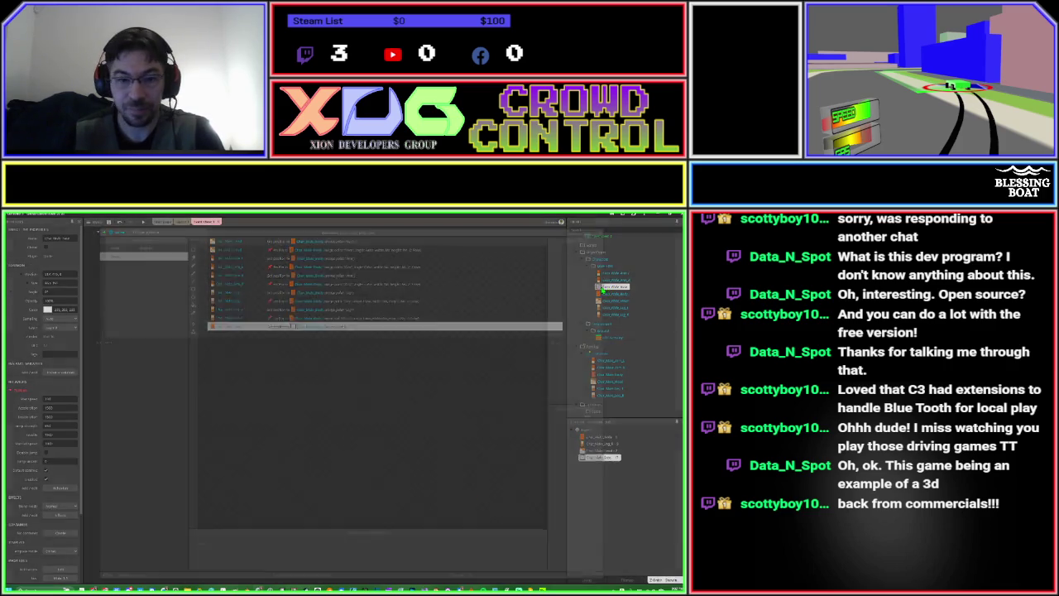
# Show the Kenney sample level in Photos, zoomed in and maximized.
pyautogui.hotkey('alt', 'Tab')
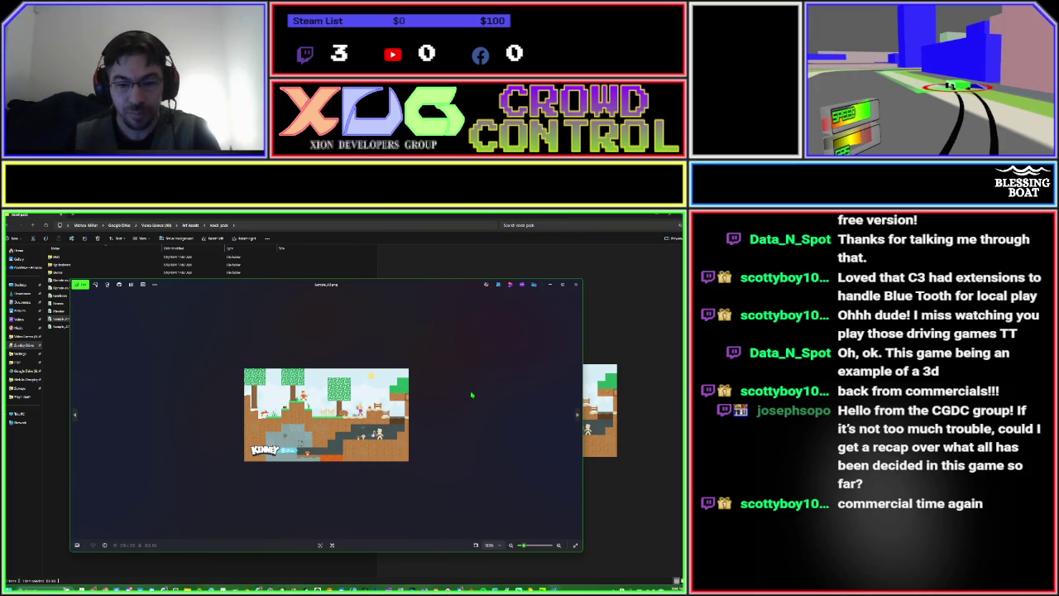
pyautogui.scroll(5, 472, 395)
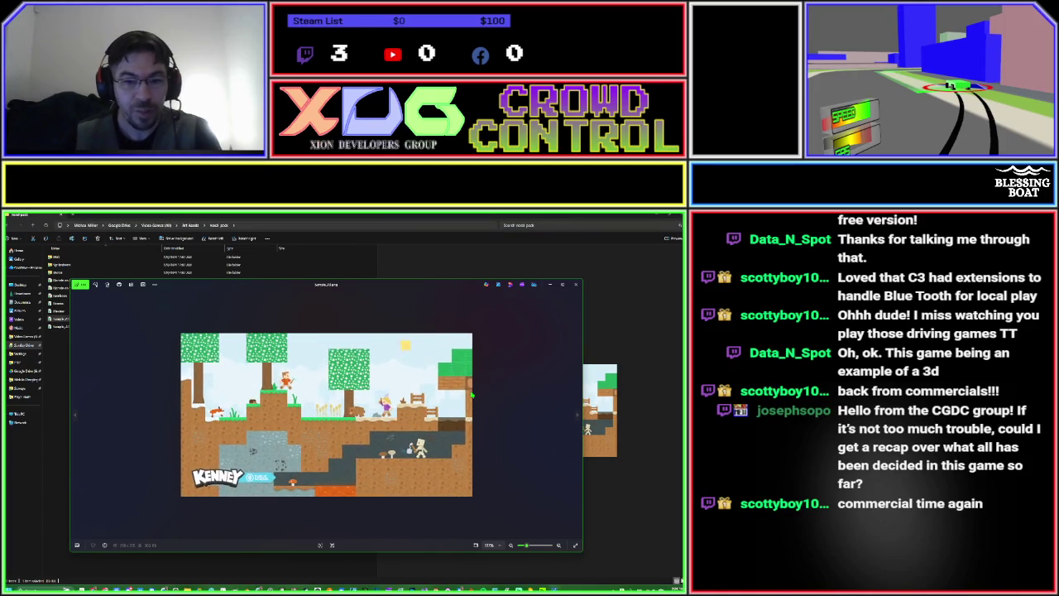
pyautogui.scroll(3, 472, 394)
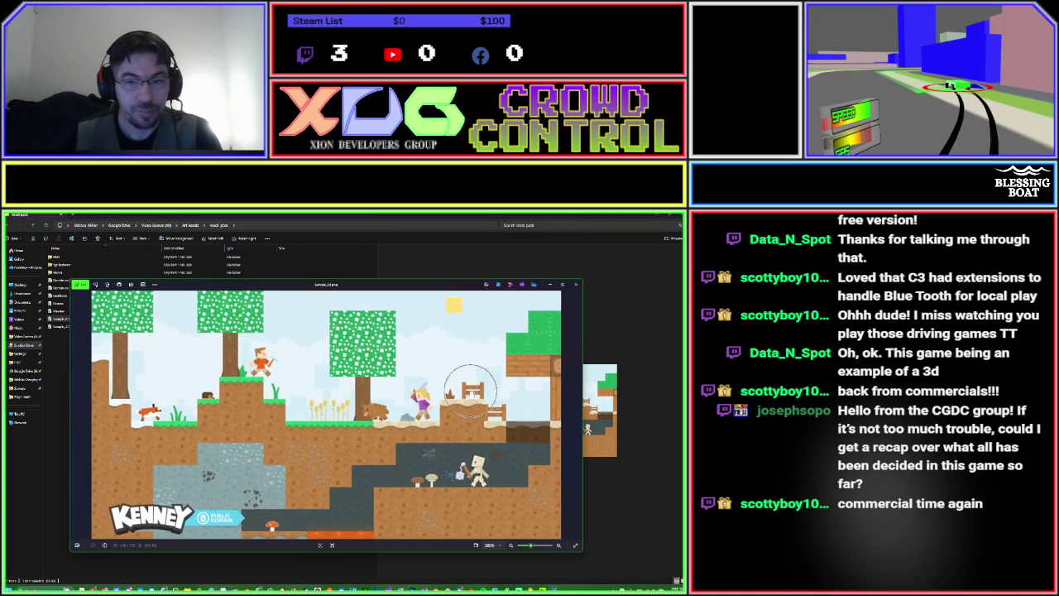
pyautogui.doubleClick(563, 291)
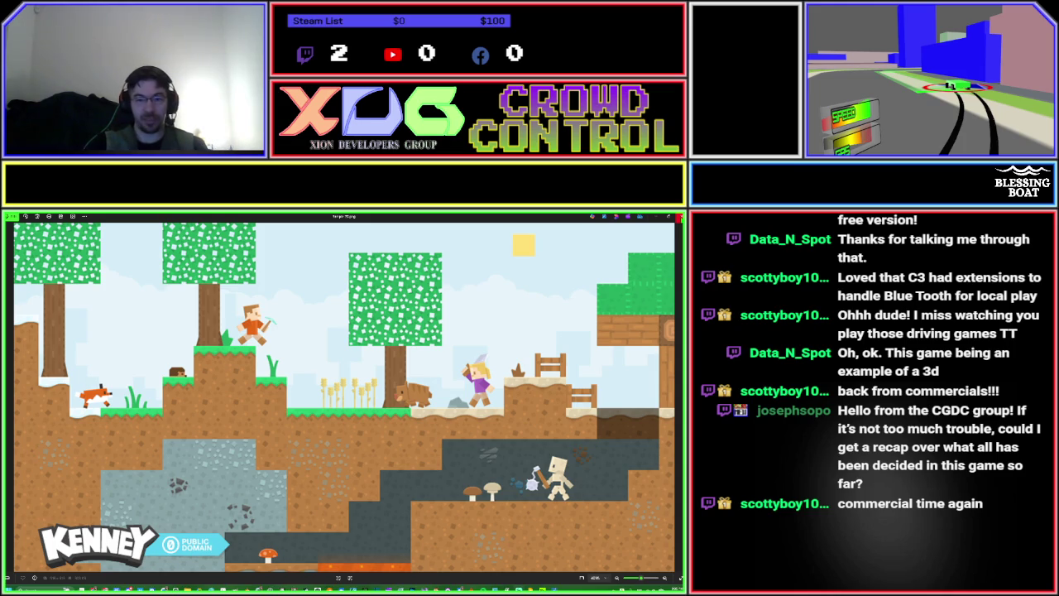
# Close the sample image viewer and put away the File Explorer folder window.
pyautogui.click(677, 216)
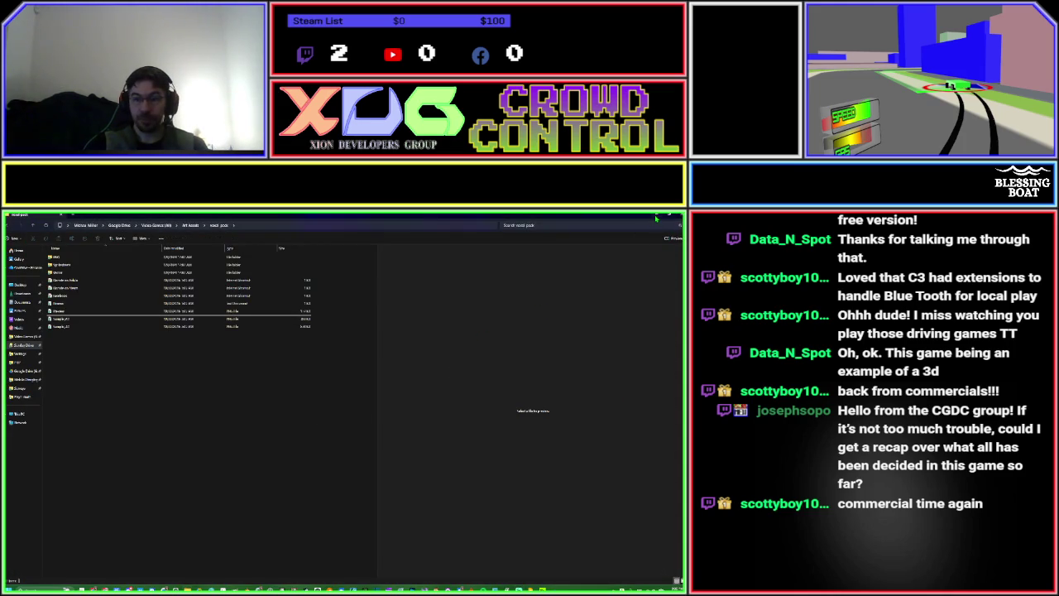
pyautogui.click(656, 217)
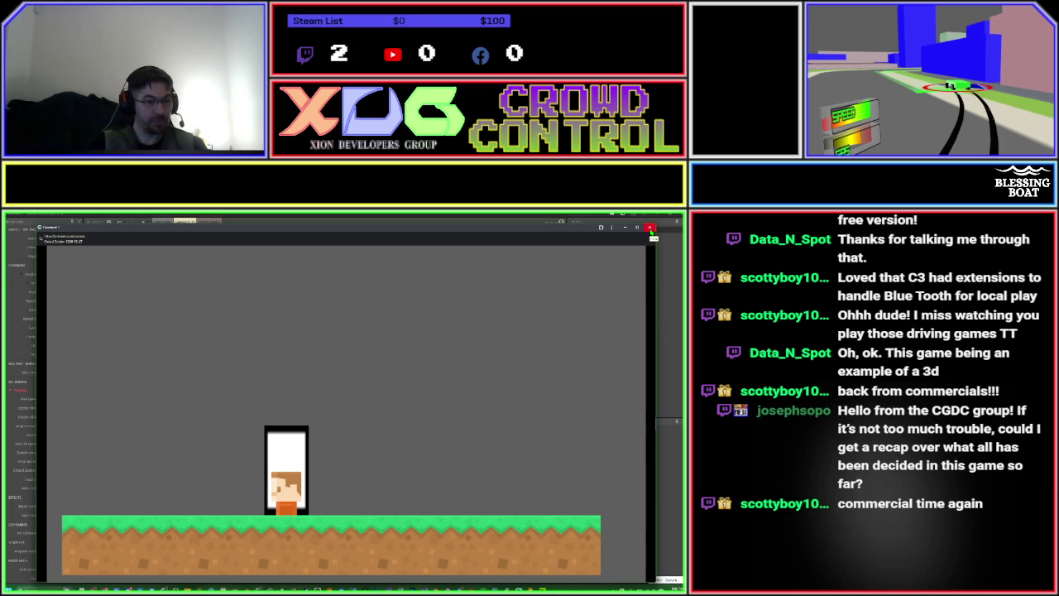
# Close the game preview and open the white collision box sprite in the Animations Editor.
pyautogui.click(652, 228)
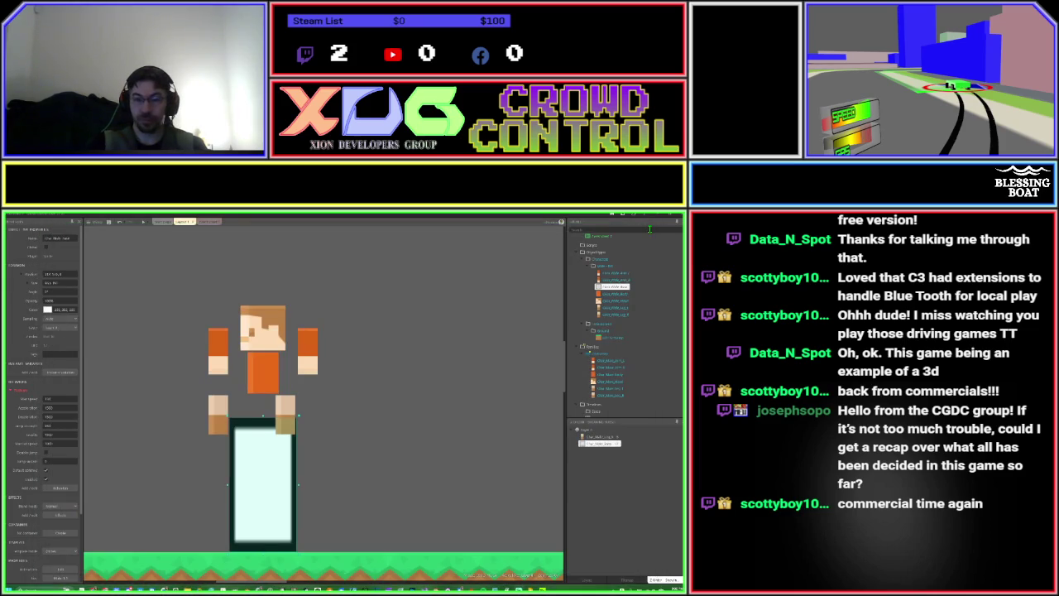
pyautogui.doubleClick(262, 483)
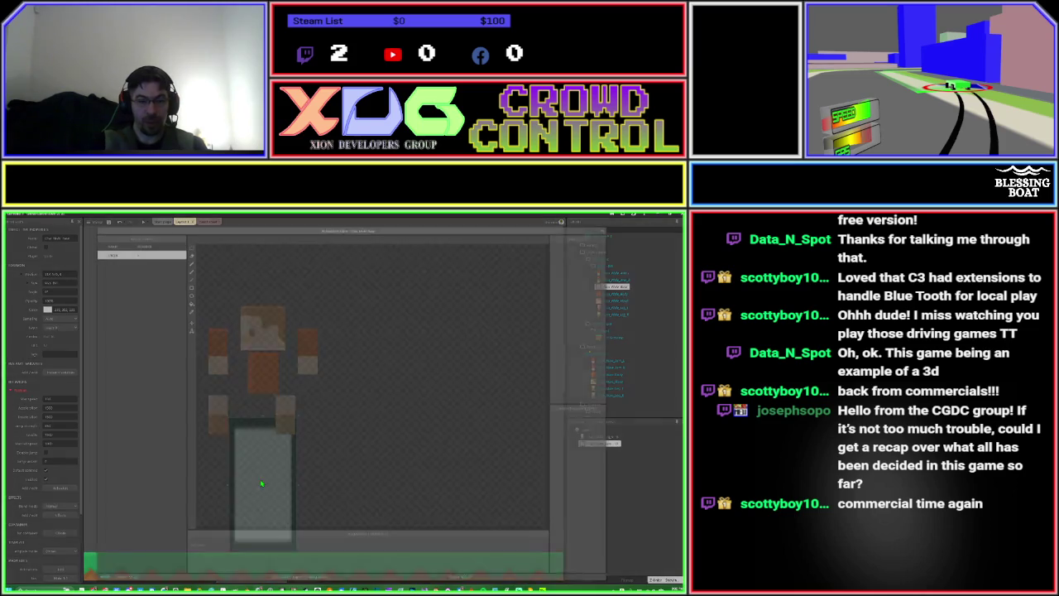
# Add a new image point to the collision box sprite, then return to Event sheet 1.
pyautogui.rightClick(141, 364)
pyautogui.click(155, 367)
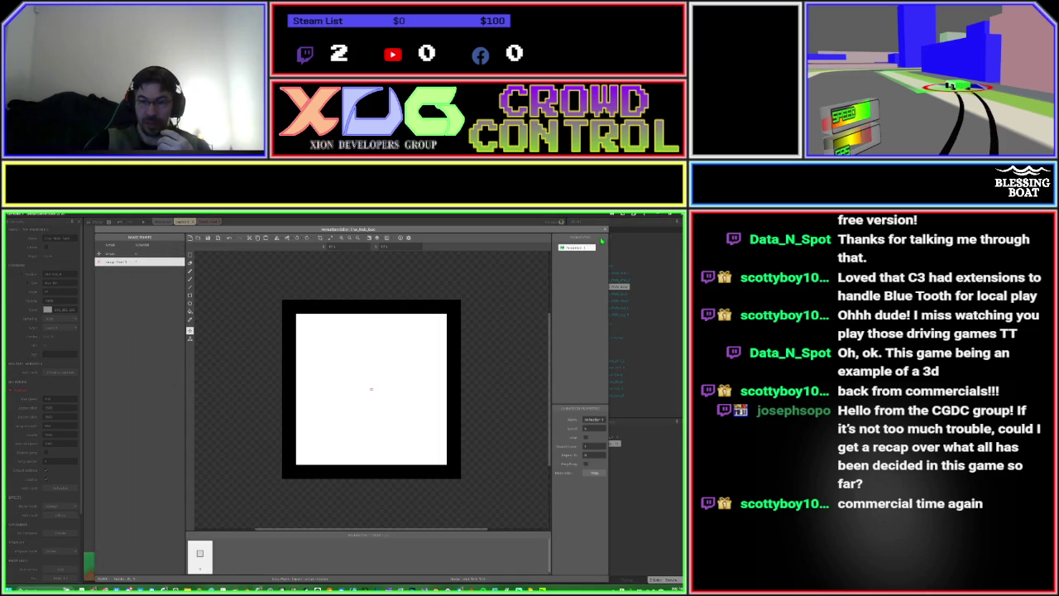
pyautogui.click(605, 232)
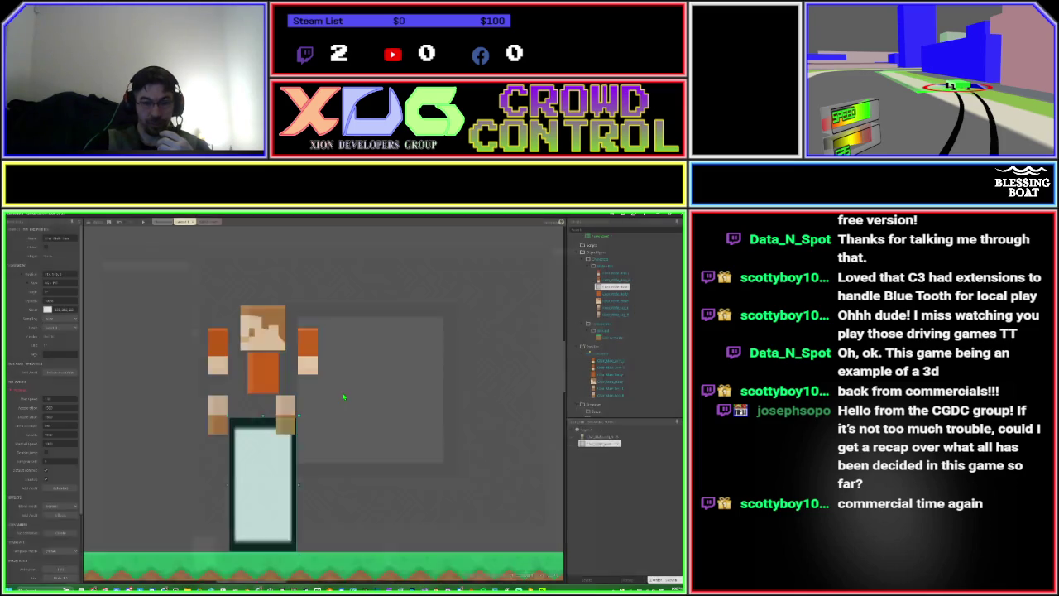
pyautogui.click(207, 222)
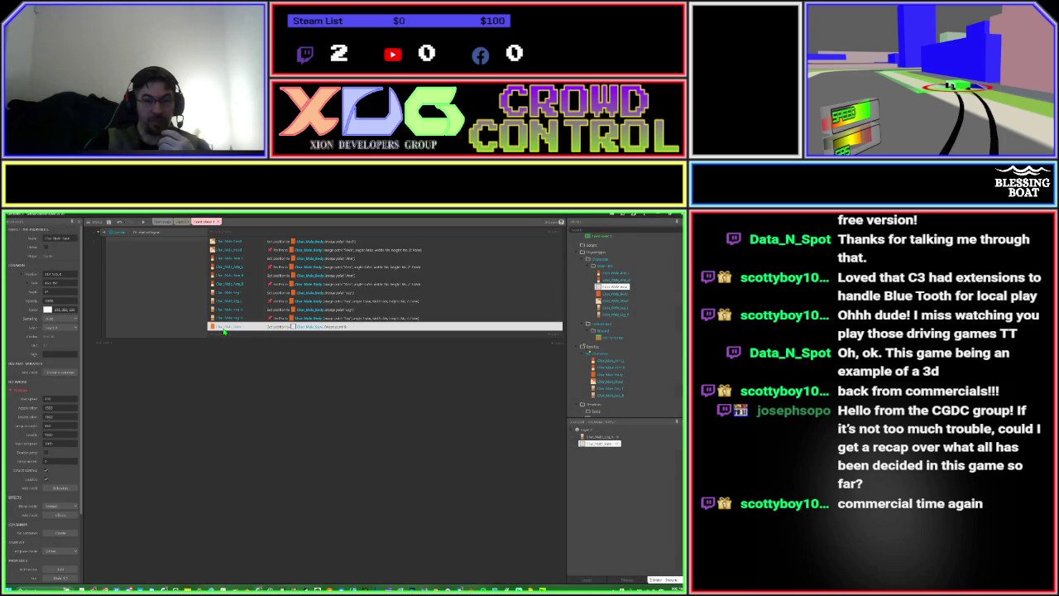
# Update the image point parameter in the positioning action and run the game preview.
pyautogui.doubleClick(311, 330)
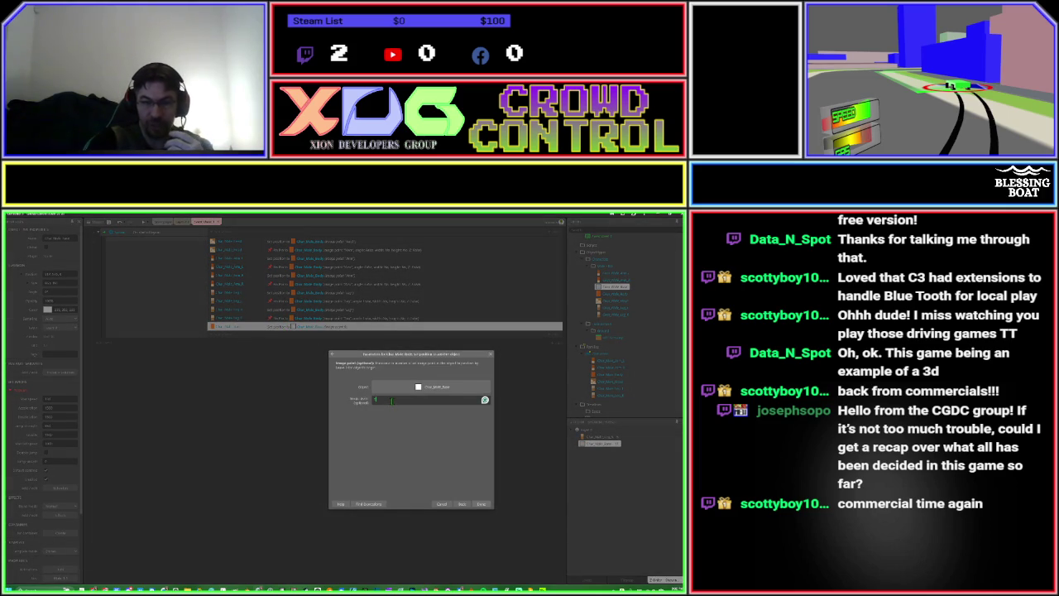
pyautogui.press('Return')
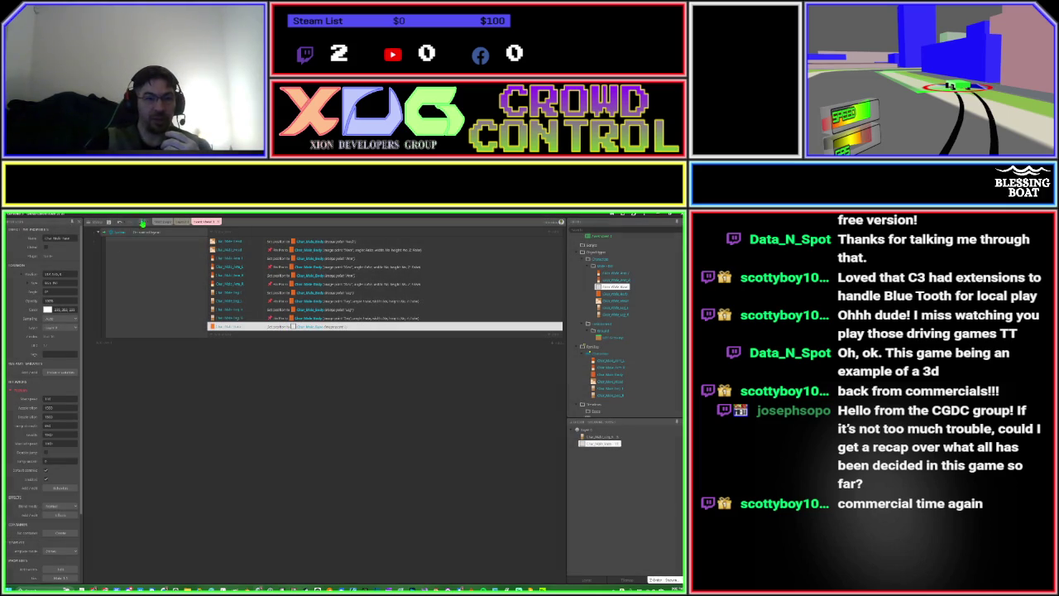
pyautogui.click(142, 224)
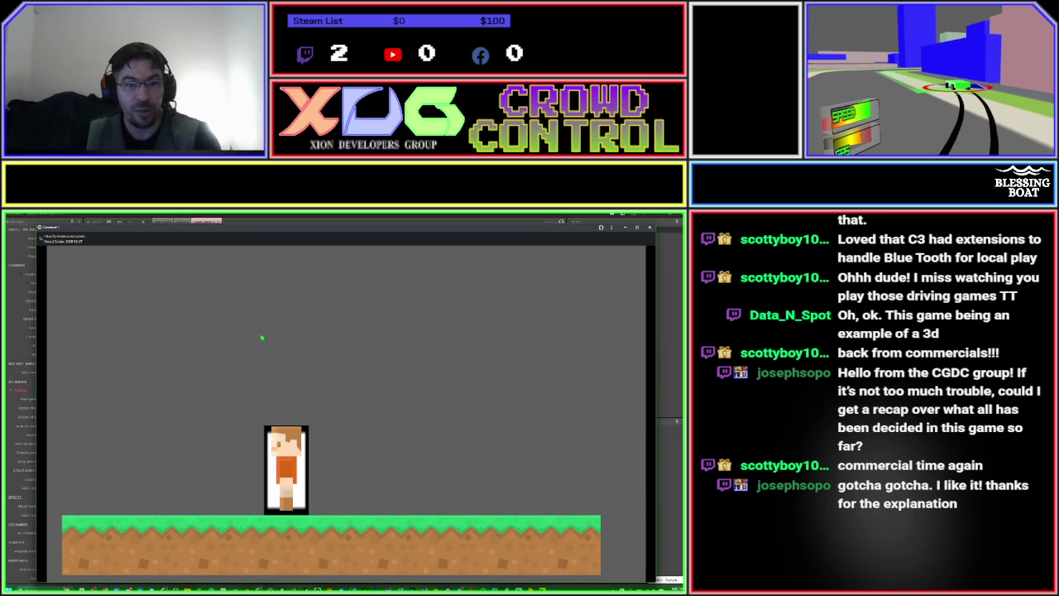
# Close the preview, drag the last event higher in Event sheet 1, and return to Layout 1.
pyautogui.click(270, 220)
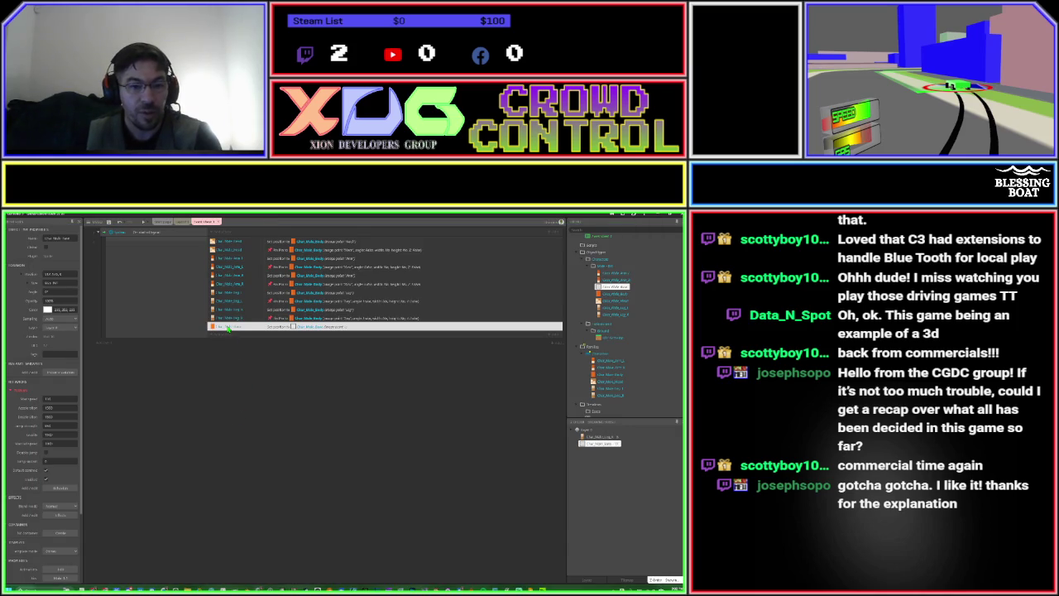
pyautogui.moveTo(226, 328); pyautogui.dragTo(226, 240)
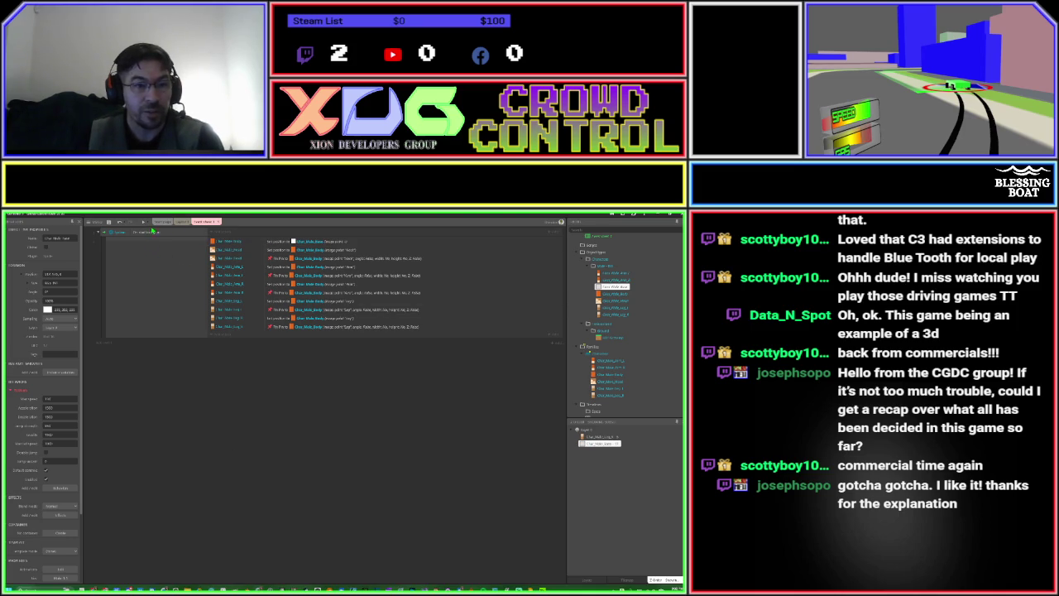
pyautogui.click(183, 222)
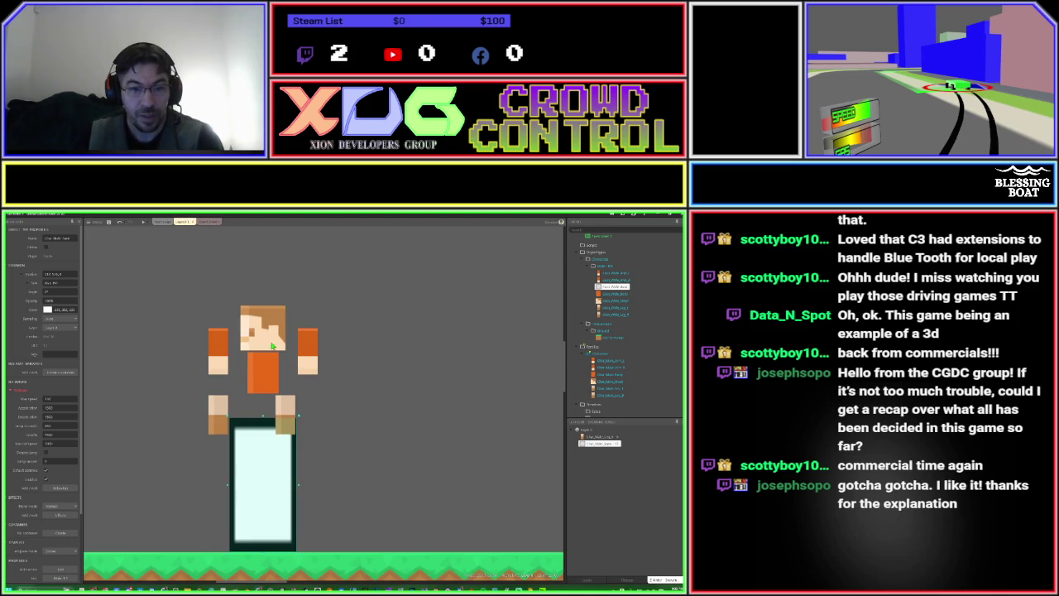
# Drag the head sprite to the right and place the orange torso beneath it.
pyautogui.moveTo(273, 346); pyautogui.dragTo(396, 336)
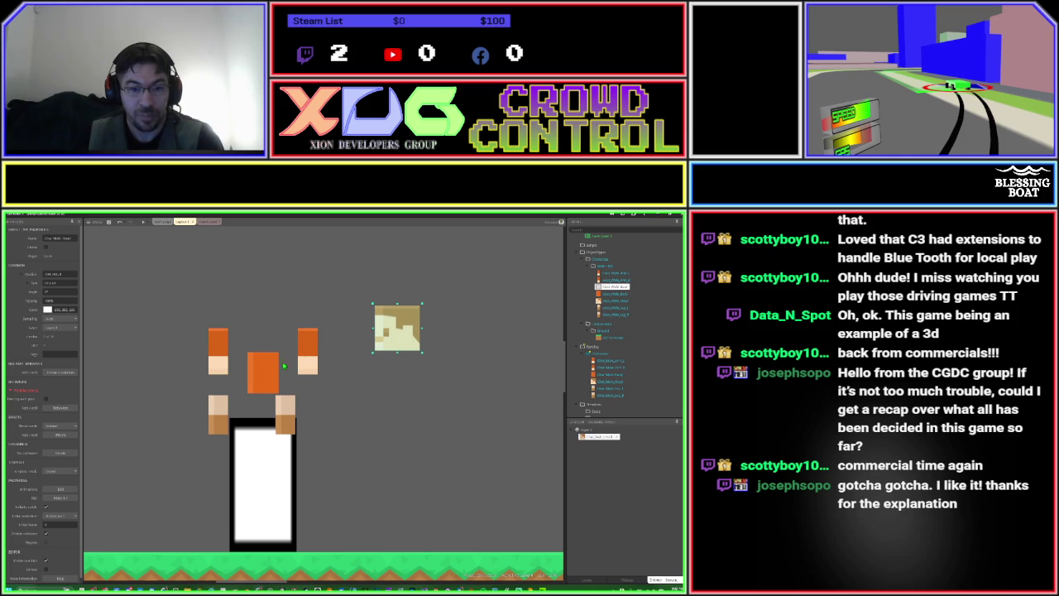
pyautogui.moveTo(271, 370)
pyautogui.mouseDown()
pyautogui.moveTo(382, 393)
pyautogui.moveTo(404, 370)
pyautogui.mouseUp()
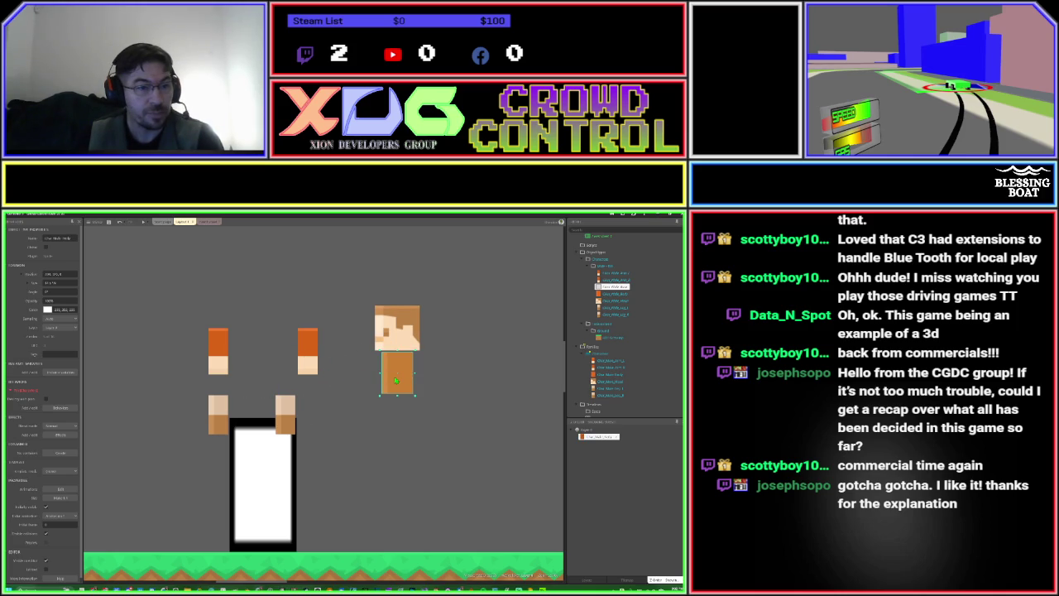
# Set the layout's grid size to 1,1 in Properties.
pyautogui.click(342, 420)
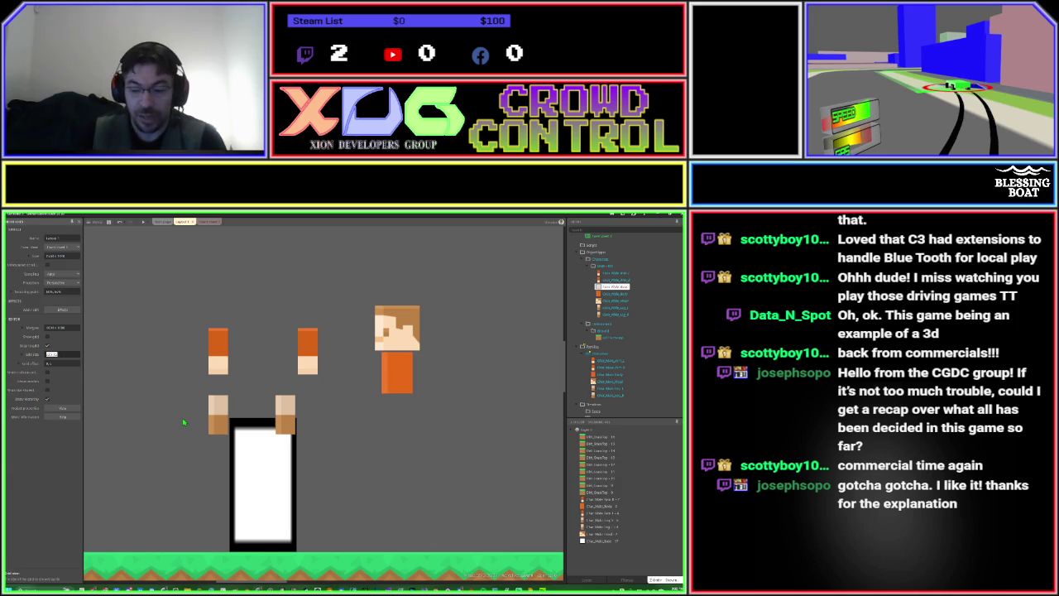
pyautogui.press('BackSpace')
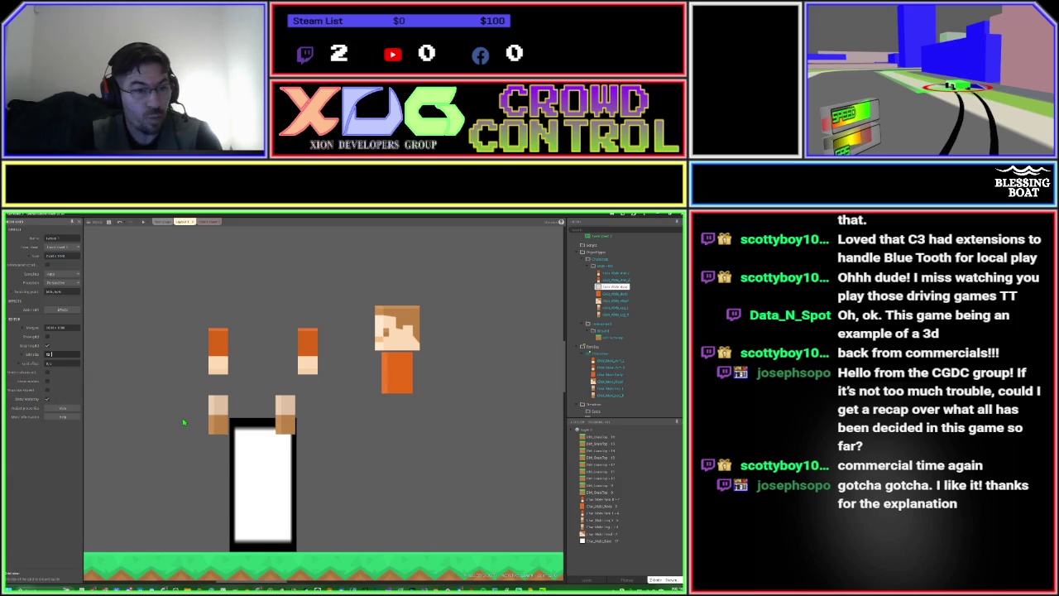
pyautogui.write('1,1')
pyautogui.press('Tab')
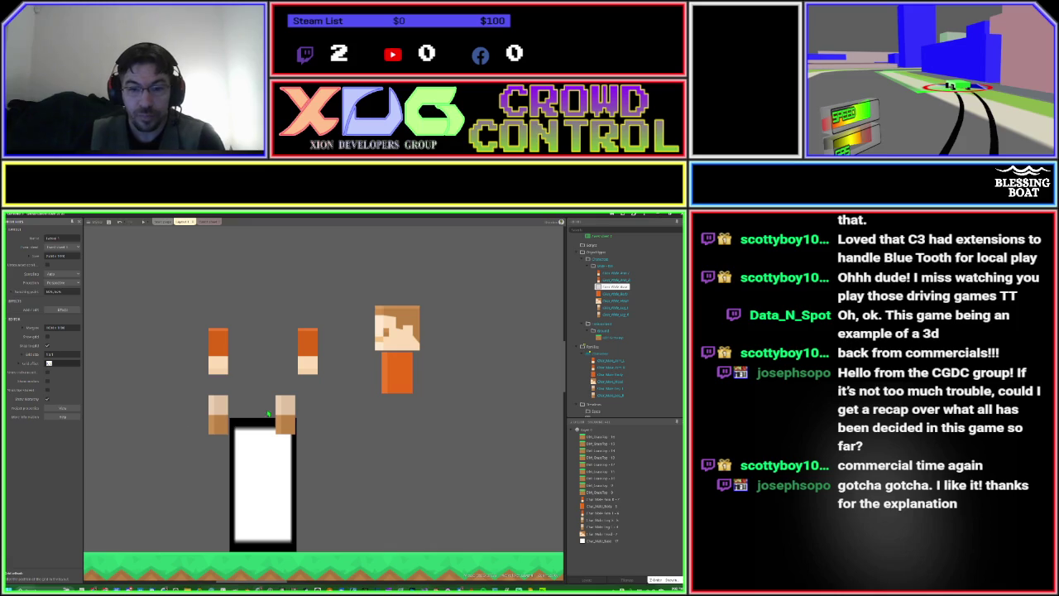
# Nudge the head up one pixel so it sits directly above the torso.
pyautogui.click(392, 333)
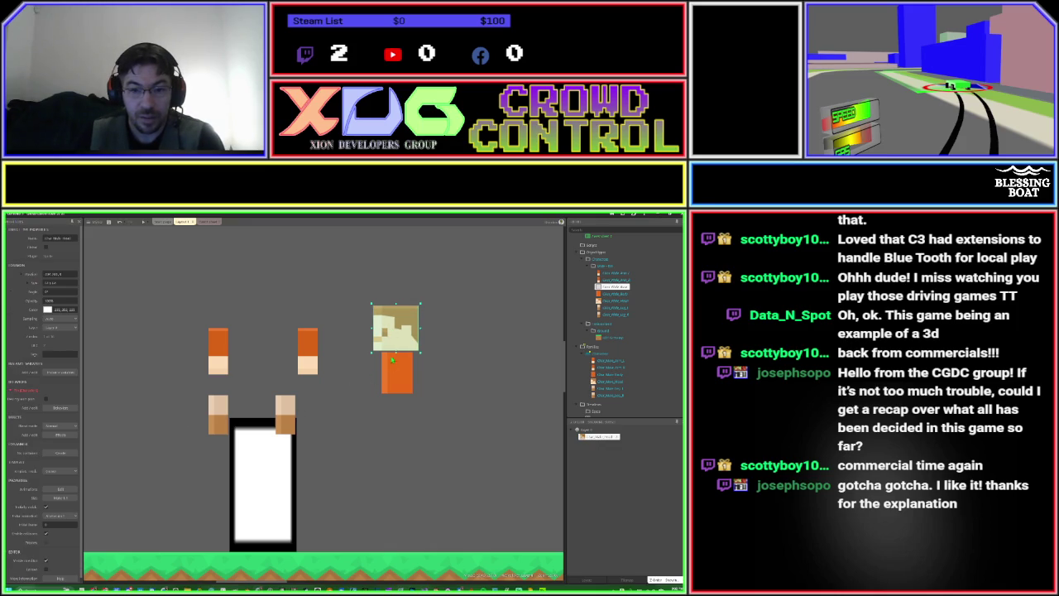
pyautogui.press('Up')
pyautogui.press('Up')
pyautogui.press('Up')
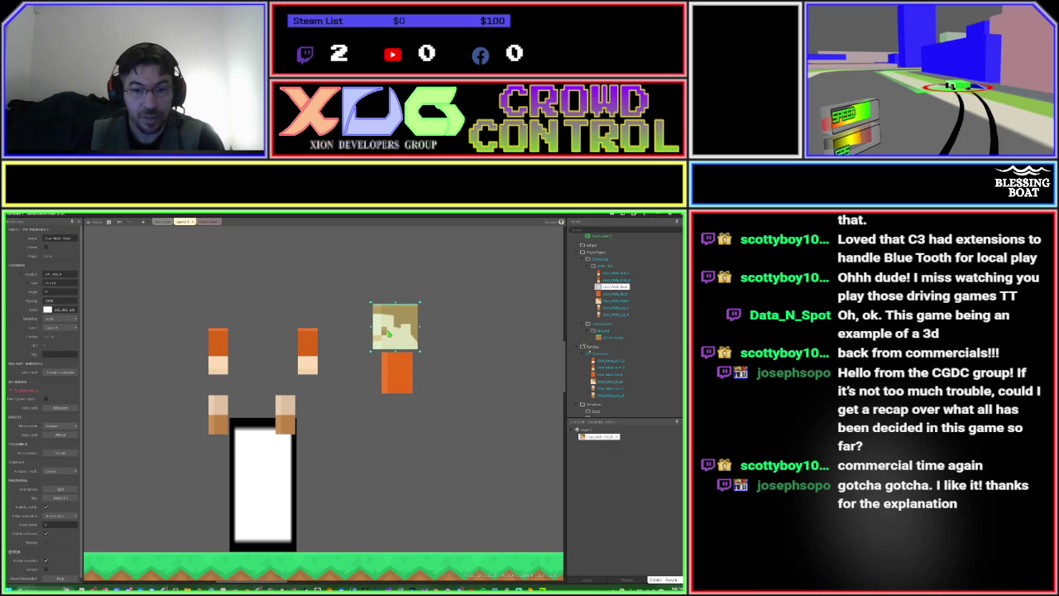
pyautogui.scroll(3, 404, 367)
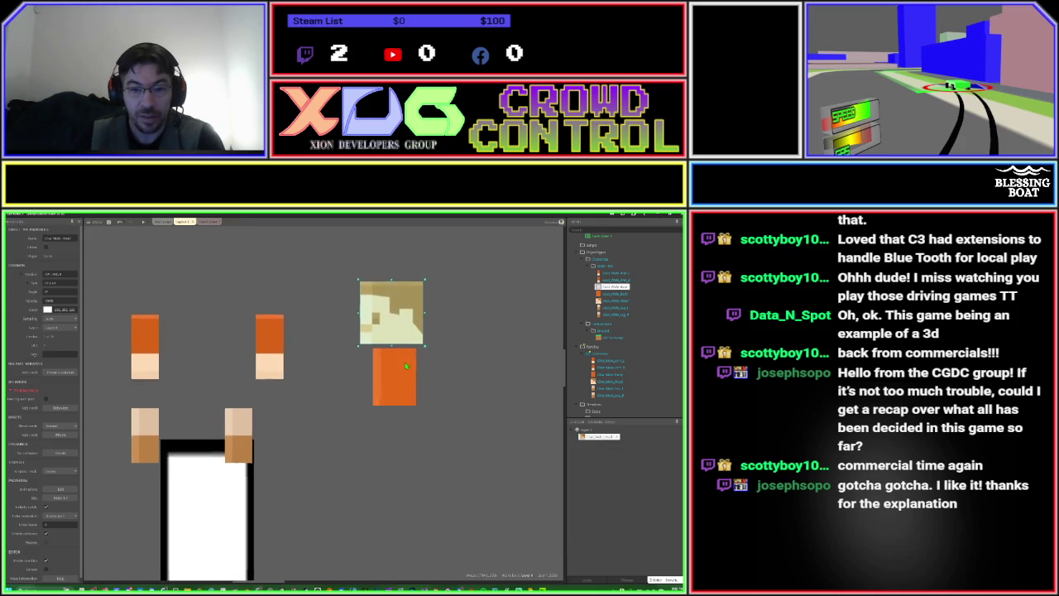
pyautogui.click(395, 362)
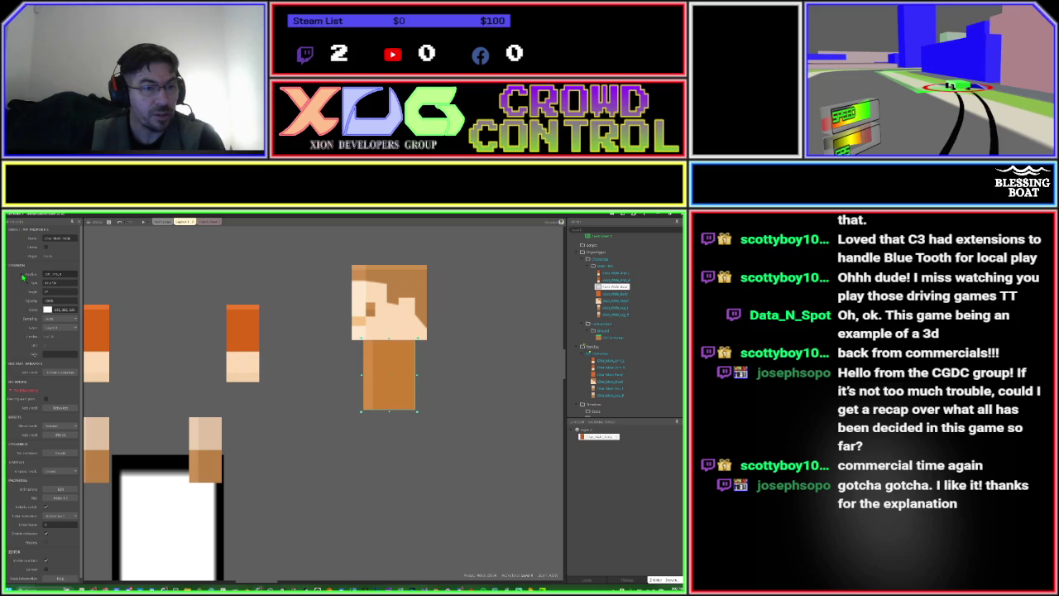
pyautogui.click(23, 275)
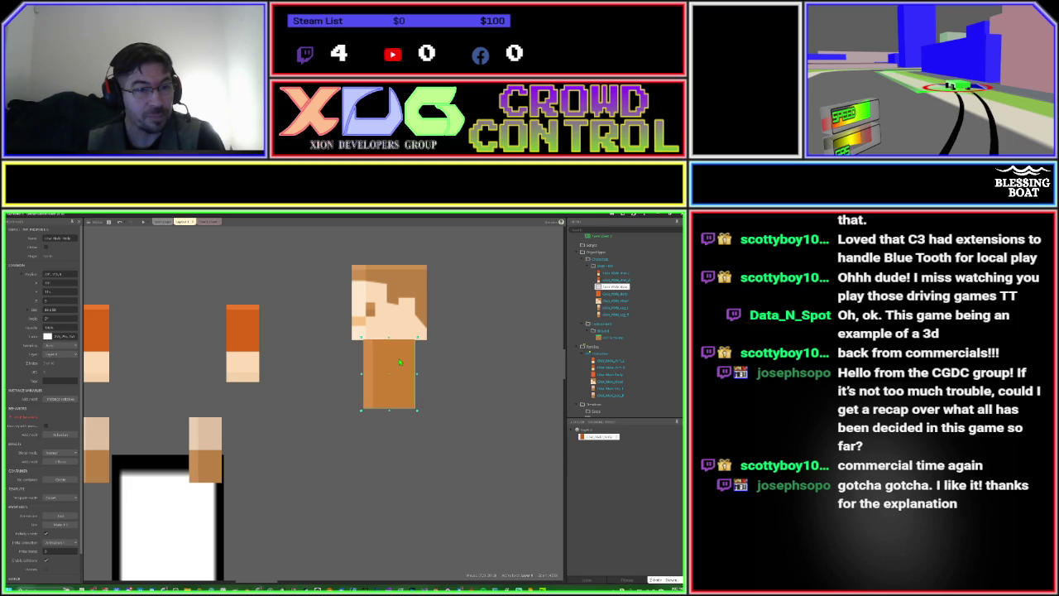
pyautogui.click(399, 320)
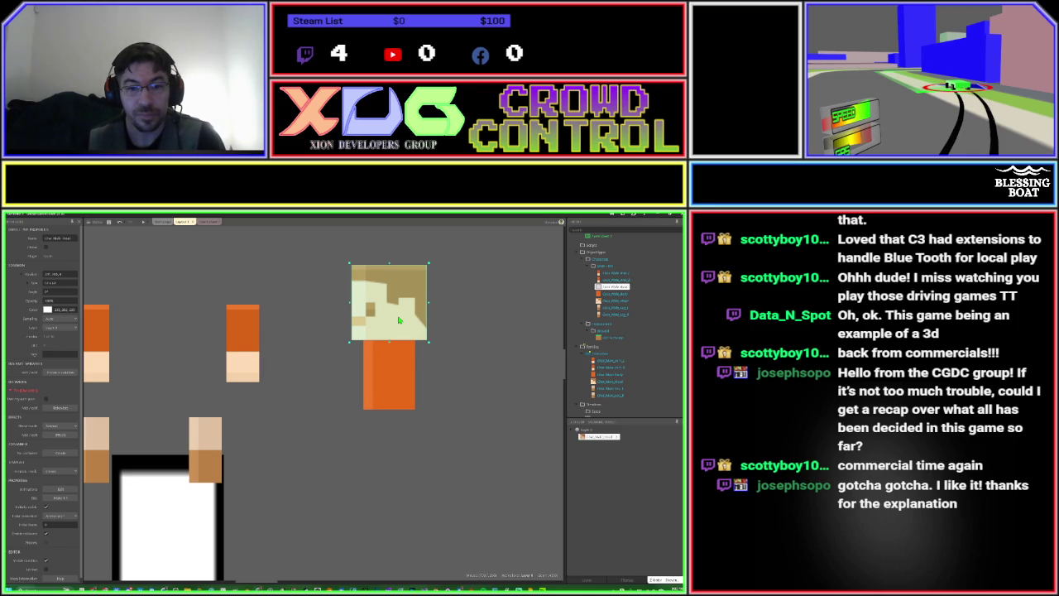
pyautogui.doubleClick(398, 320)
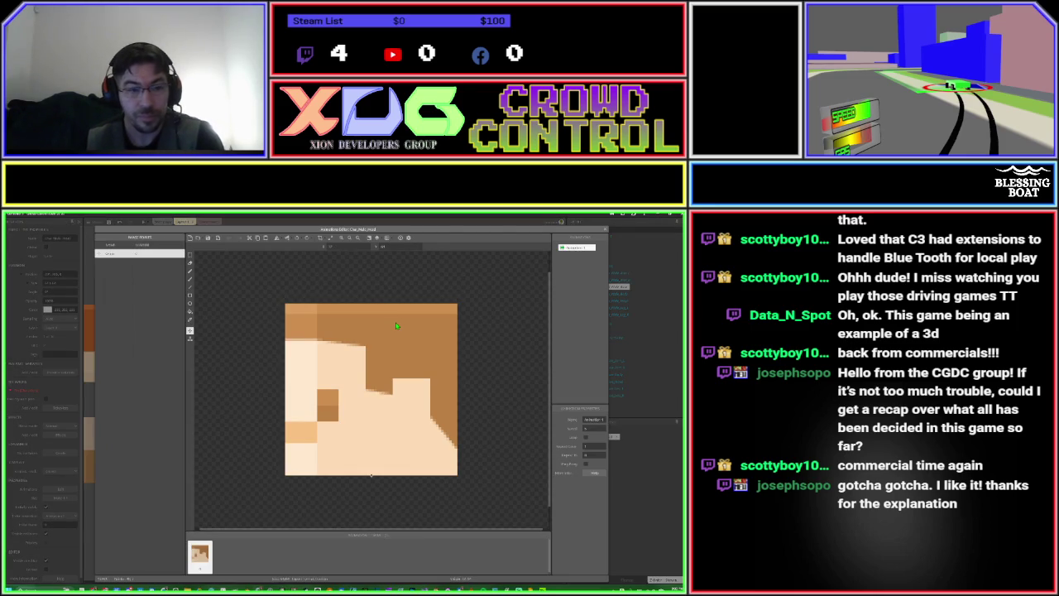
pyautogui.press('Escape')
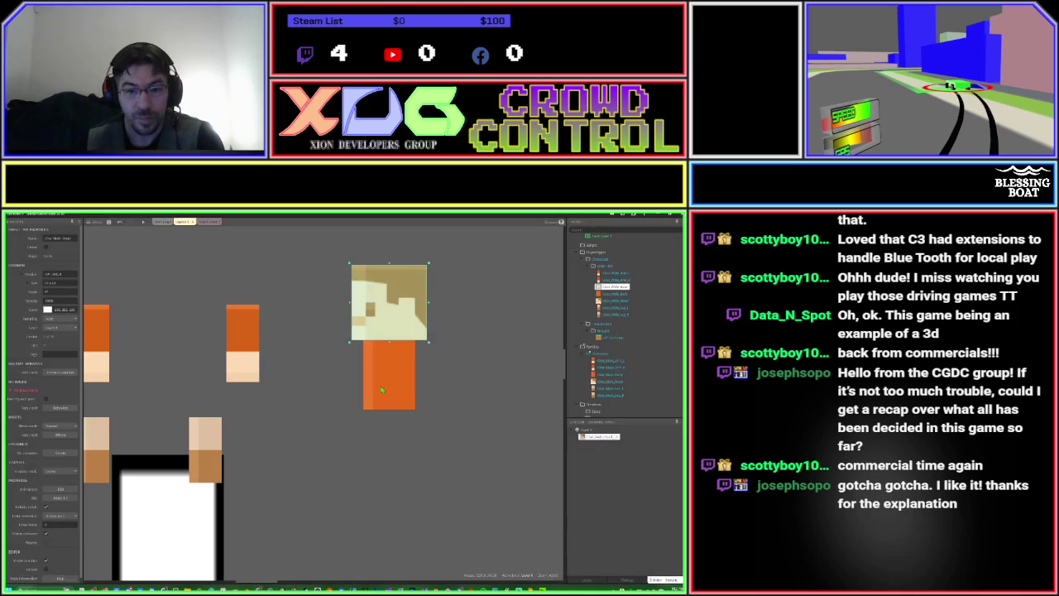
pyautogui.doubleClick(382, 388)
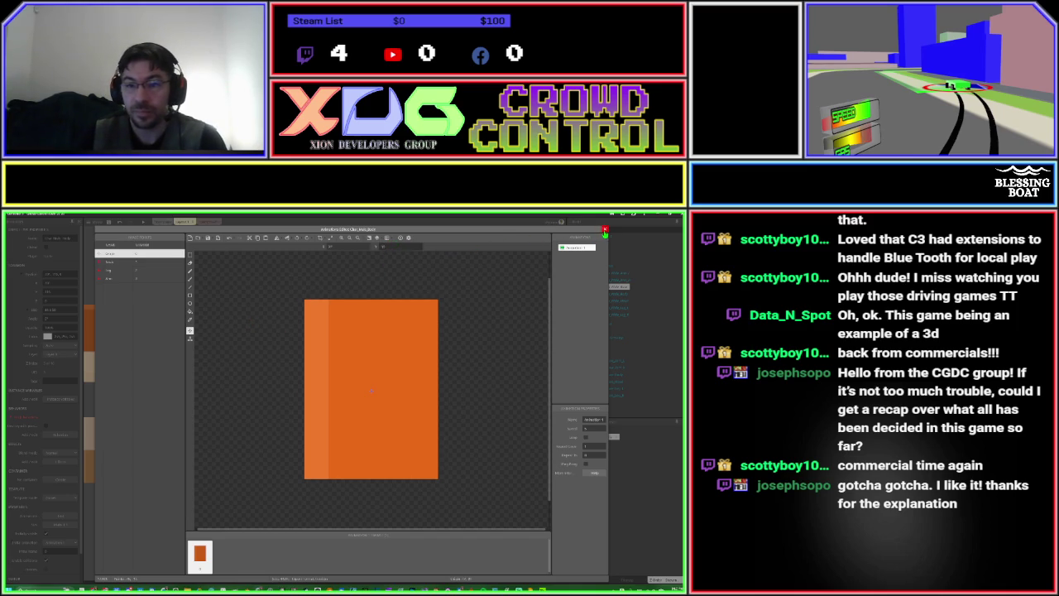
pyautogui.click(605, 230)
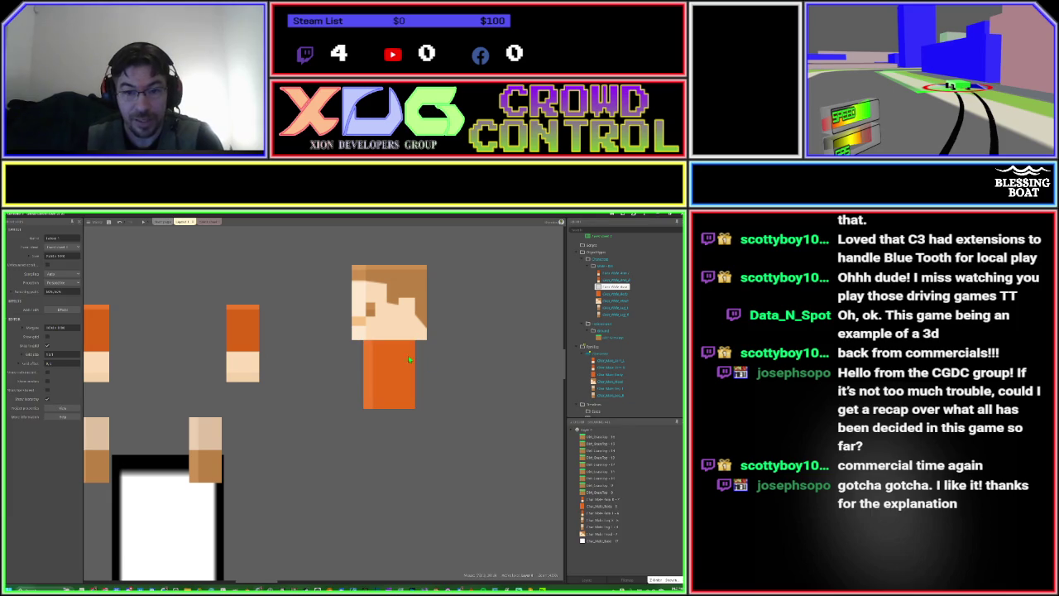
# Move a leg below the orange torso and drag the white collision box behind the character.
pyautogui.click(244, 332)
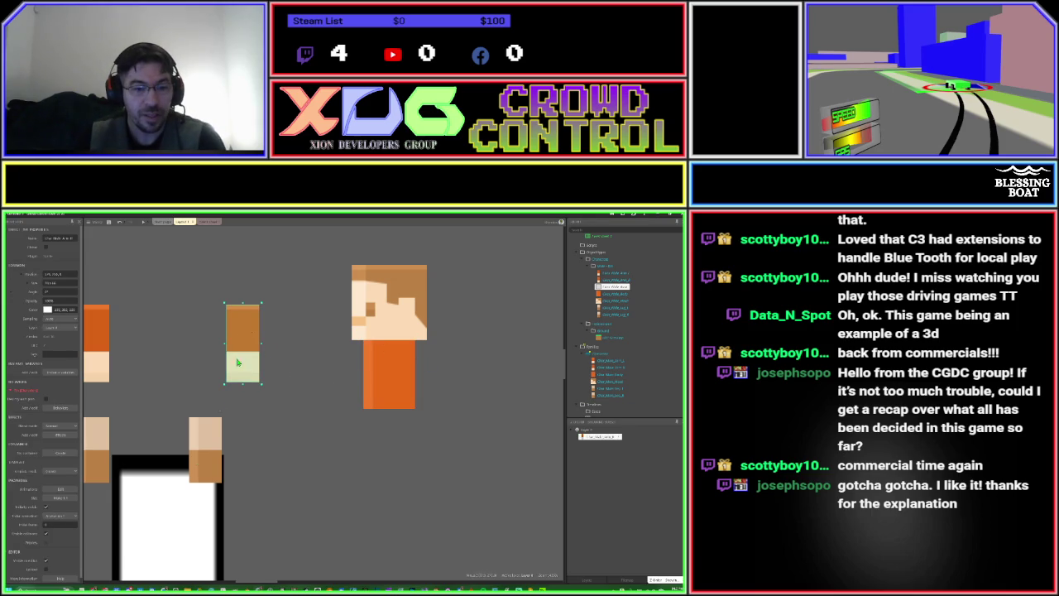
pyautogui.moveTo(205, 466); pyautogui.dragTo(388, 457)
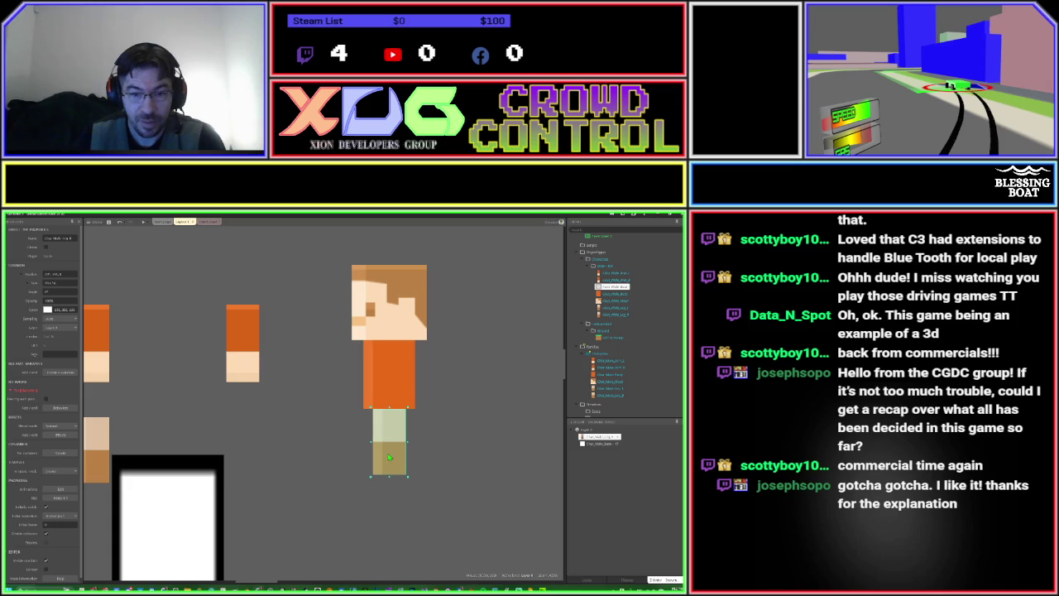
pyautogui.click(199, 511)
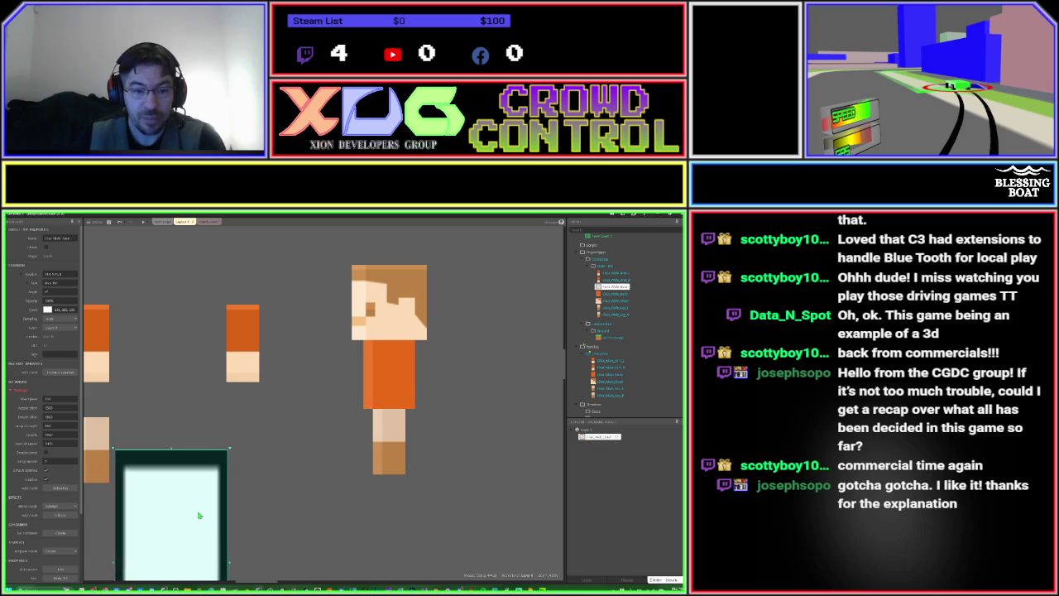
pyautogui.moveTo(198, 516)
pyautogui.mouseDown()
pyautogui.moveTo(267, 435)
pyautogui.moveTo(302, 360)
pyautogui.moveTo(329, 333)
pyautogui.moveTo(400, 326)
pyautogui.mouseUp()
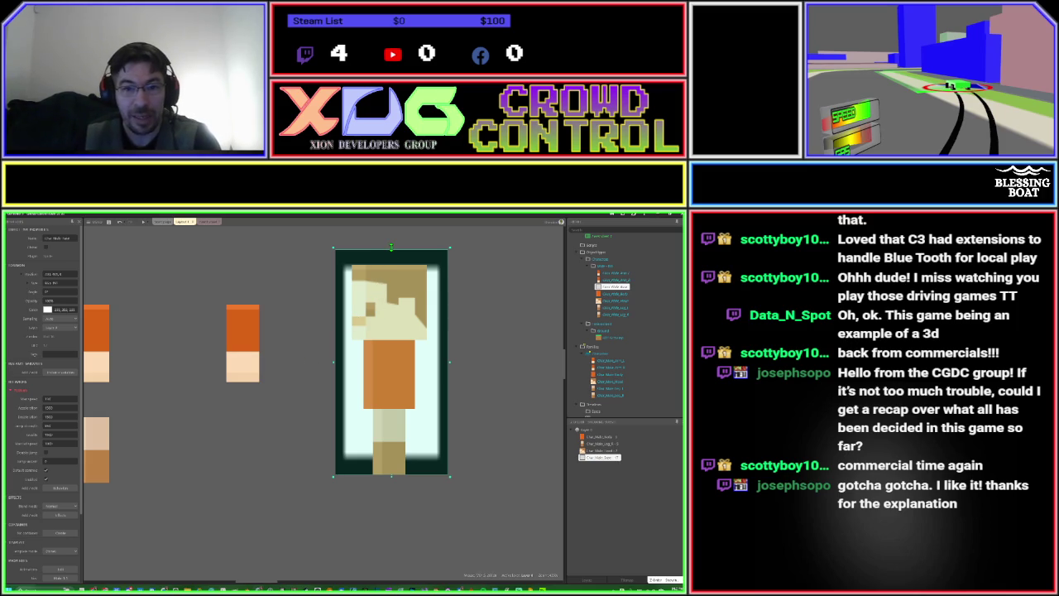
# Drag the collision box's top edge down to the head and compare box and torso sizes.
pyautogui.moveTo(391, 246); pyautogui.dragTo(391, 263)
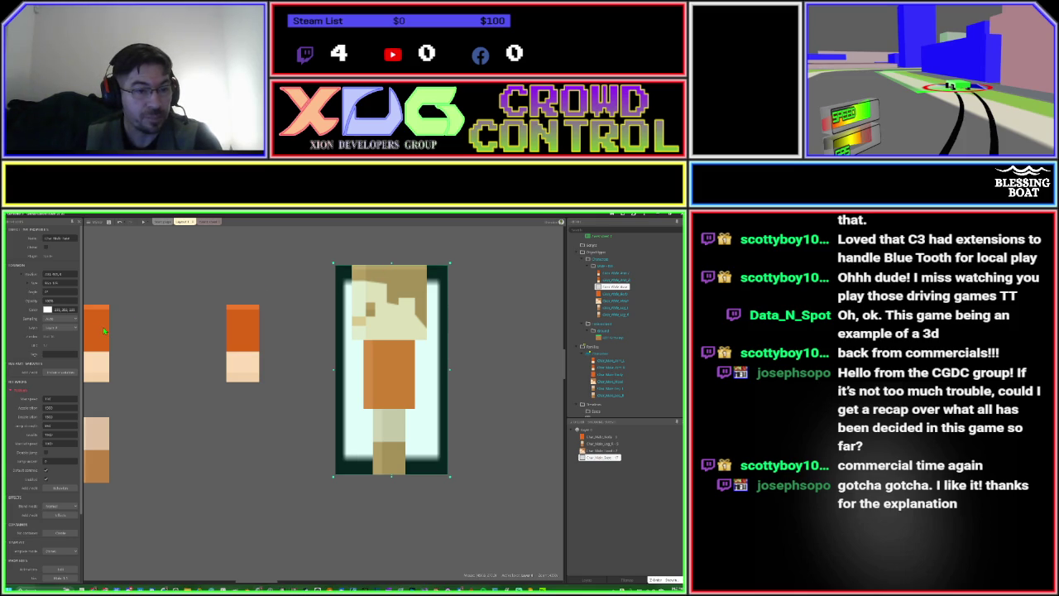
pyautogui.click(30, 286)
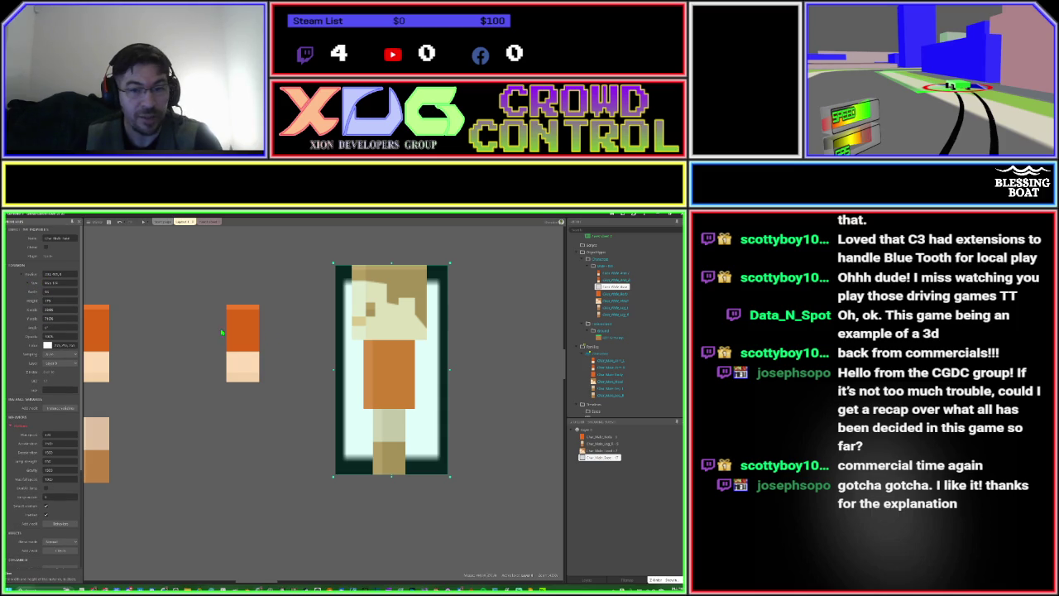
pyautogui.click(399, 376)
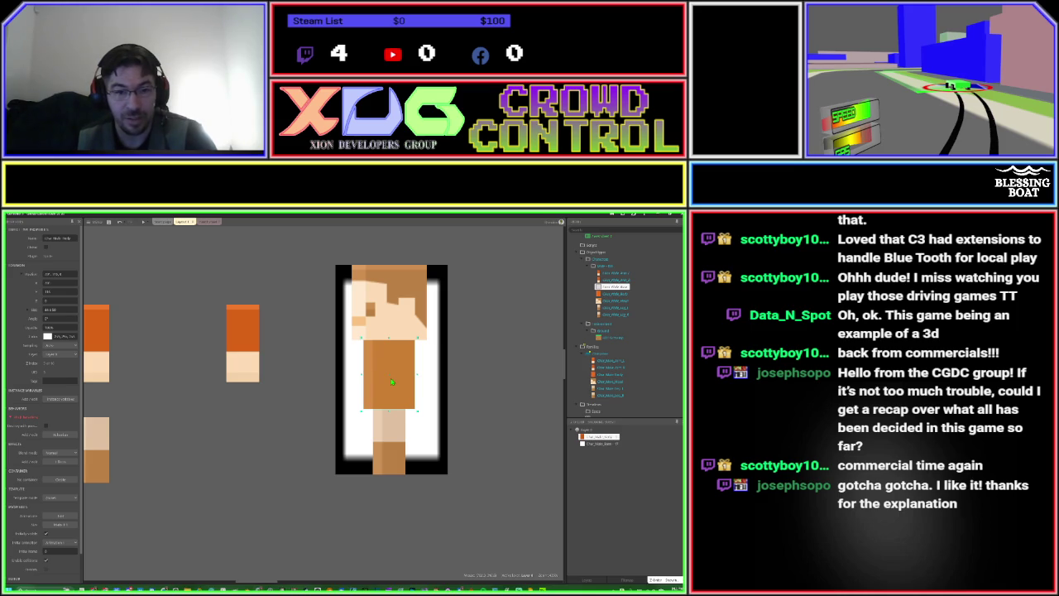
pyautogui.click(441, 391)
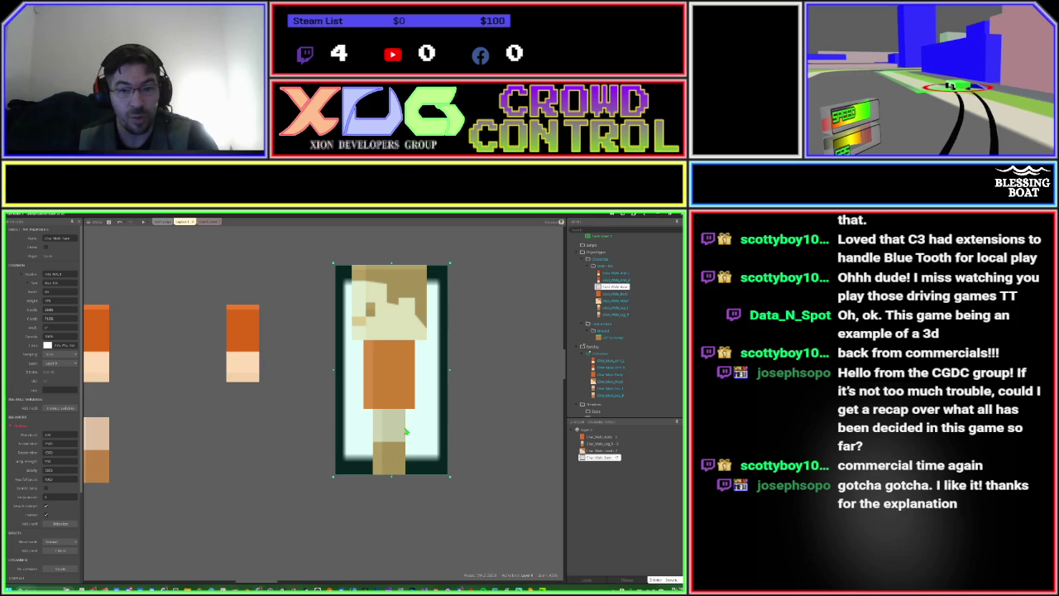
pyautogui.click(409, 388)
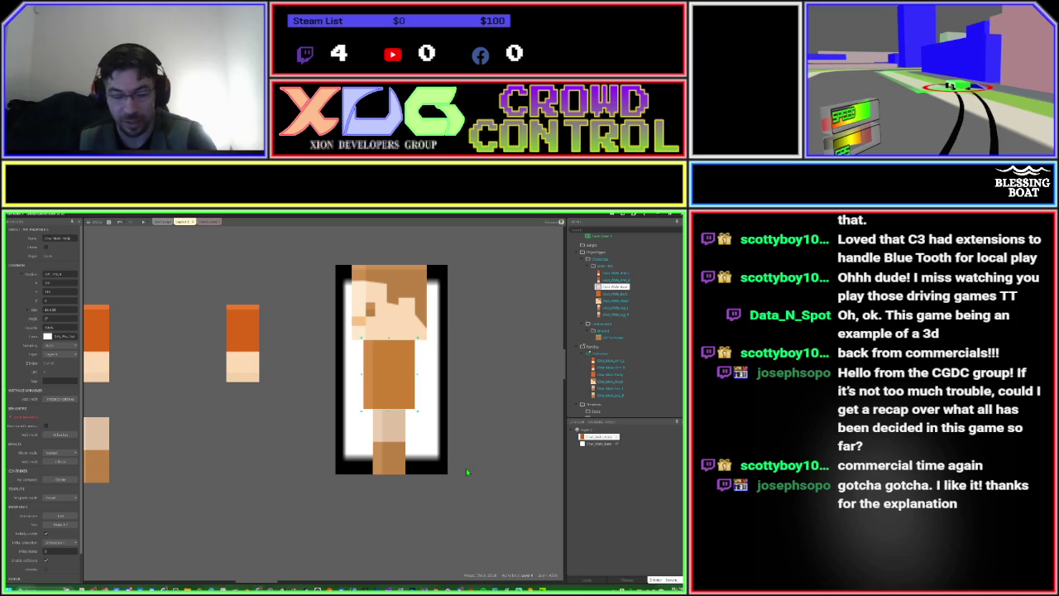
pyautogui.press('super')
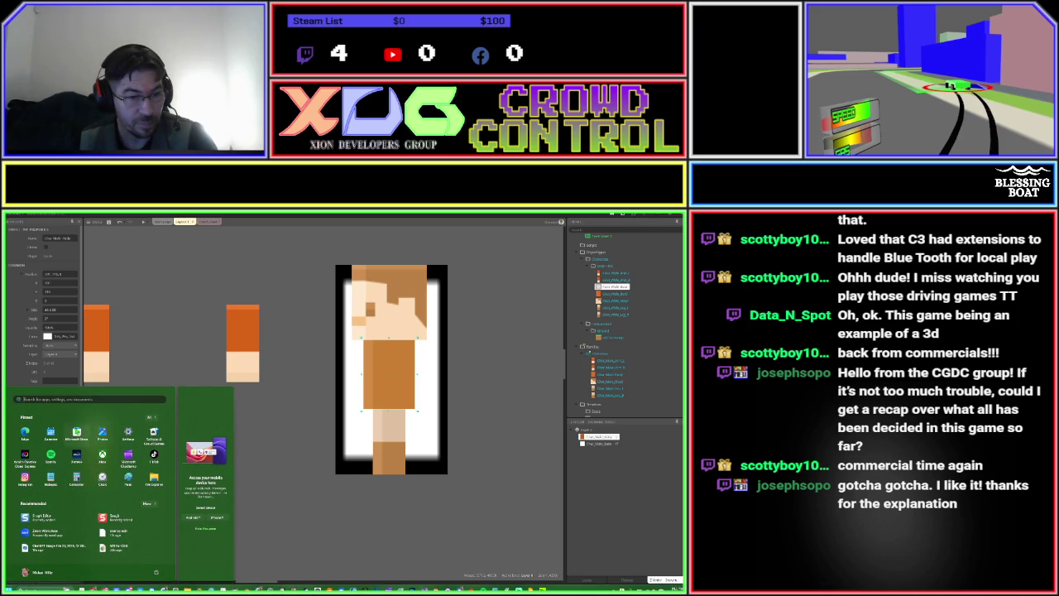
# Launch Calendar from the Start menu, dismiss its location prompt, and close it.
pyautogui.click(56, 437)
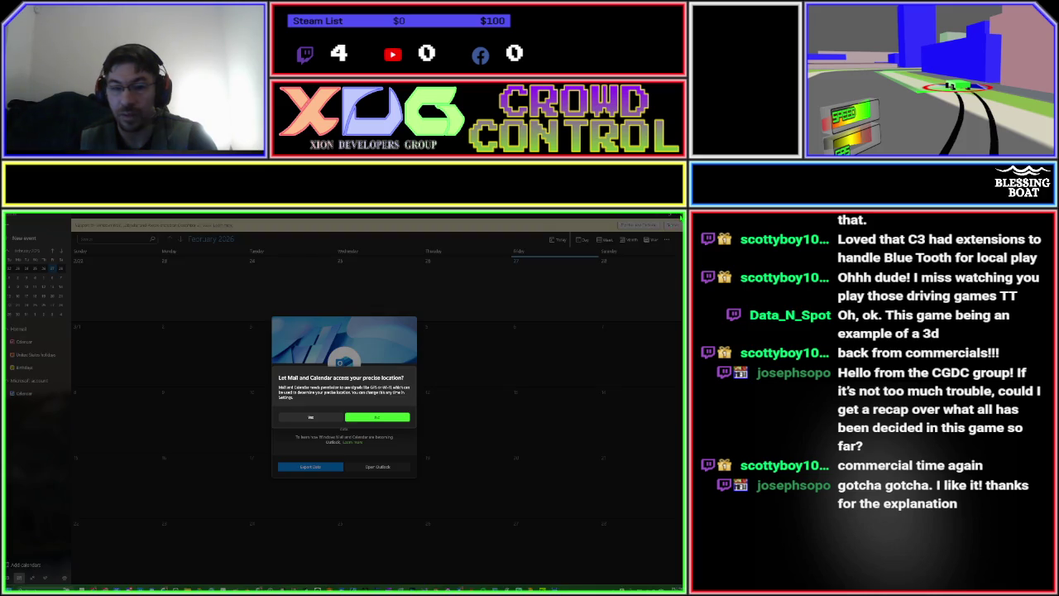
pyautogui.click(383, 418)
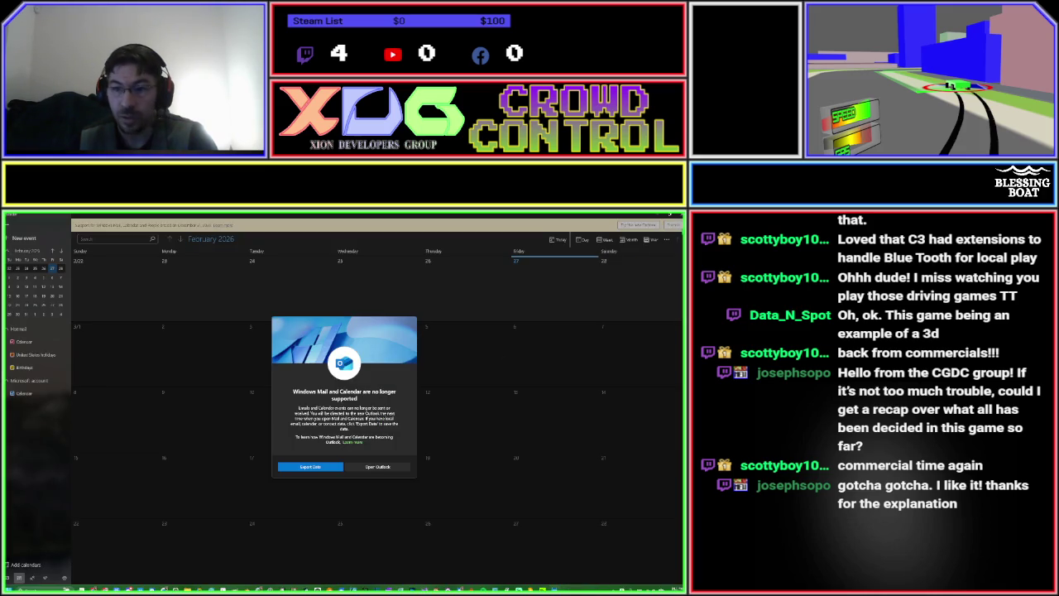
pyautogui.click(679, 218)
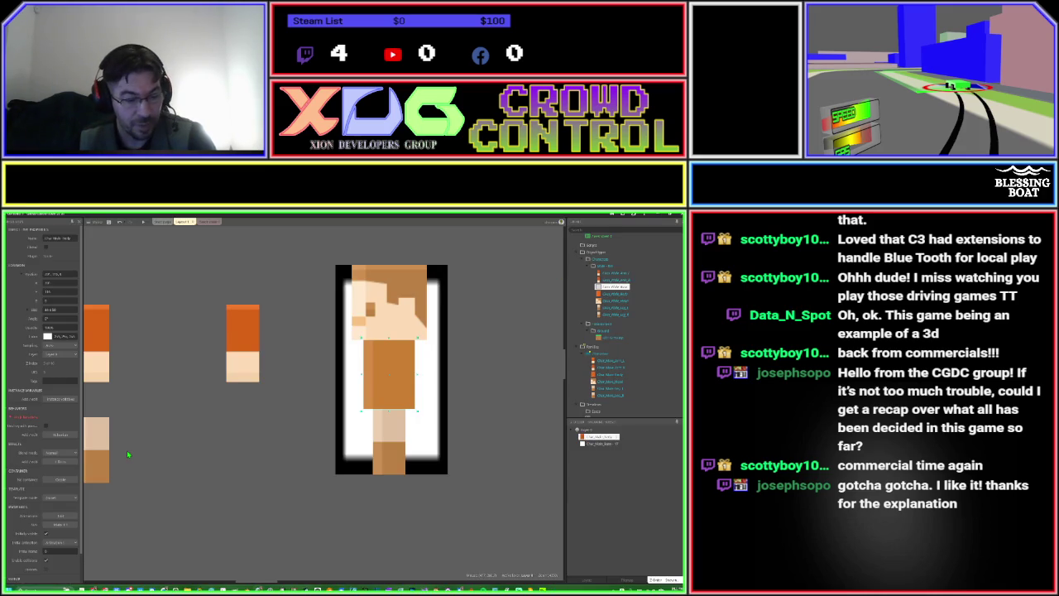
# Bring Event sheet 1 back into view with the character-part positioning events.
pyautogui.press('super')
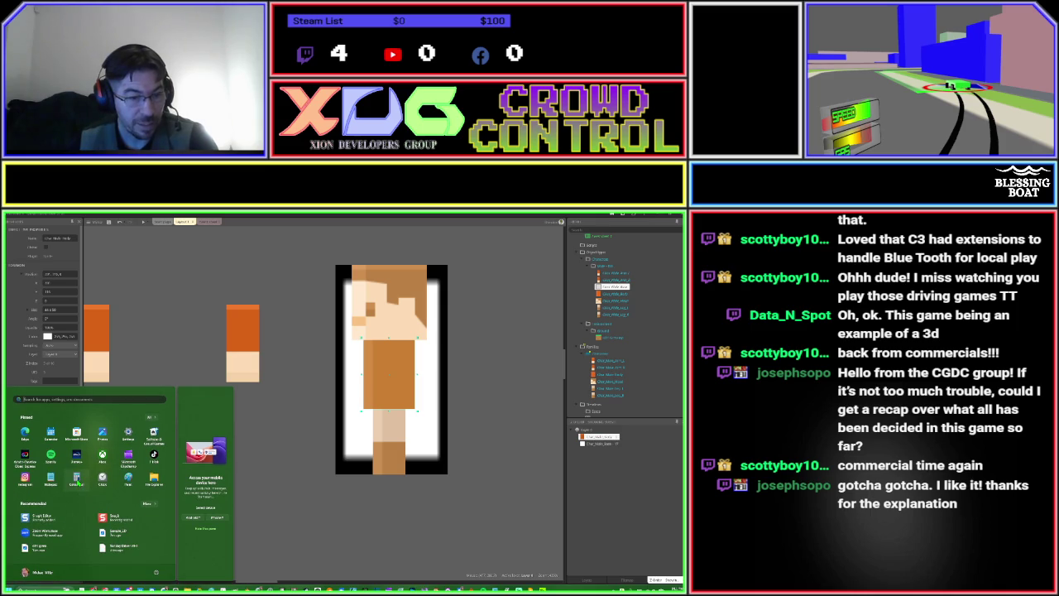
pyautogui.press('Escape')
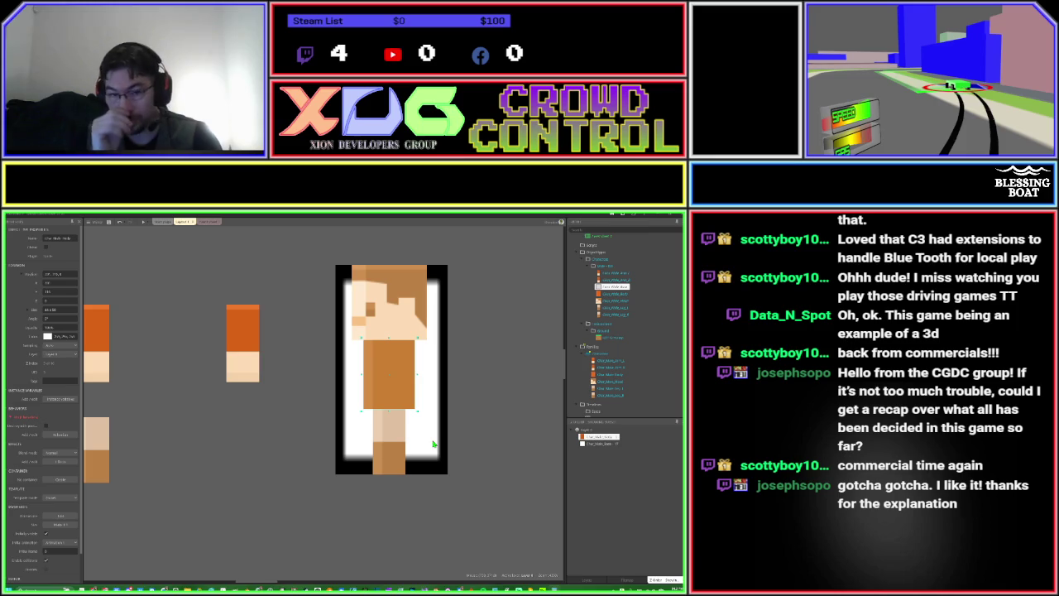
pyautogui.click(202, 223)
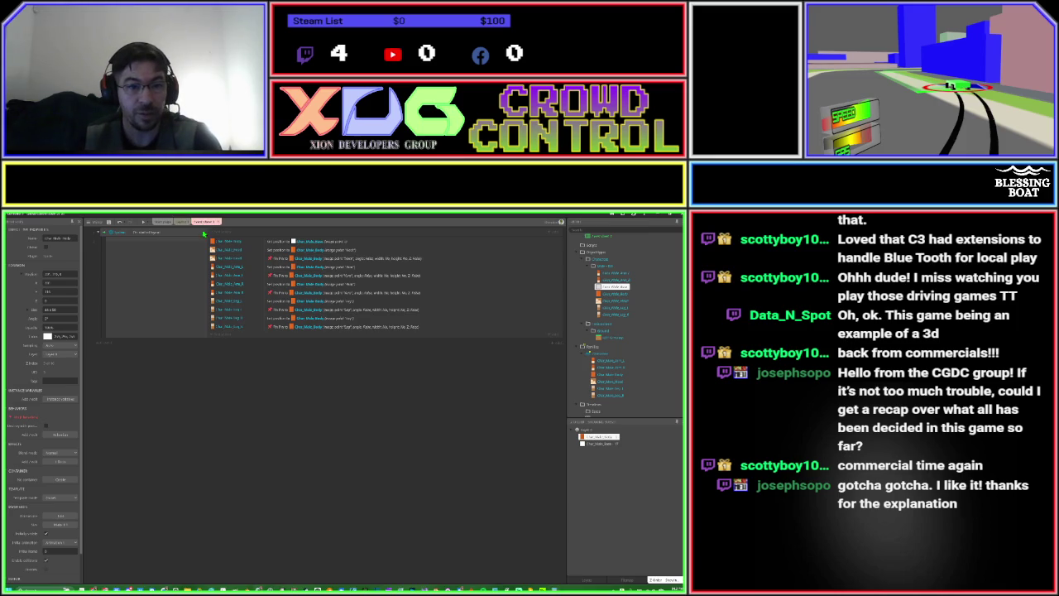
# Replace the first event's action with a Char_Male_Body Set position action.
pyautogui.click(222, 242)
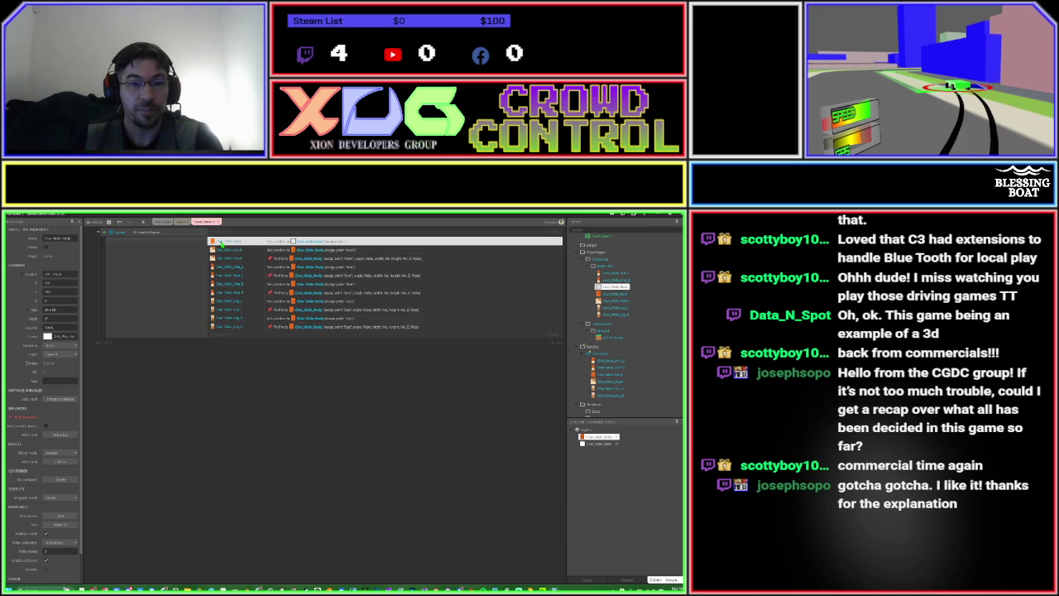
pyautogui.doubleClick(314, 241)
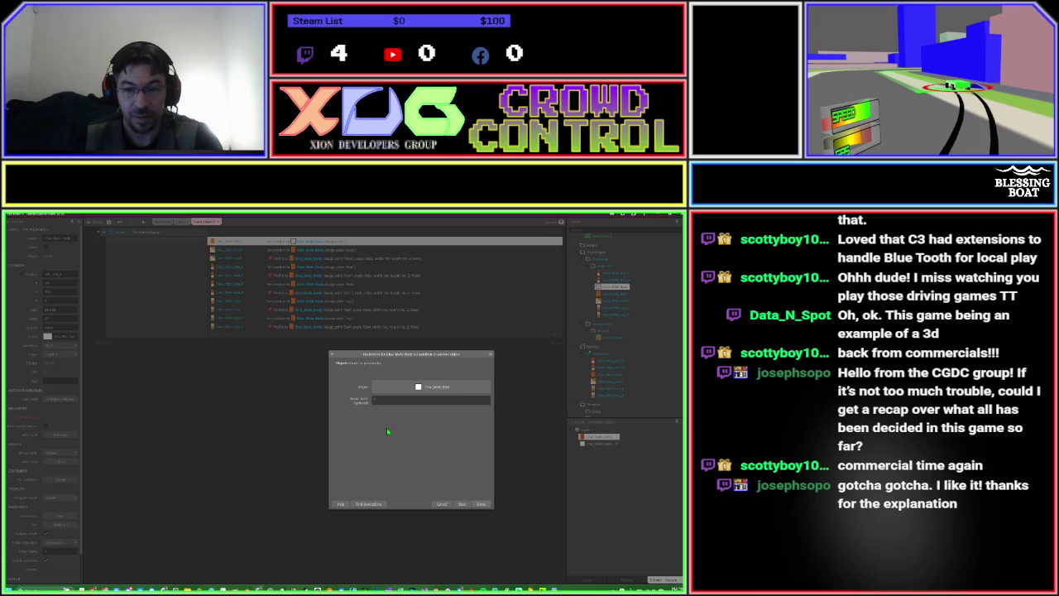
pyautogui.click(463, 505)
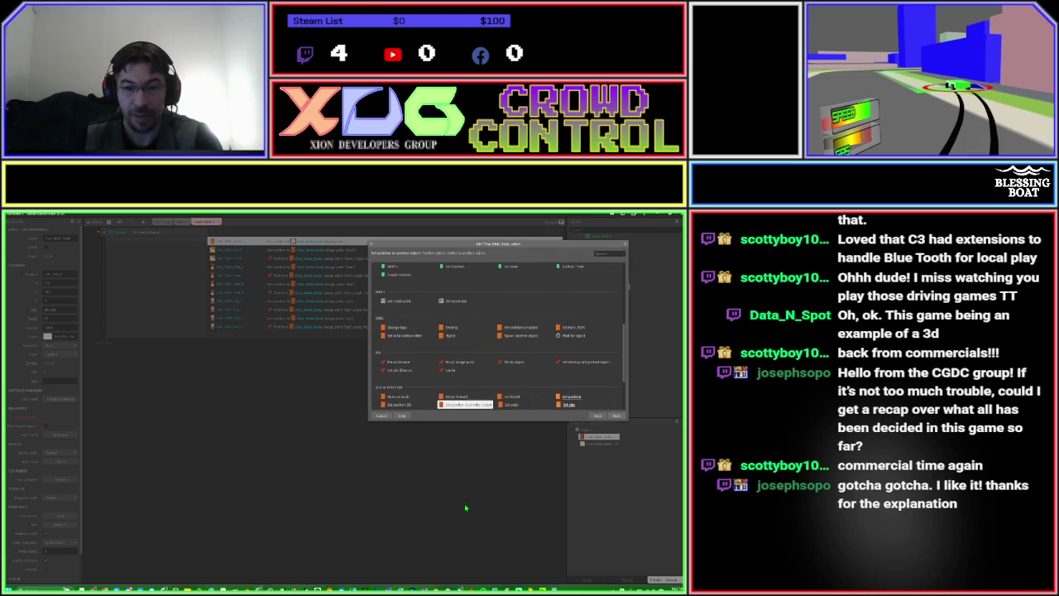
pyautogui.doubleClick(560, 398)
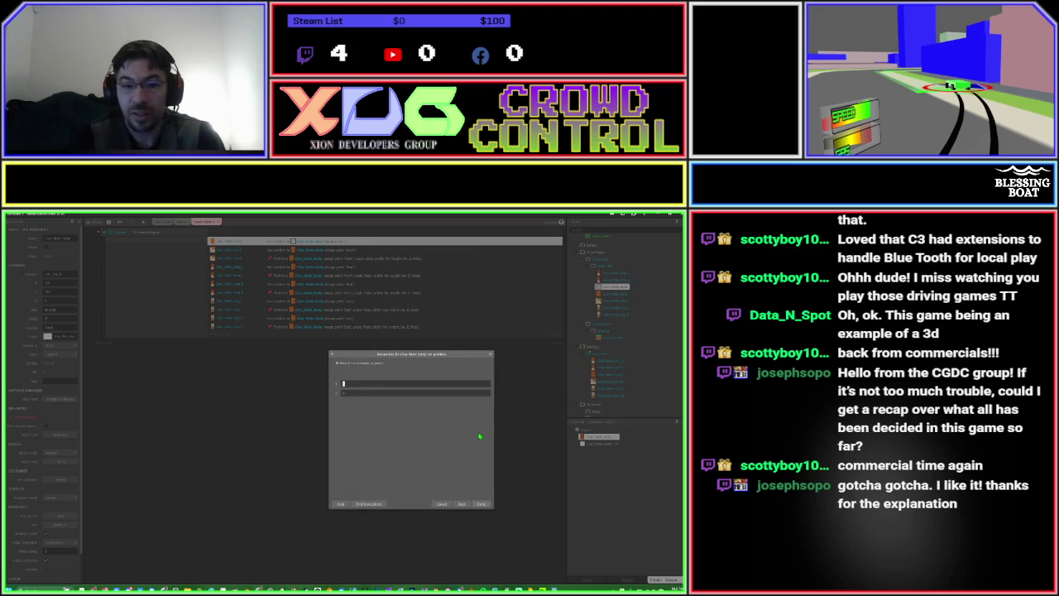
# Fill X and Y with the Char_Male_ object's .X and .Y expressions and confirm.
pyautogui.write('Char')
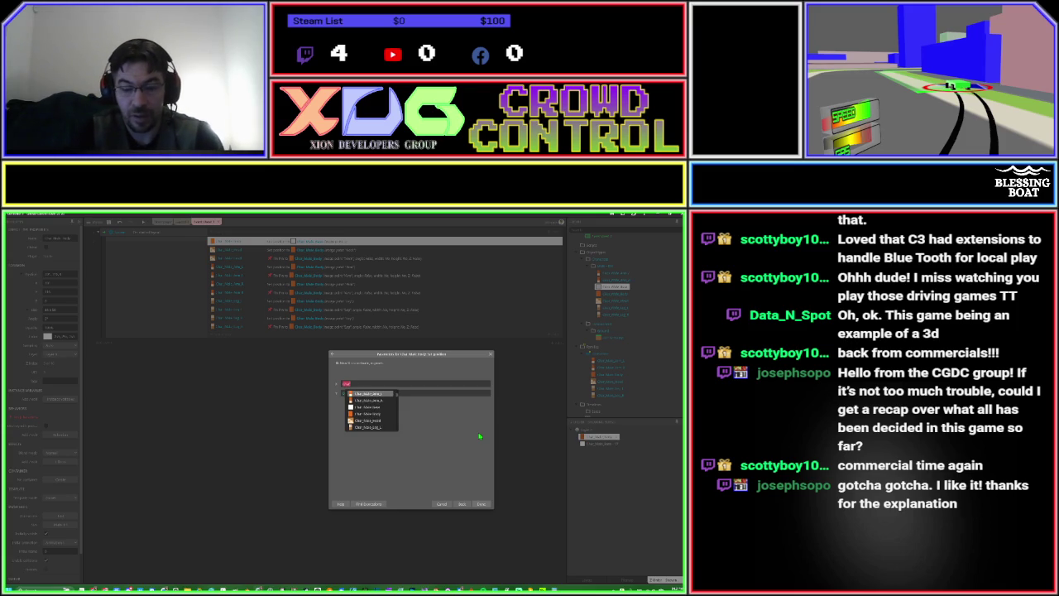
pyautogui.press('Down')
pyautogui.press('Down')
pyautogui.press('Return')
pyautogui.press('End')
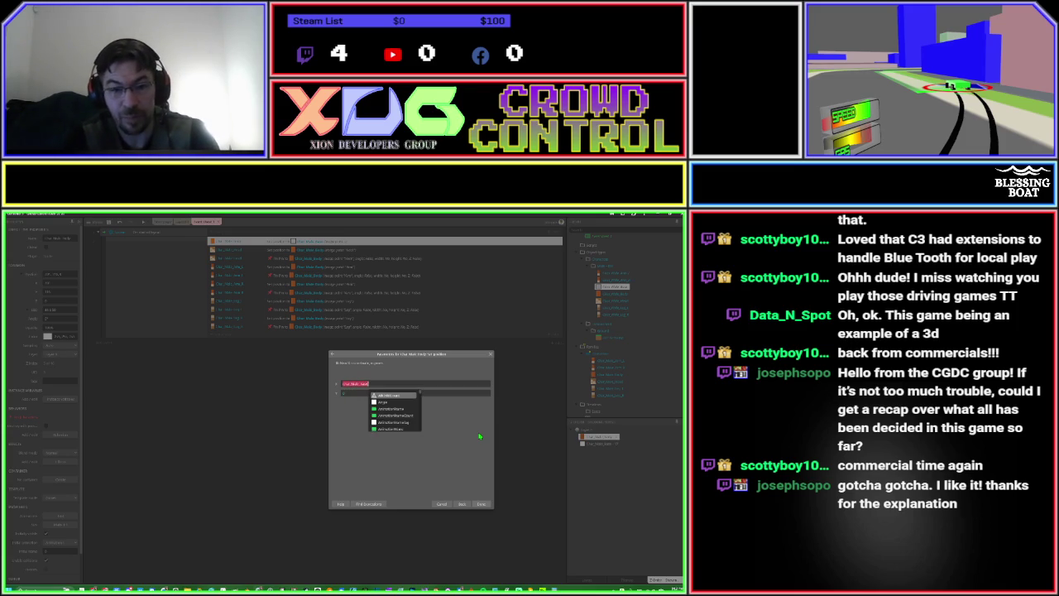
pyautogui.write('_')
pyautogui.press('Tab')
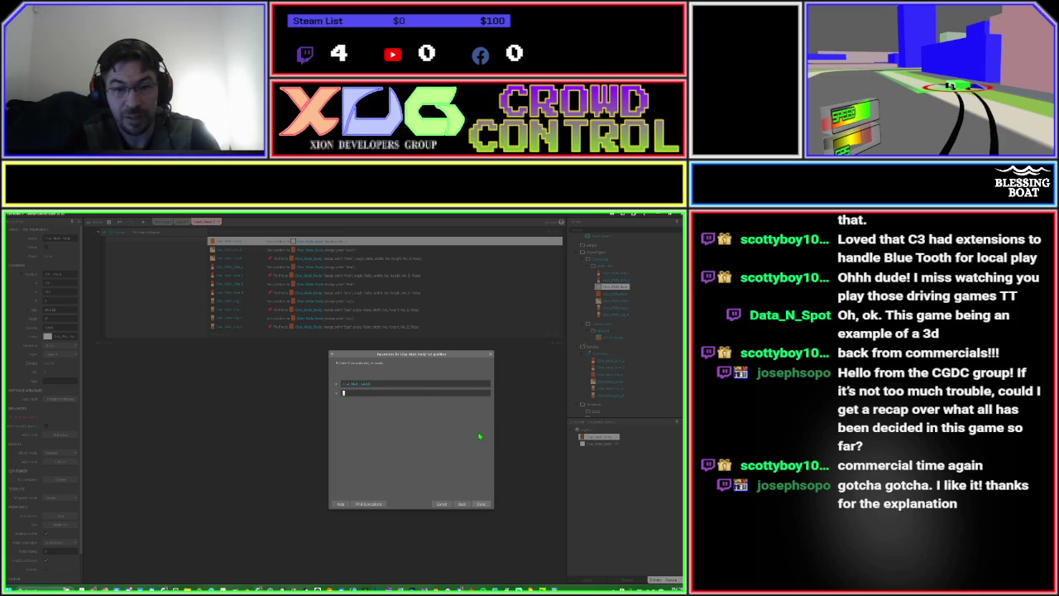
pyautogui.write('C')
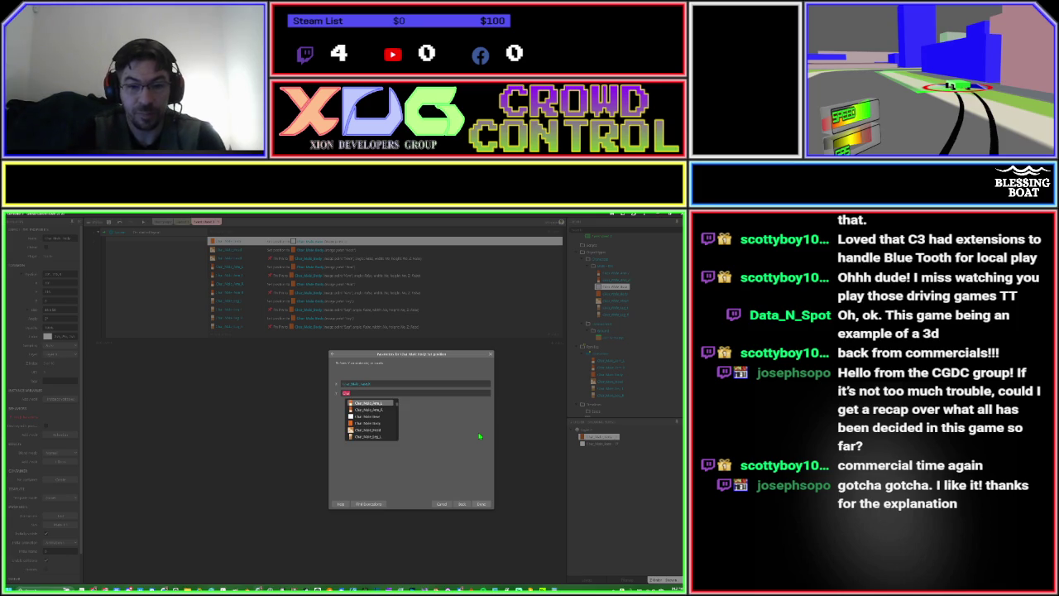
pyautogui.press('Down')
pyautogui.press('Down')
pyautogui.press('Return')
pyautogui.write('.')
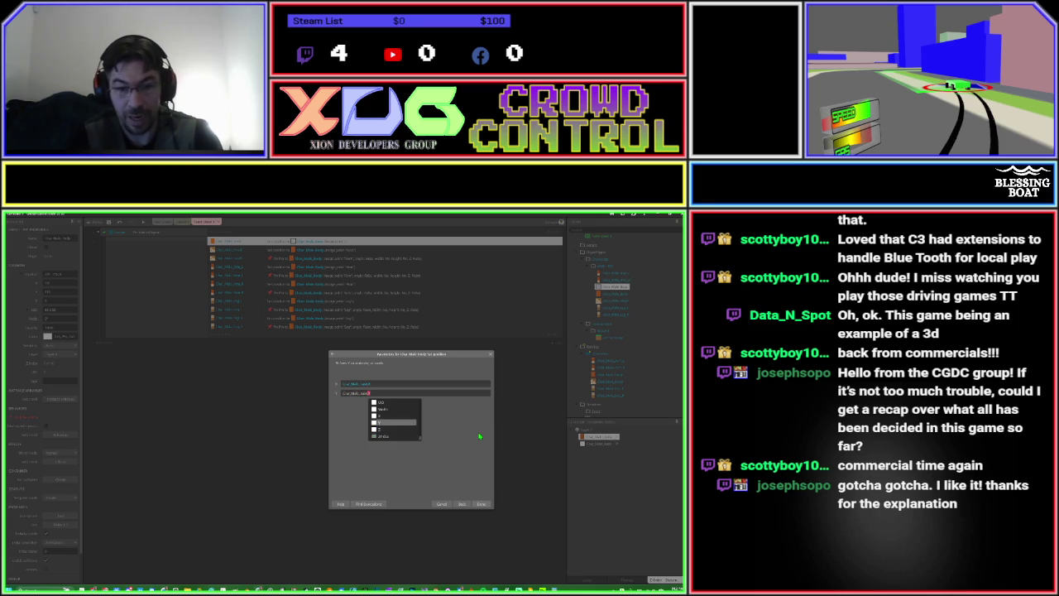
pyautogui.press('Return')
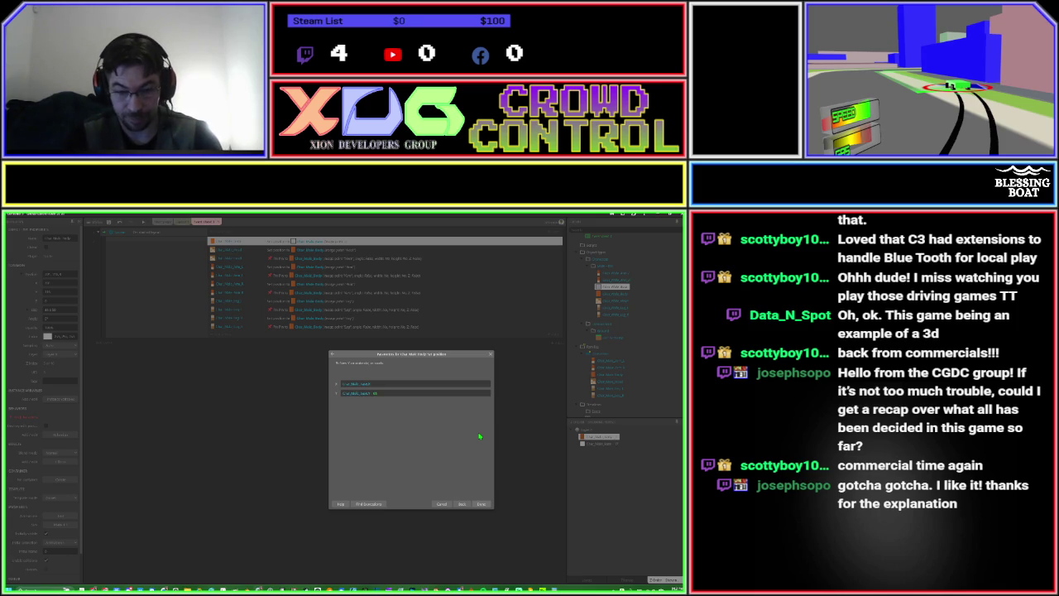
pyautogui.press('Return')
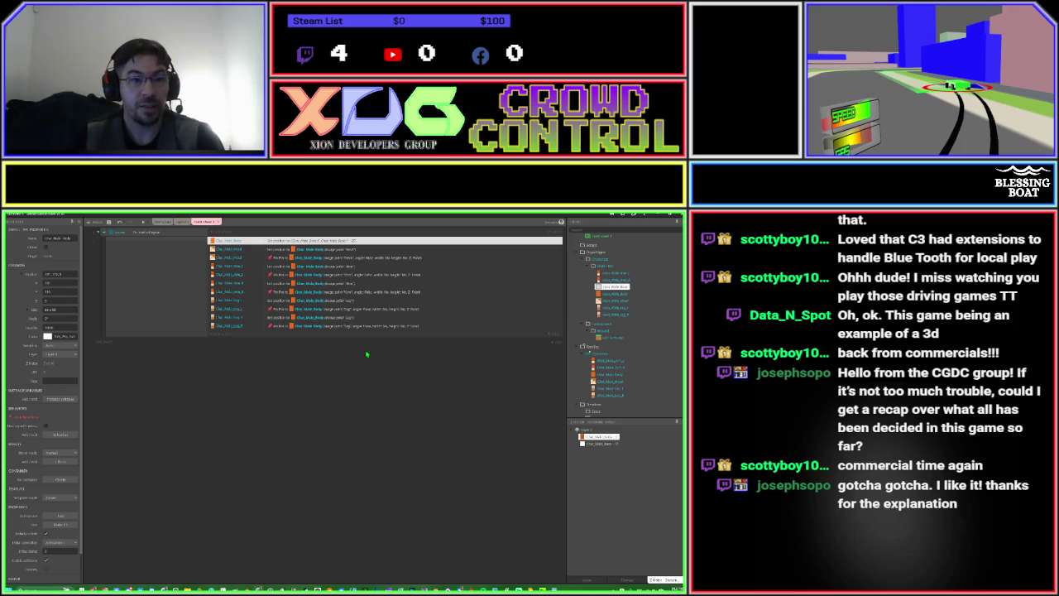
pyautogui.click(144, 222)
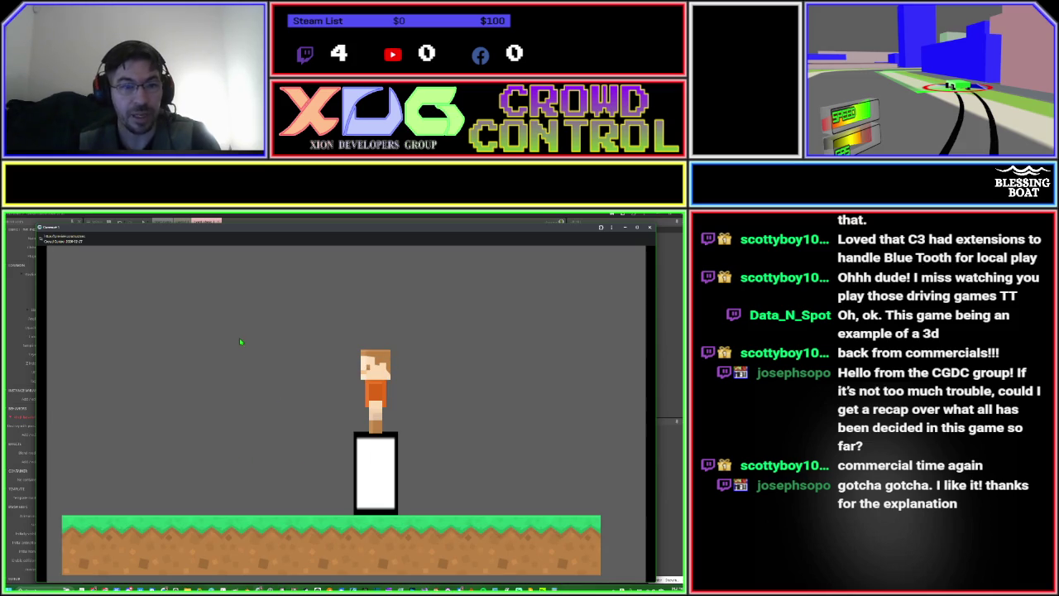
pyautogui.click(240, 221)
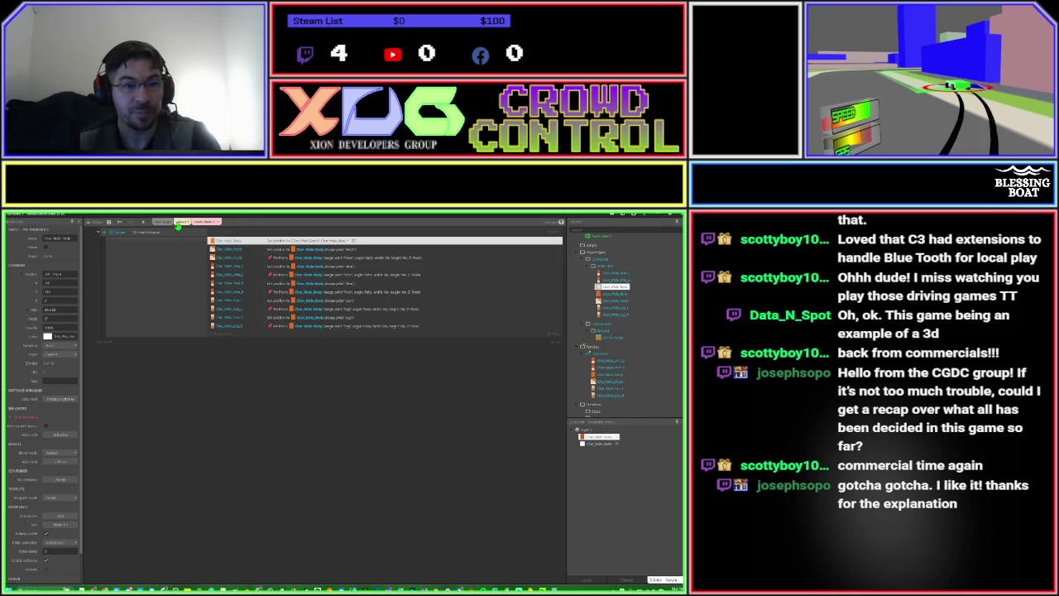
# Drag the white collision box down-left toward the grass in Layout 1 and launch a preview.
pyautogui.click(183, 221)
pyautogui.scroll(-5, 324, 405)
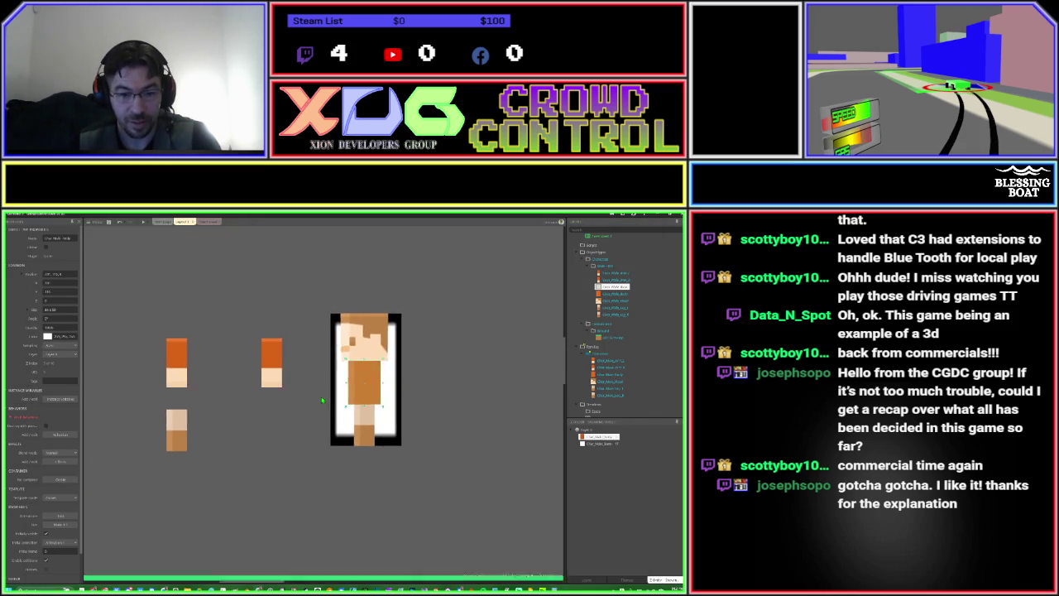
pyautogui.moveTo(356, 356); pyautogui.dragTo(299, 467)
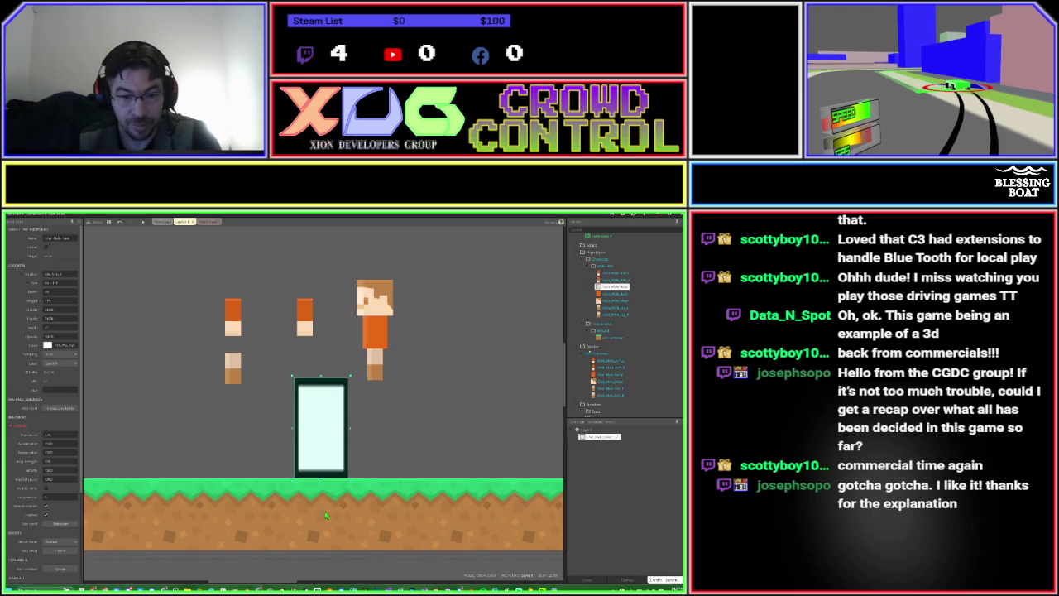
pyautogui.click(326, 516)
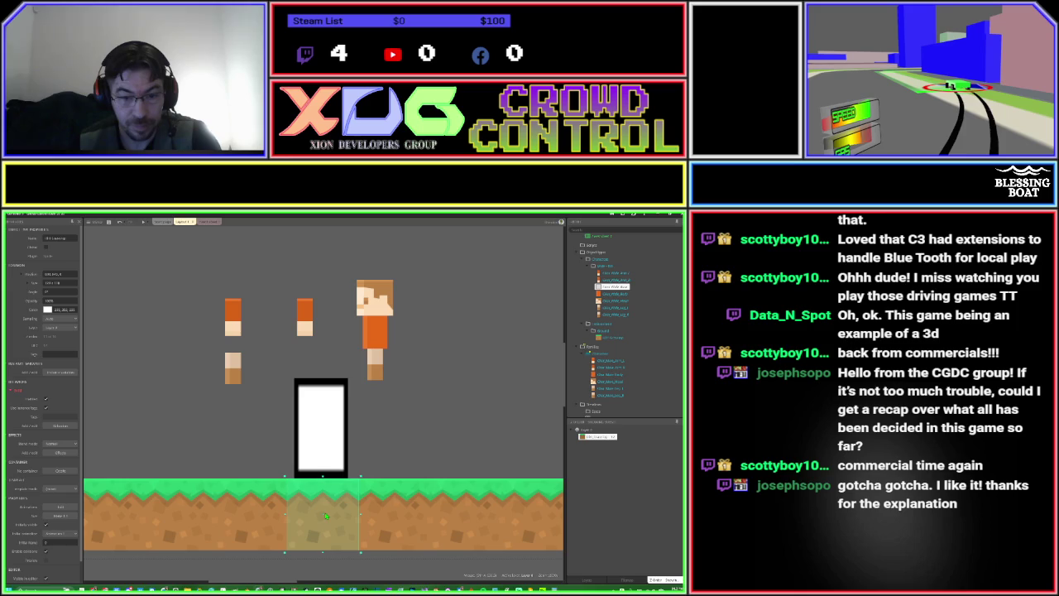
pyautogui.scroll(6, 326, 516)
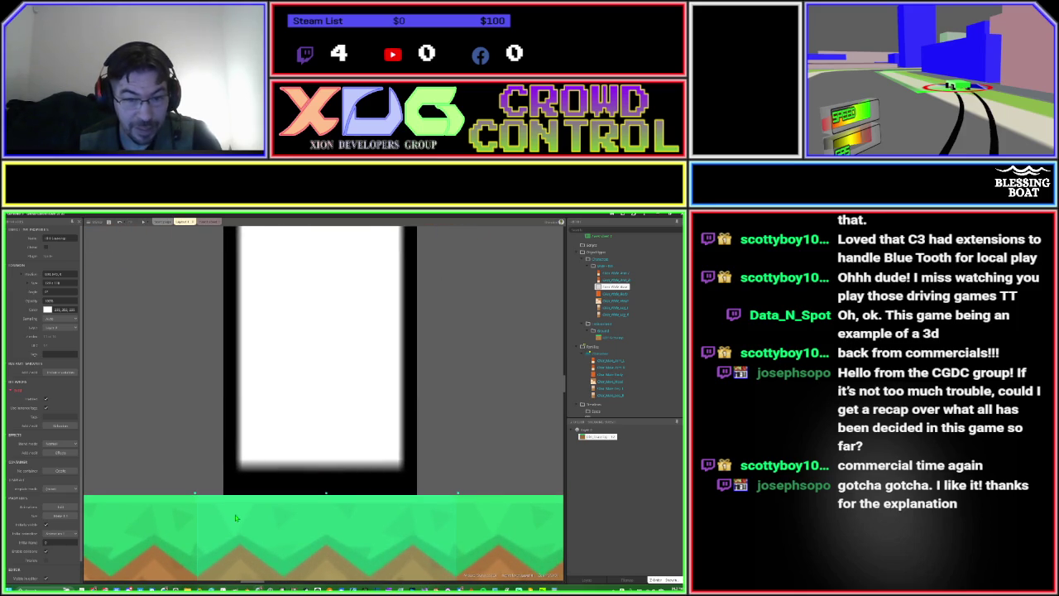
pyautogui.click(145, 221)
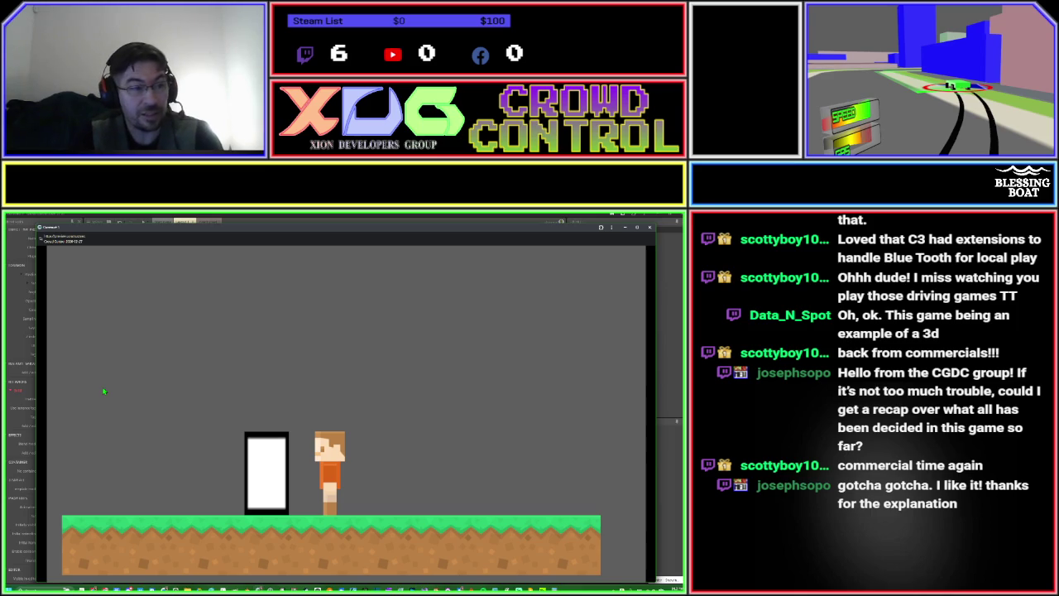
# Reconfirm the first event's set-position parameters and relaunch the preview with F5.
pyautogui.hotkey('alt', 'Tab')
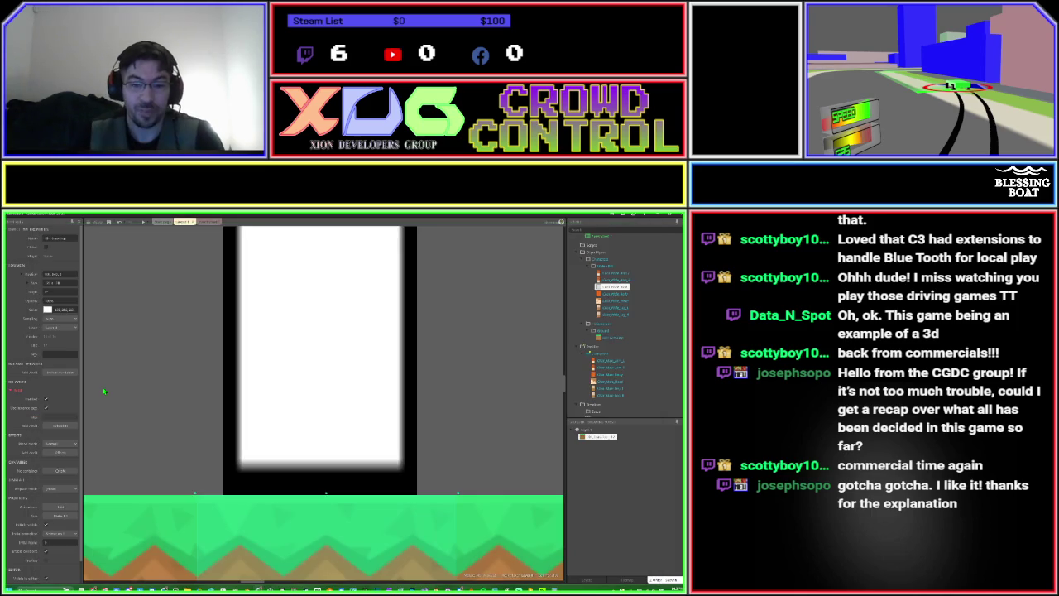
pyautogui.click(205, 222)
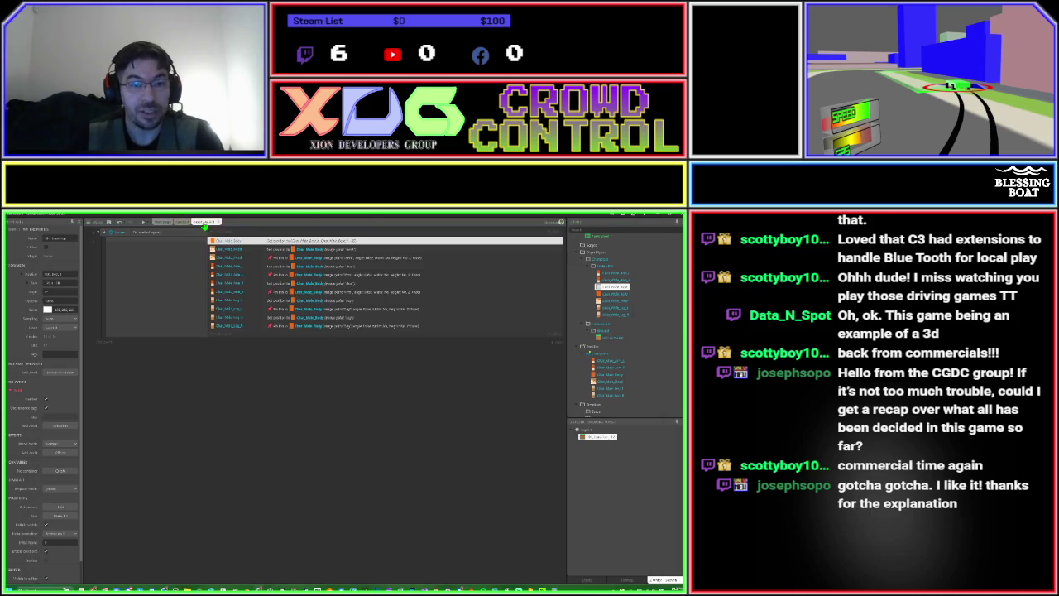
pyautogui.doubleClick(338, 243)
pyautogui.click(394, 393)
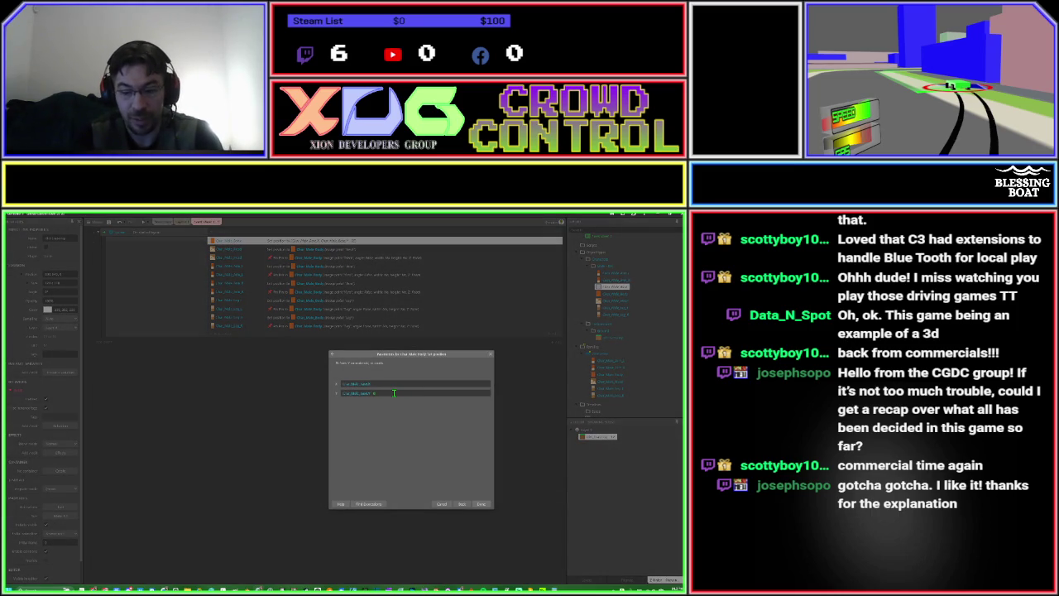
pyautogui.press('Return')
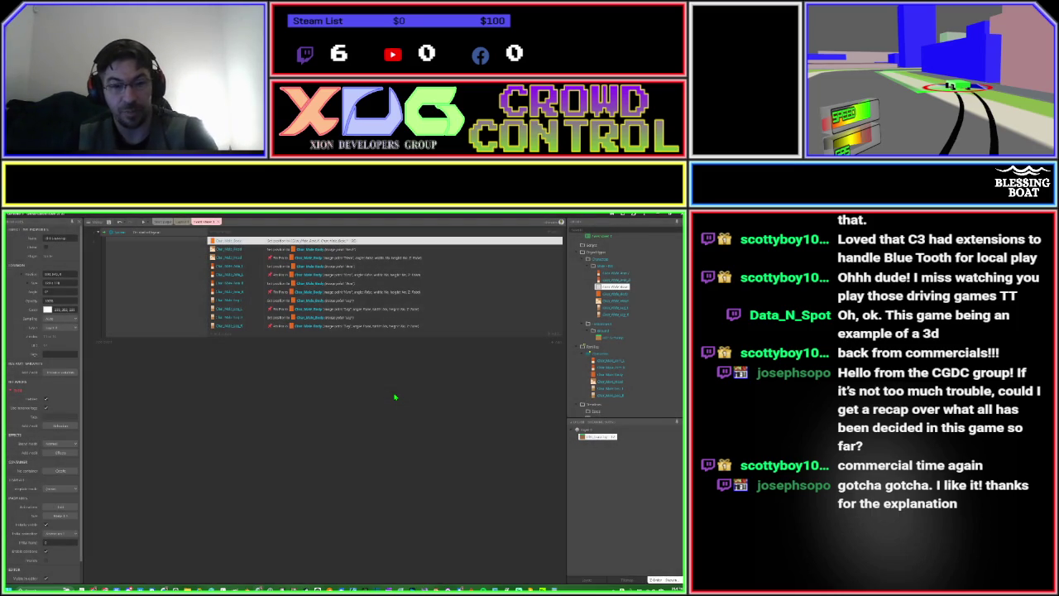
pyautogui.press('F5')
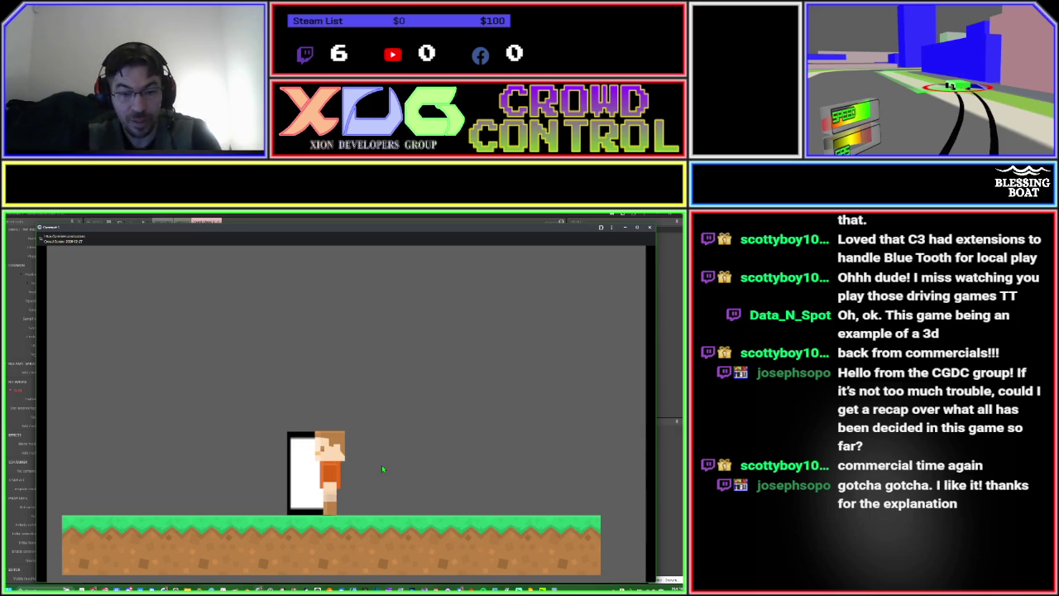
# Close the game preview window and deselect the event rows on Event sheet 1.
pyautogui.hotkey('alt', 'F4')
pyautogui.click(339, 401)
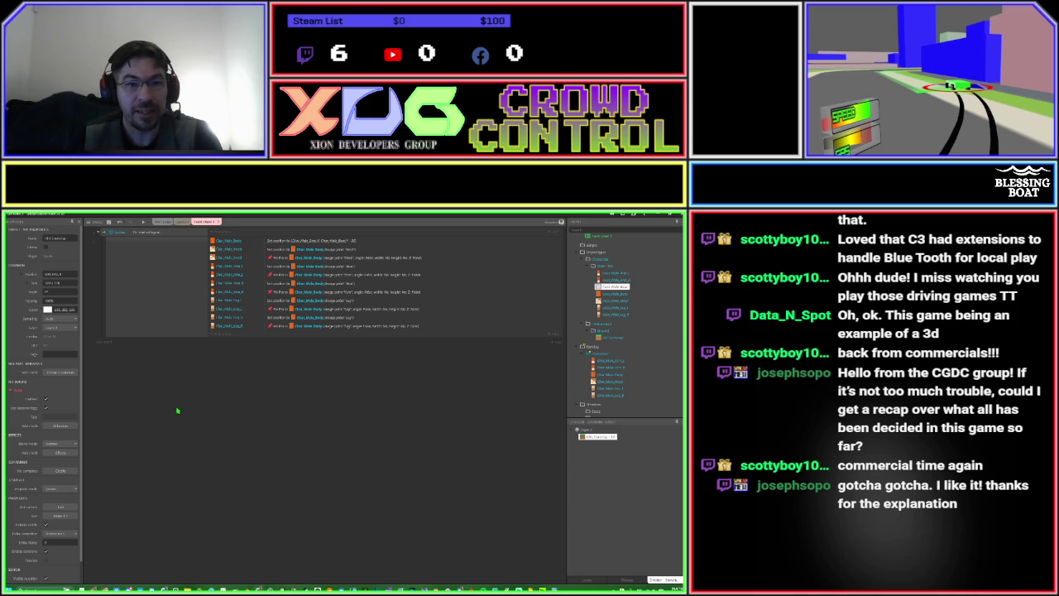
# Add a Pin to image point action targeting Char_Male_Boot to the Char_Male_Body event.
pyautogui.click(221, 243)
pyautogui.rightClick(222, 245)
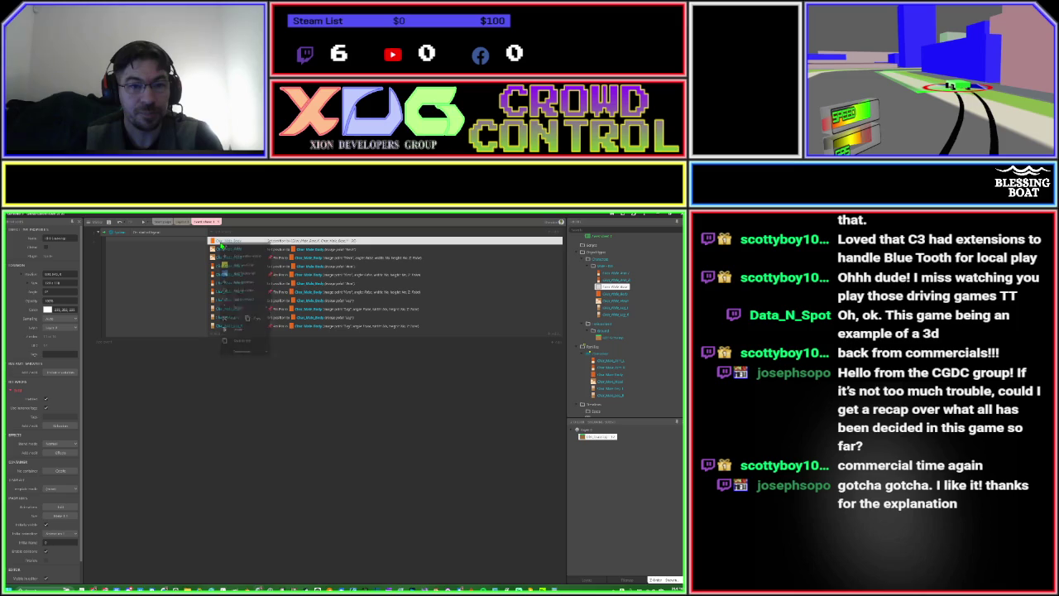
pyautogui.click(225, 275)
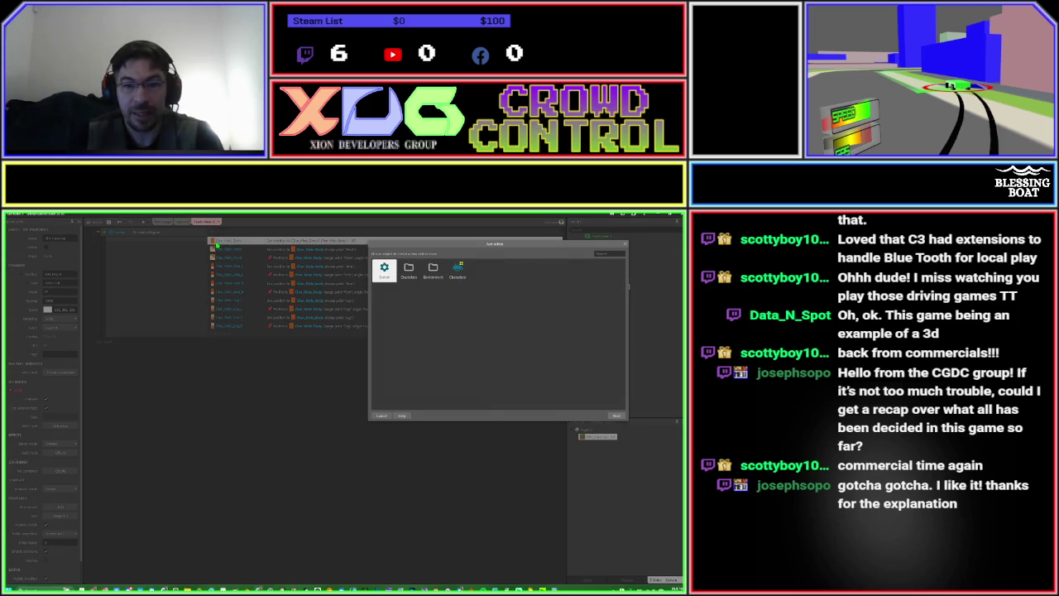
pyautogui.write('char')
pyautogui.press('Return')
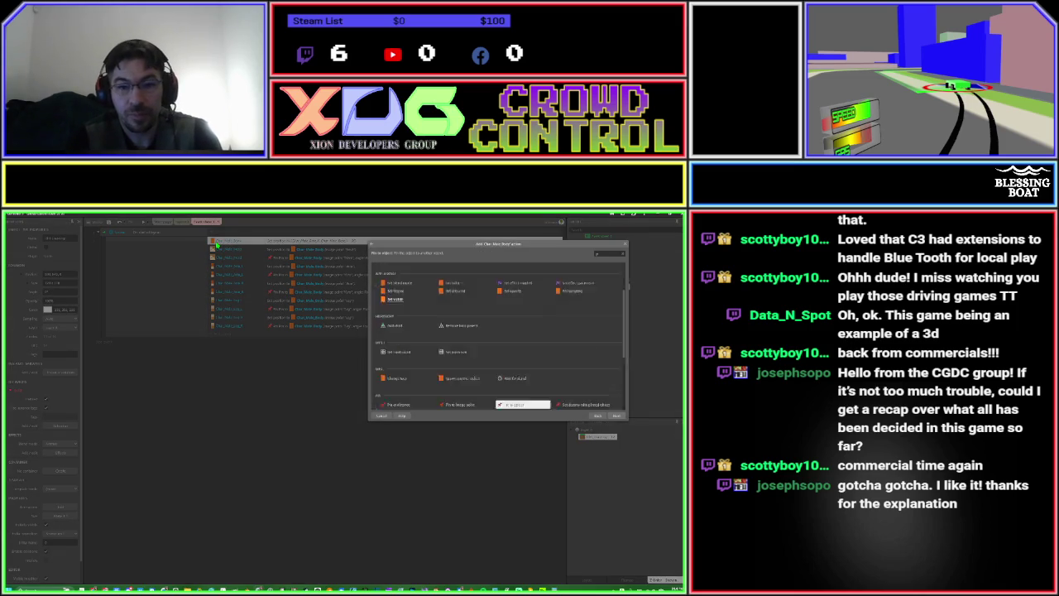
pyautogui.write('pin')
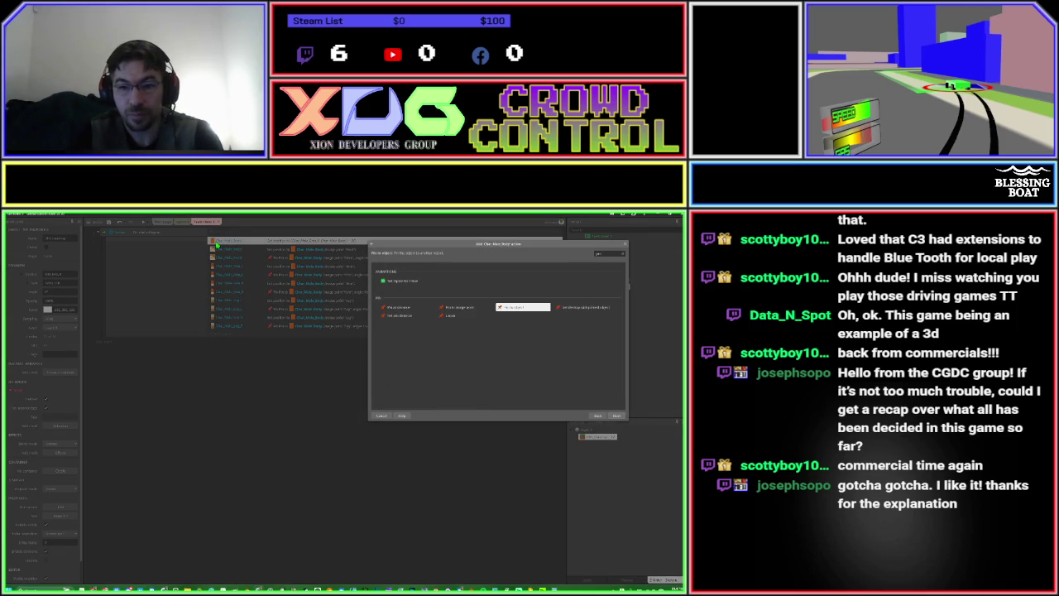
pyautogui.press('Left')
pyautogui.press('Return')
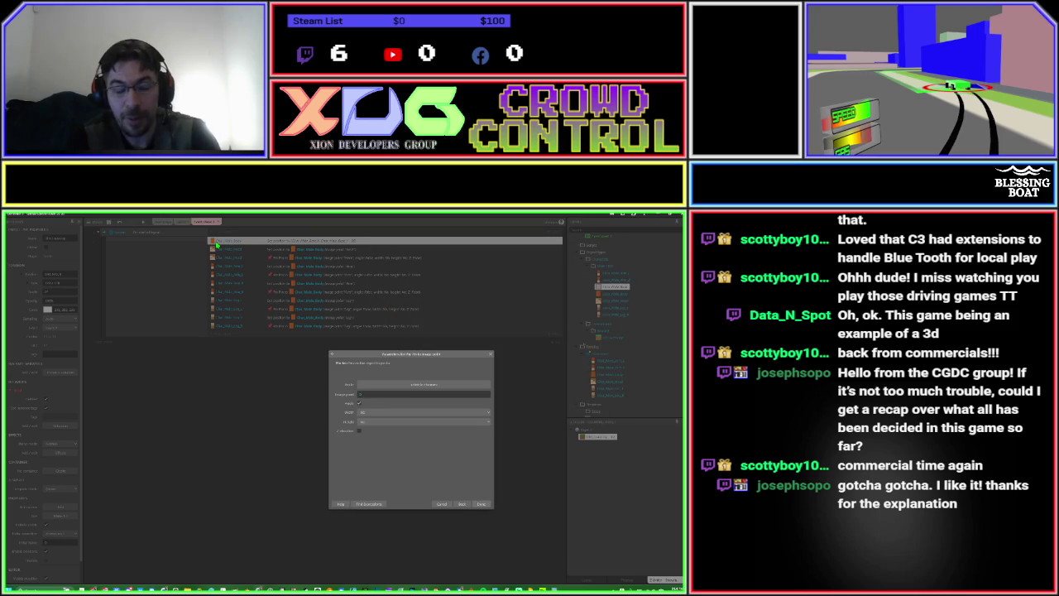
pyautogui.press('Return')
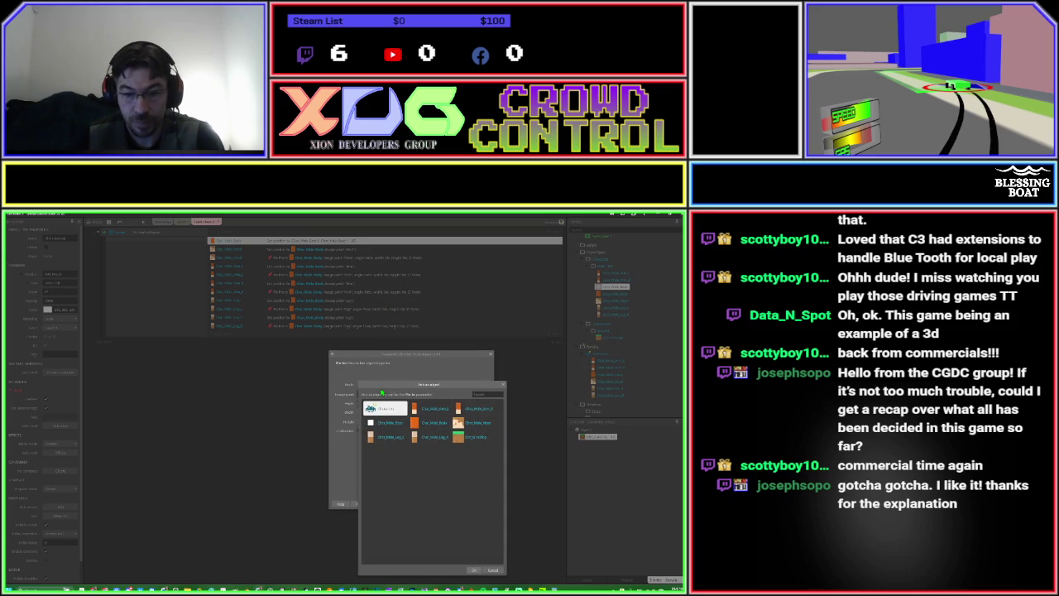
pyautogui.click(374, 426)
pyautogui.doubleClick(374, 425)
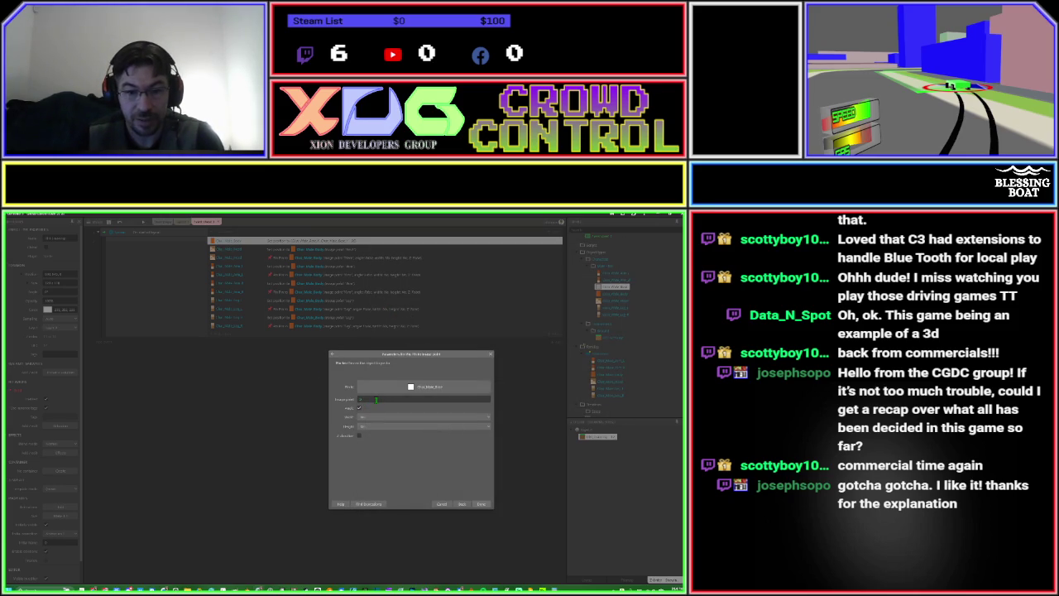
pyautogui.click(377, 400)
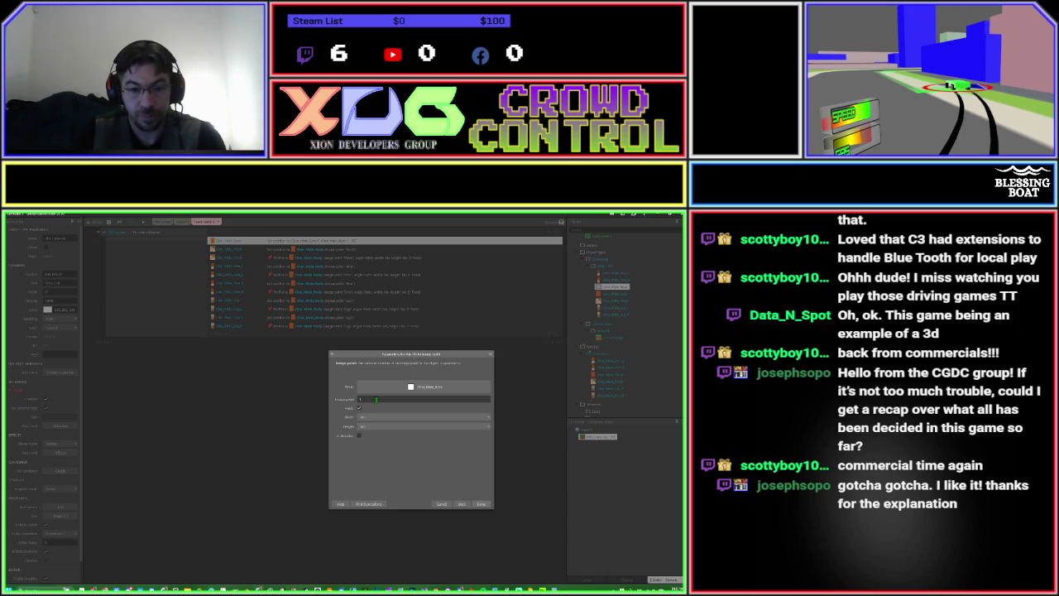
pyautogui.press('Return')
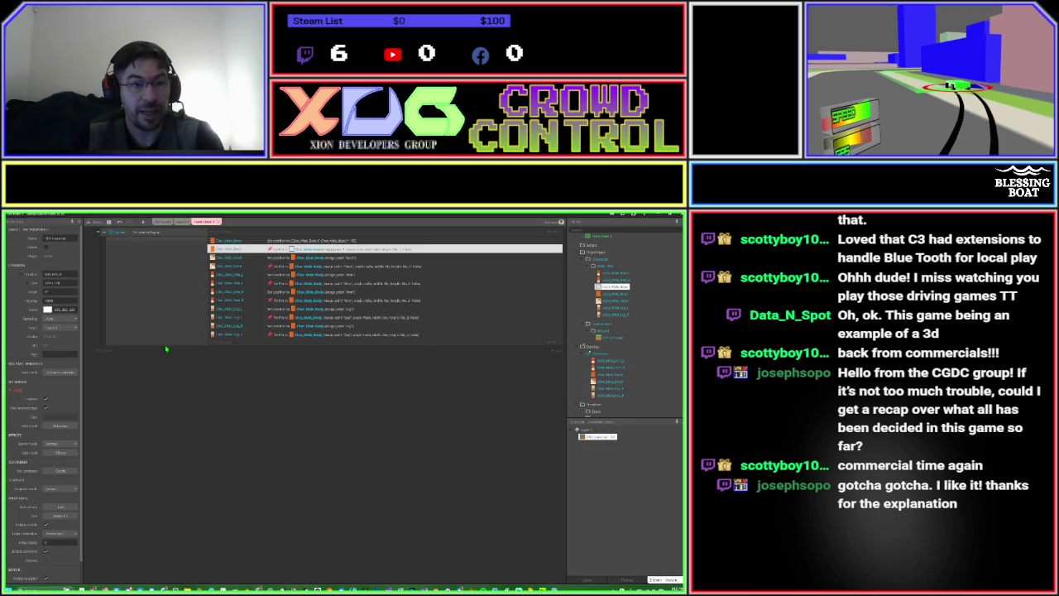
pyautogui.click(141, 224)
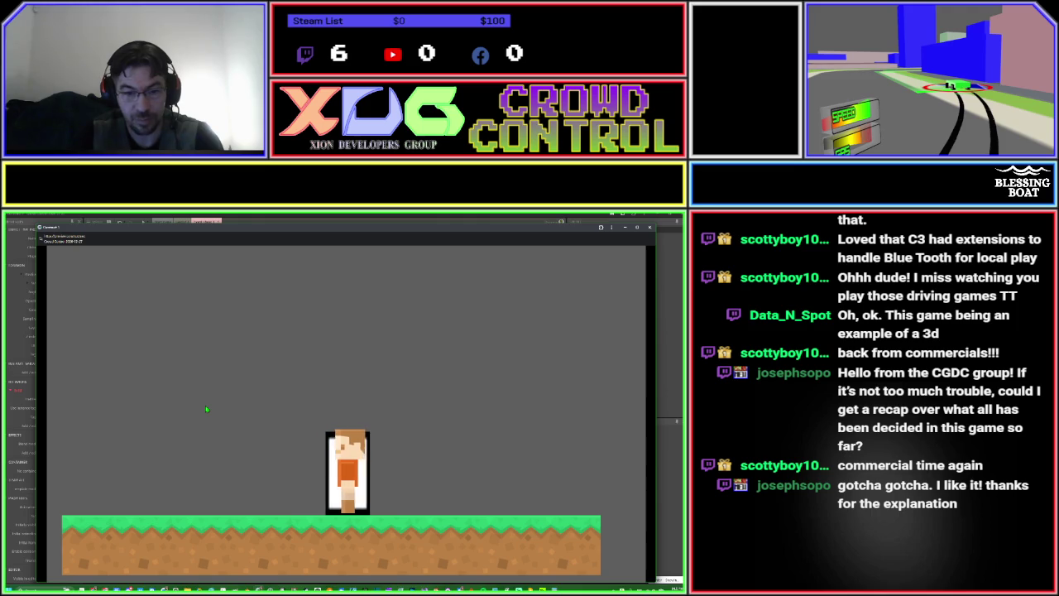
pyautogui.press('Left')
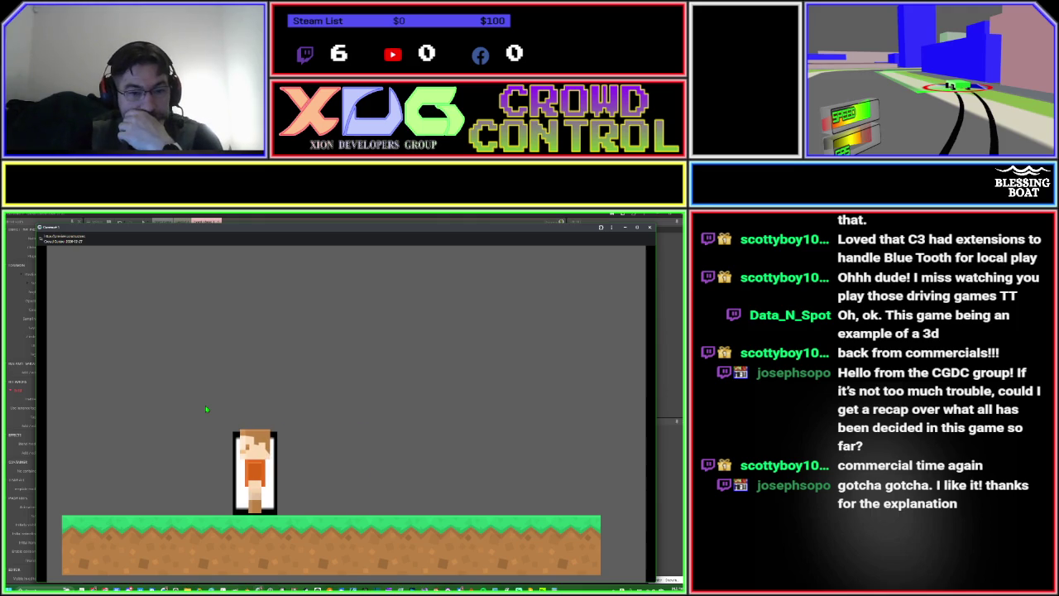
pyautogui.press('Right')
pyautogui.press('Left')
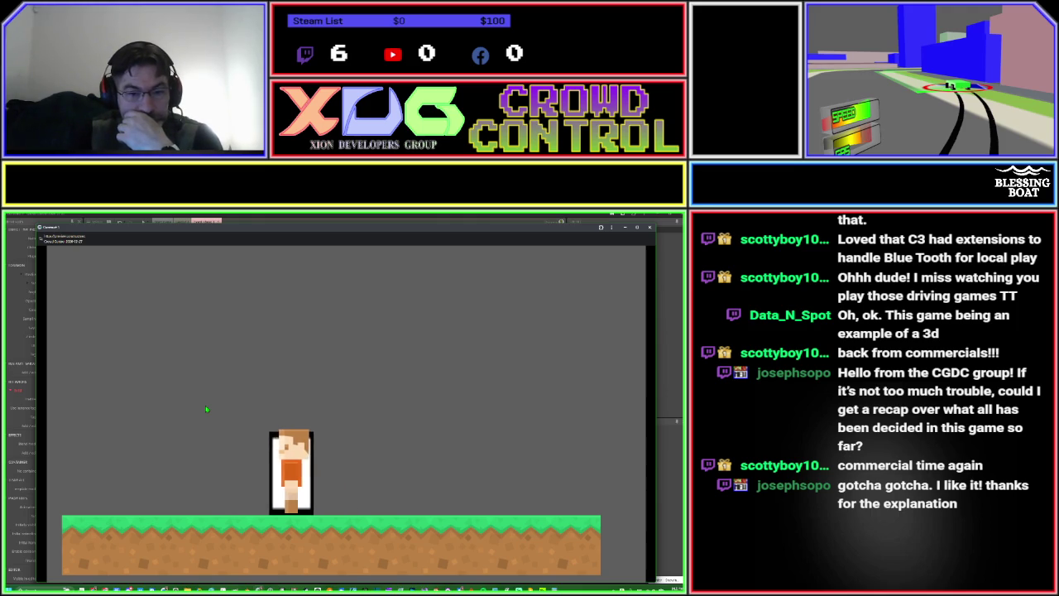
pyautogui.press('Right')
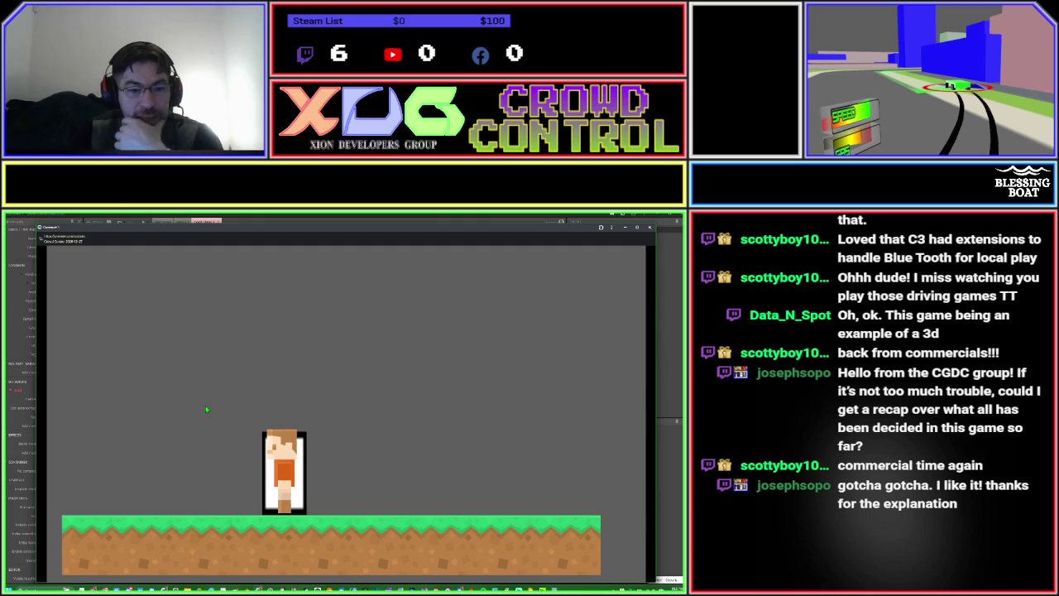
pyautogui.press('Left')
pyautogui.press('Right')
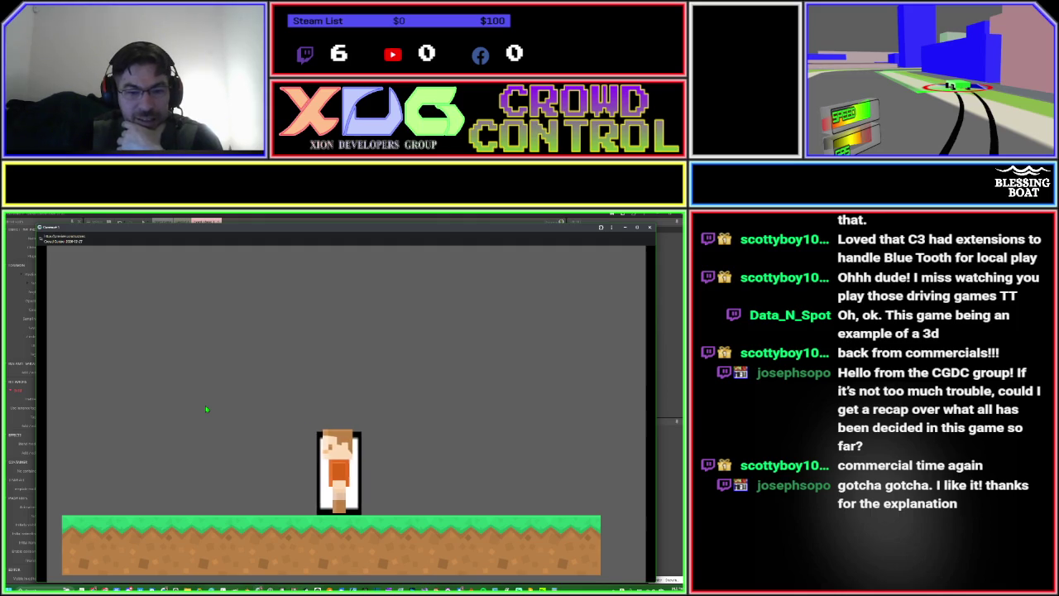
pyautogui.press('Left')
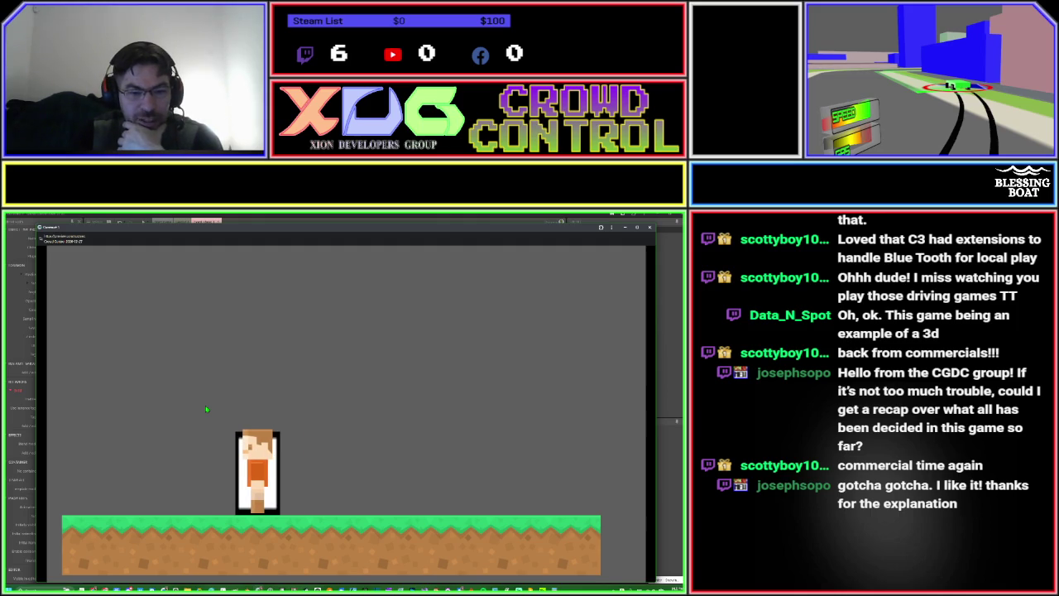
pyautogui.press('Right')
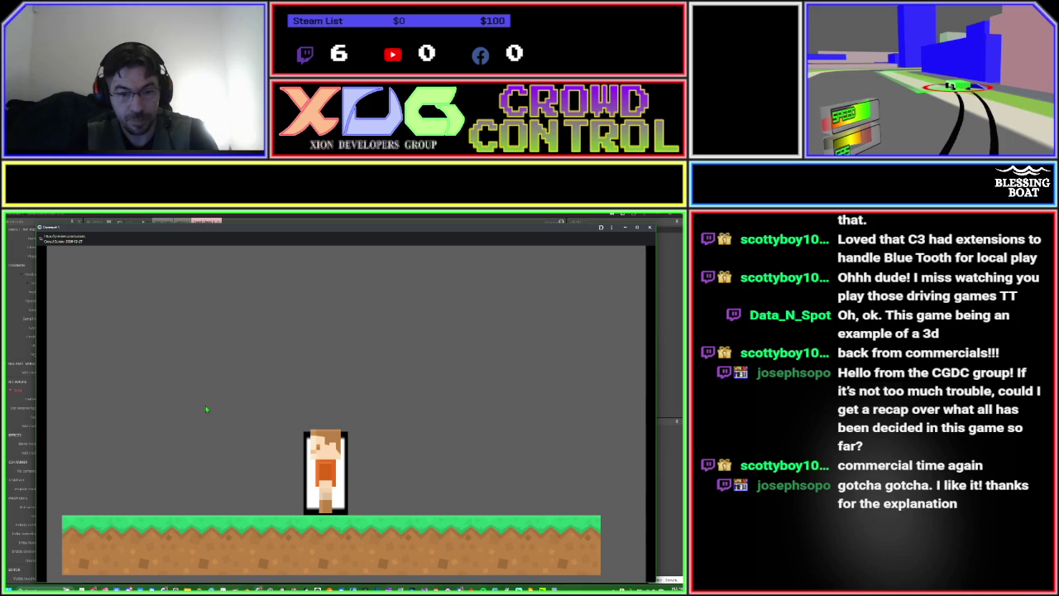
pyautogui.hotkey('alt', 'F4')
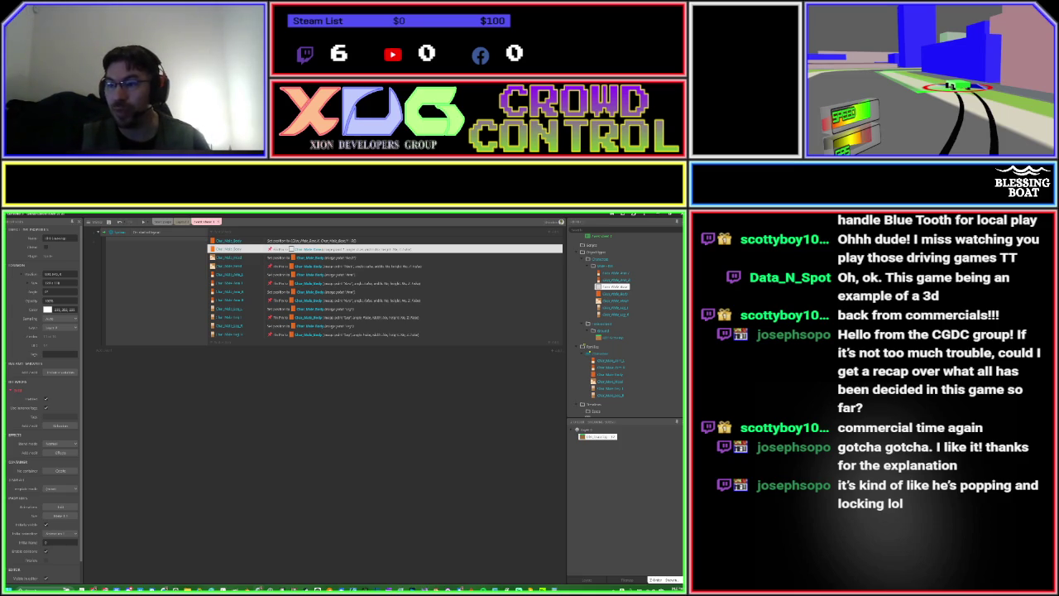
# Make the white collision box initially invisible in Layout 1.
pyautogui.click(478, 437)
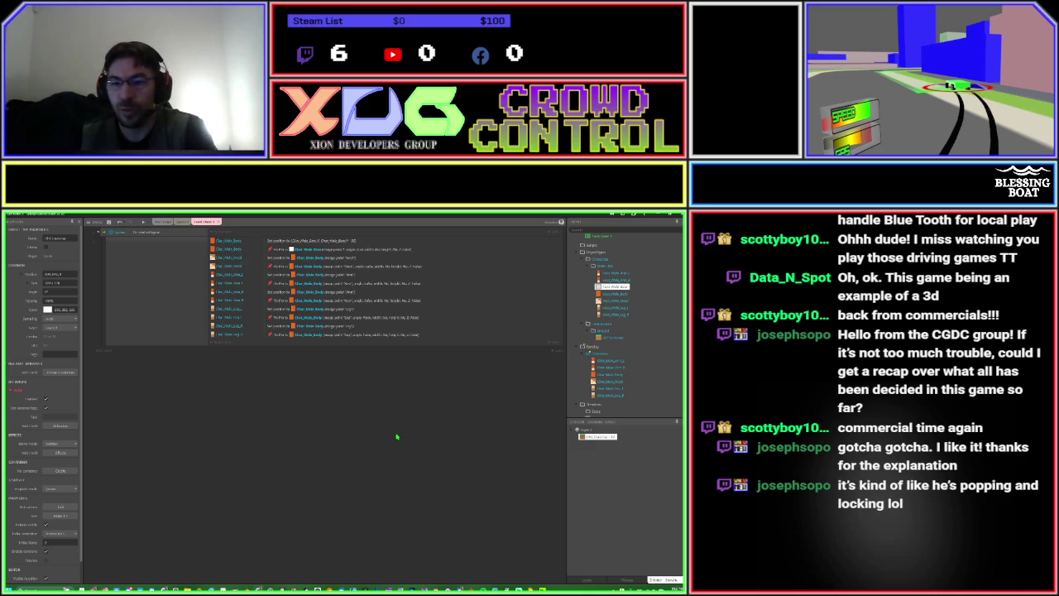
pyautogui.click(183, 225)
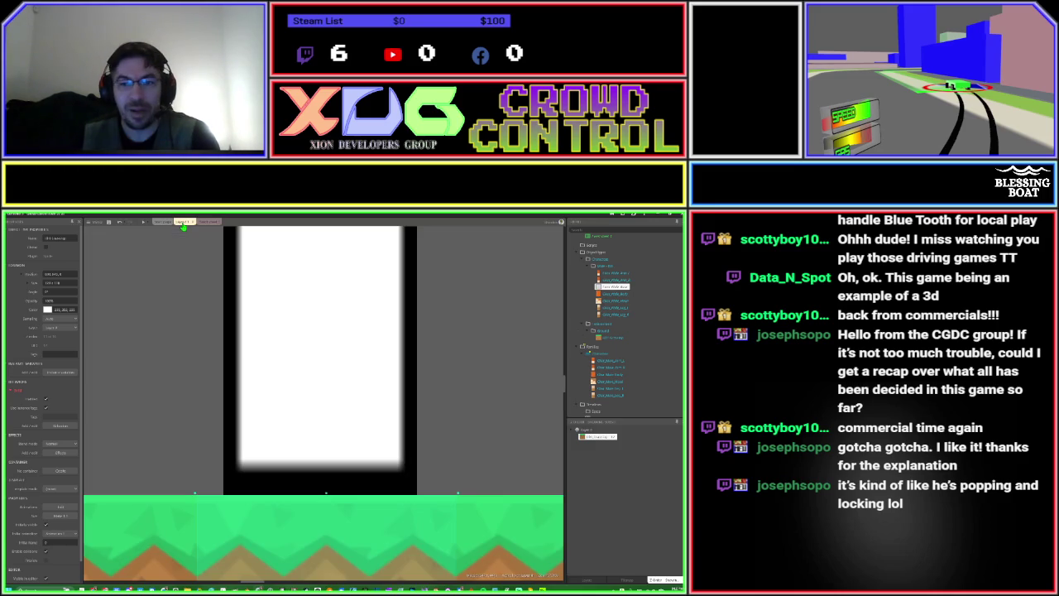
pyautogui.click(612, 286)
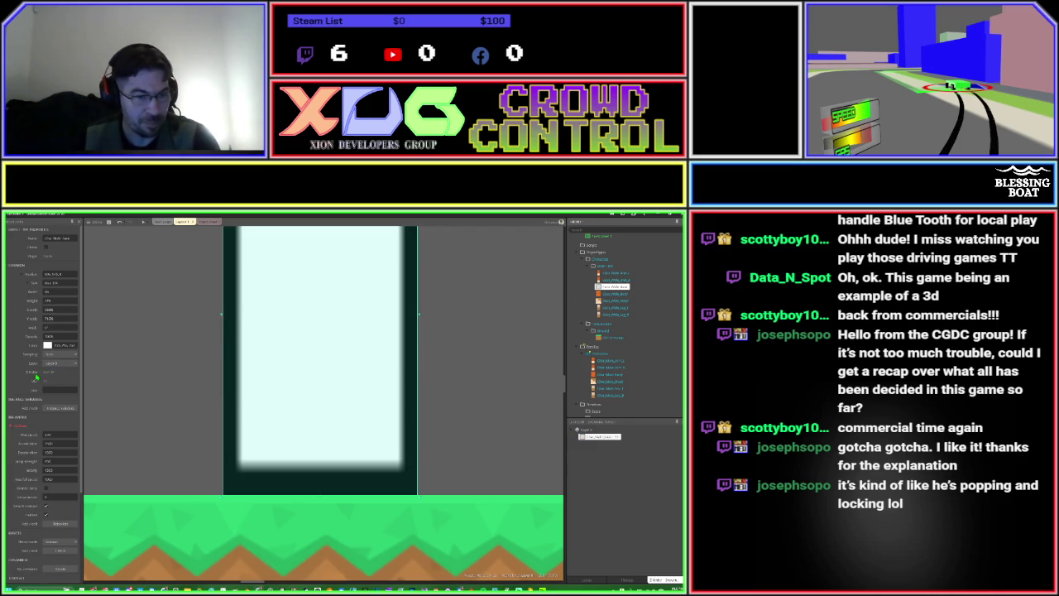
pyautogui.scroll(-3, 42, 374)
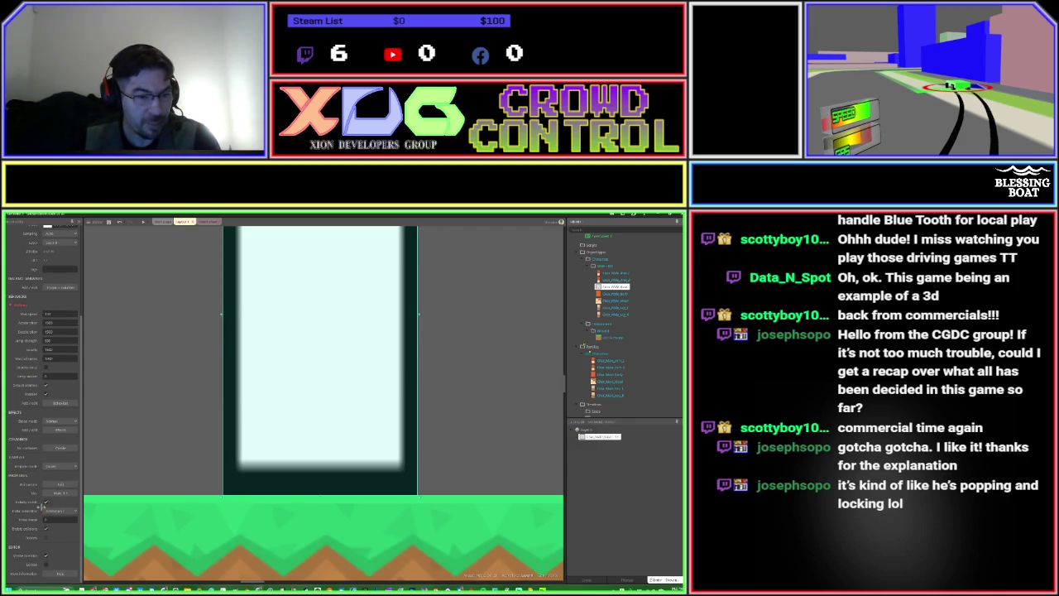
pyautogui.click(43, 505)
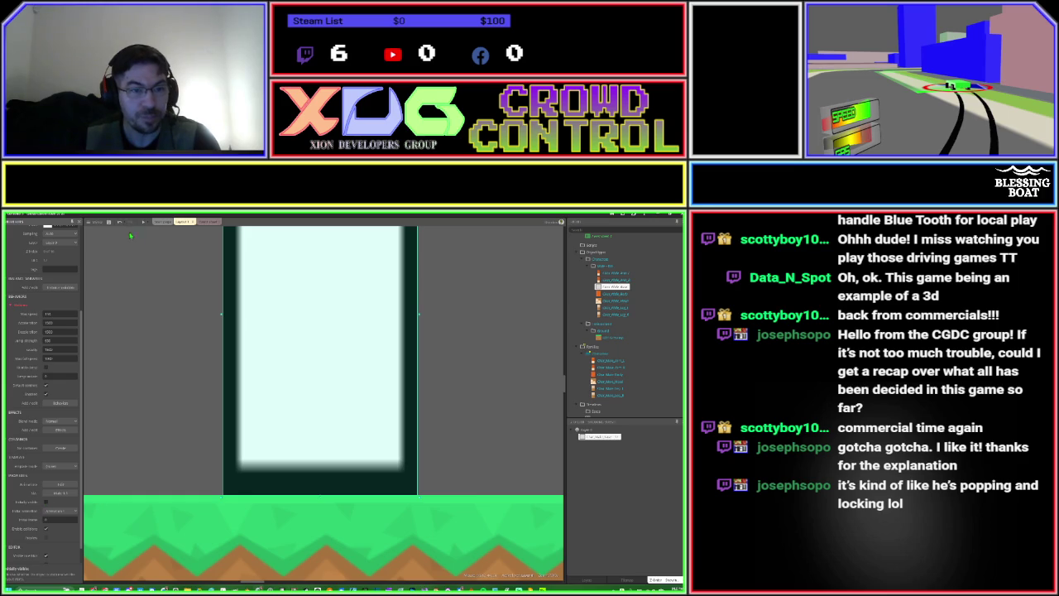
# Preview the game, walk the character right and left with the arrow keys, then close it.
pyautogui.click(143, 221)
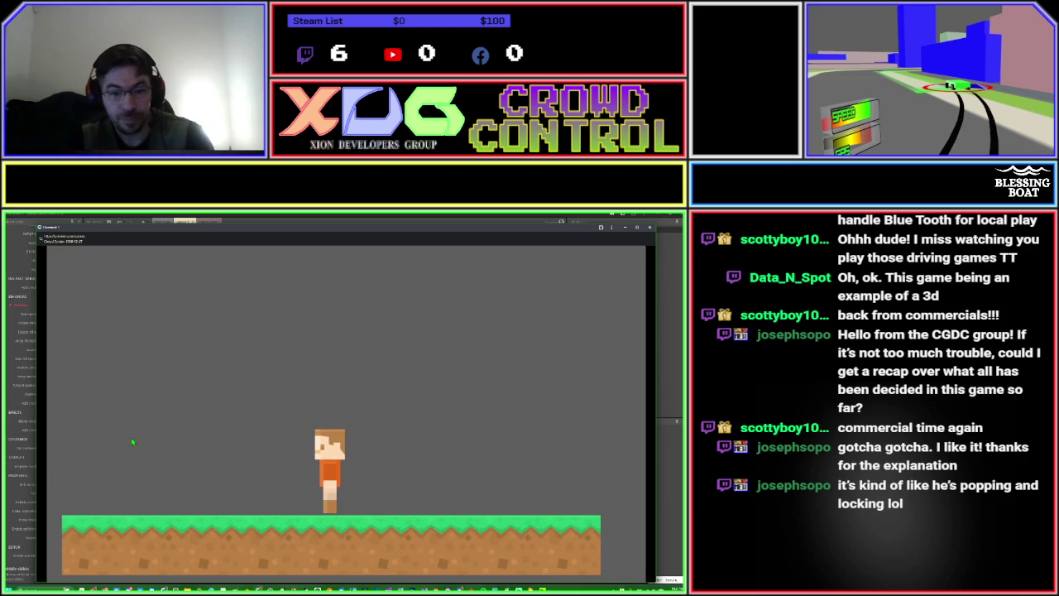
pyautogui.press('Right')
pyautogui.press('Left')
pyautogui.press('Right')
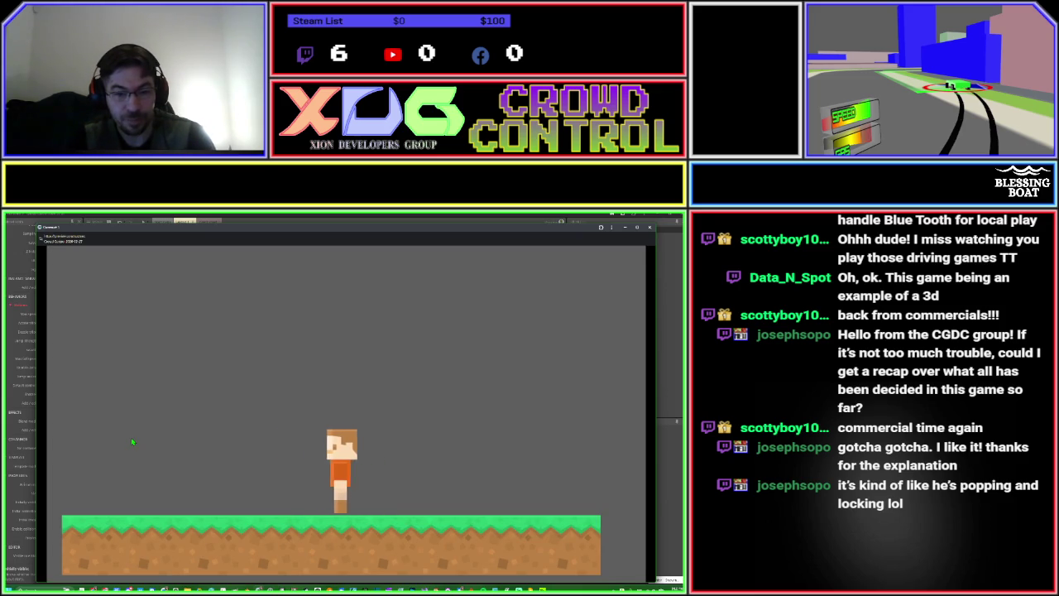
pyautogui.press('Left')
pyautogui.press('Right')
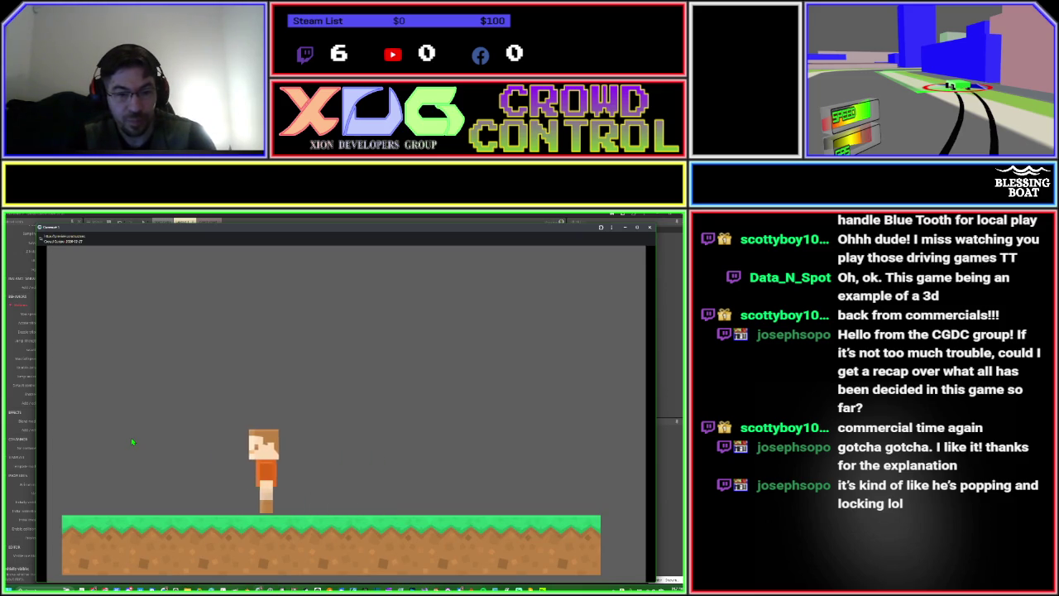
pyautogui.press('Left')
pyautogui.hotkey('alt', 'F4')
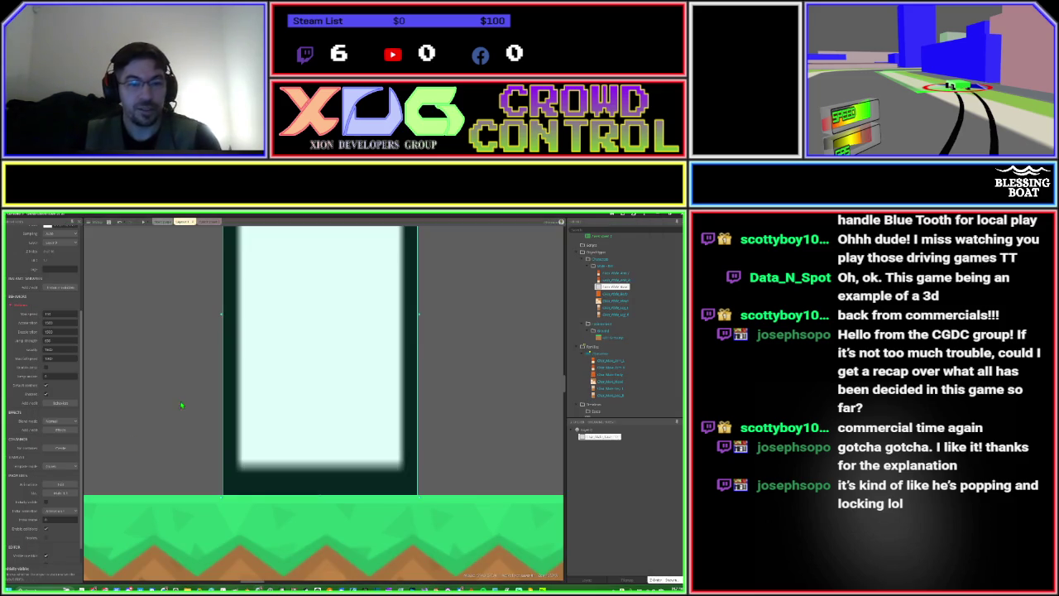
# Create a 'Character Movement' event group on Event sheet 1.
pyautogui.click(207, 221)
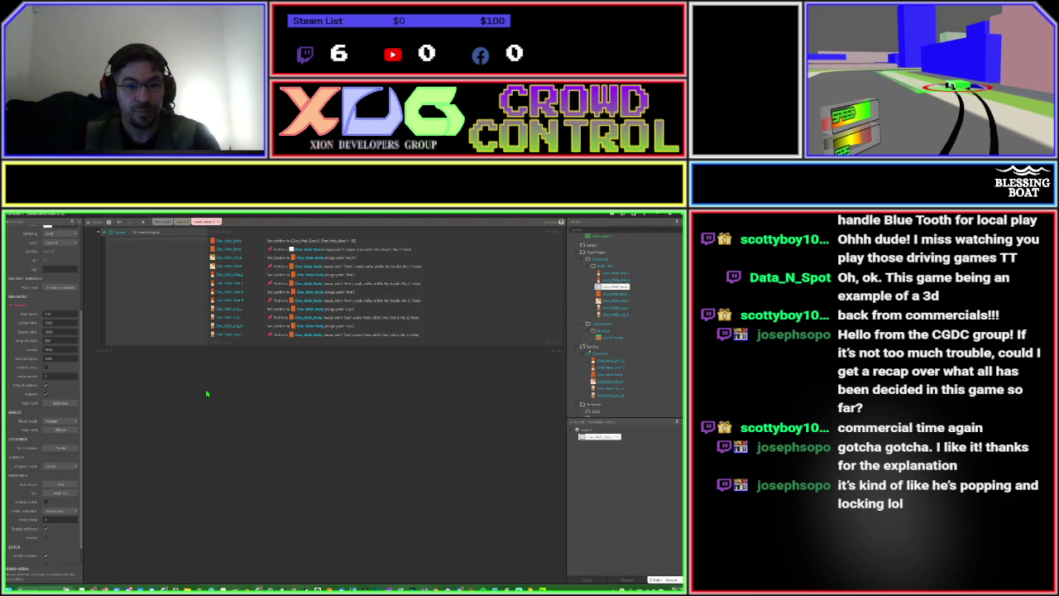
pyautogui.rightClick(207, 445)
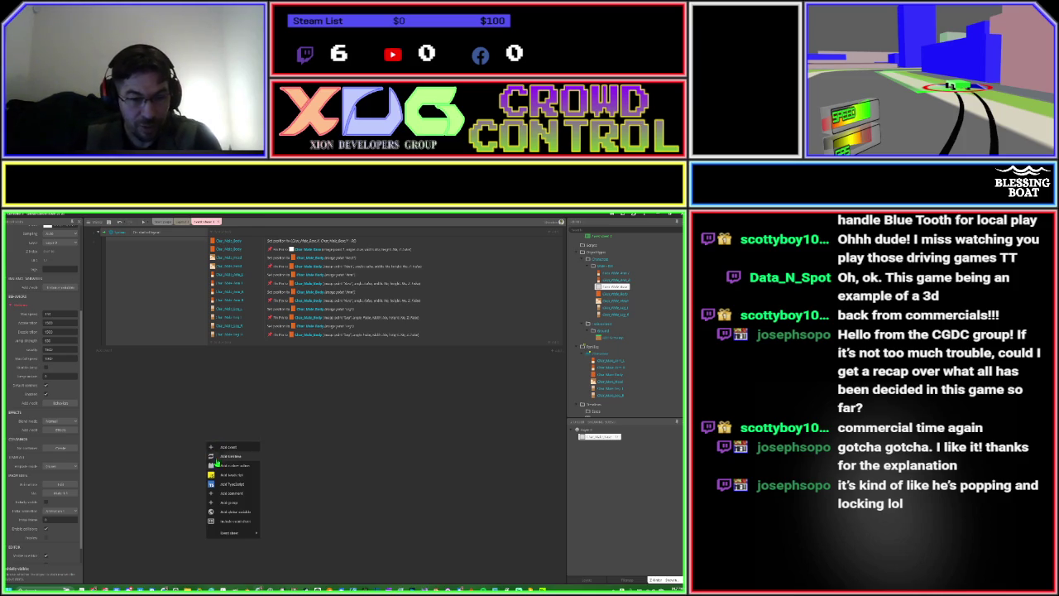
pyautogui.click(222, 503)
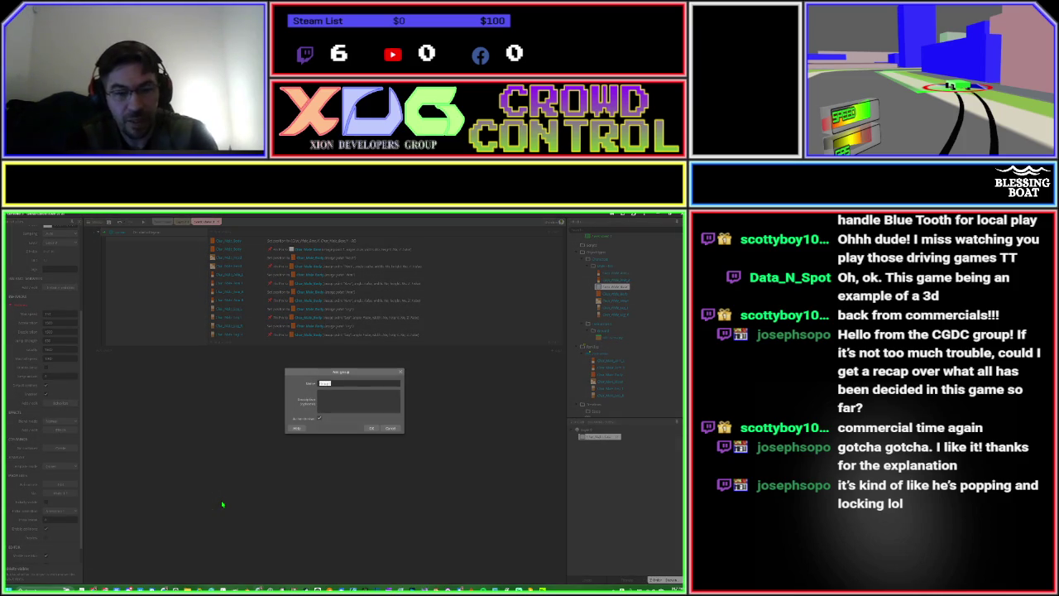
pyautogui.write('Cheat')
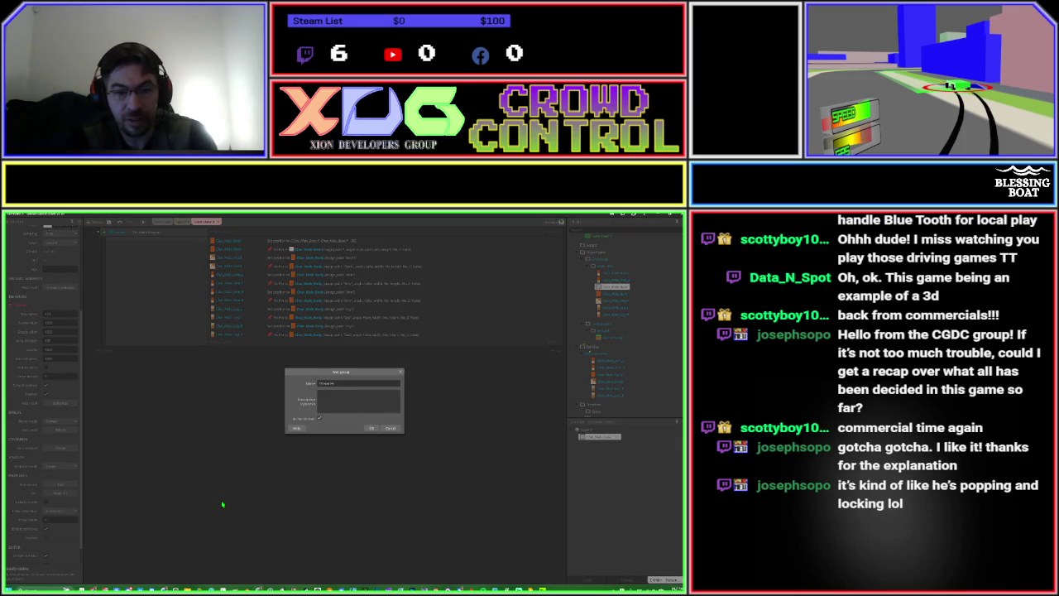
pyautogui.press('Return')
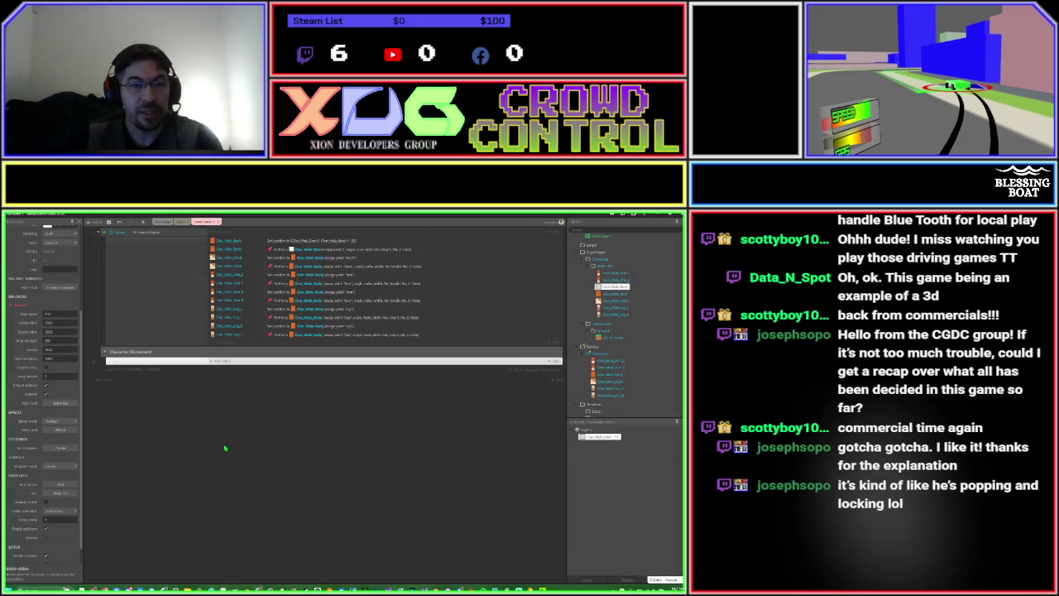
# Insert a Keyboard object into the project.
pyautogui.rightClick(589, 265)
pyautogui.press('Escape')
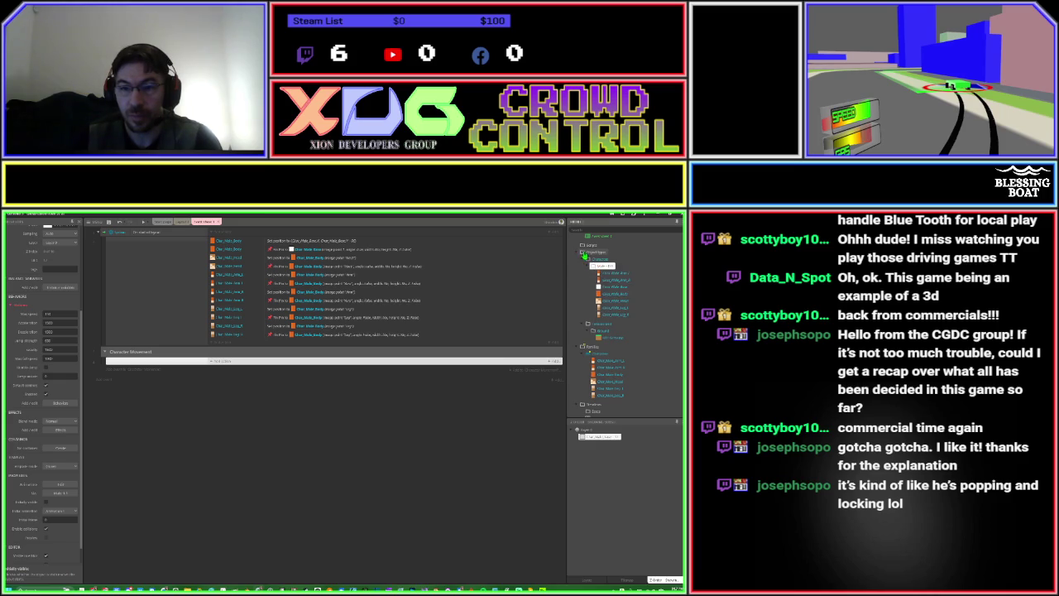
pyautogui.rightClick(585, 256)
pyautogui.click(591, 257)
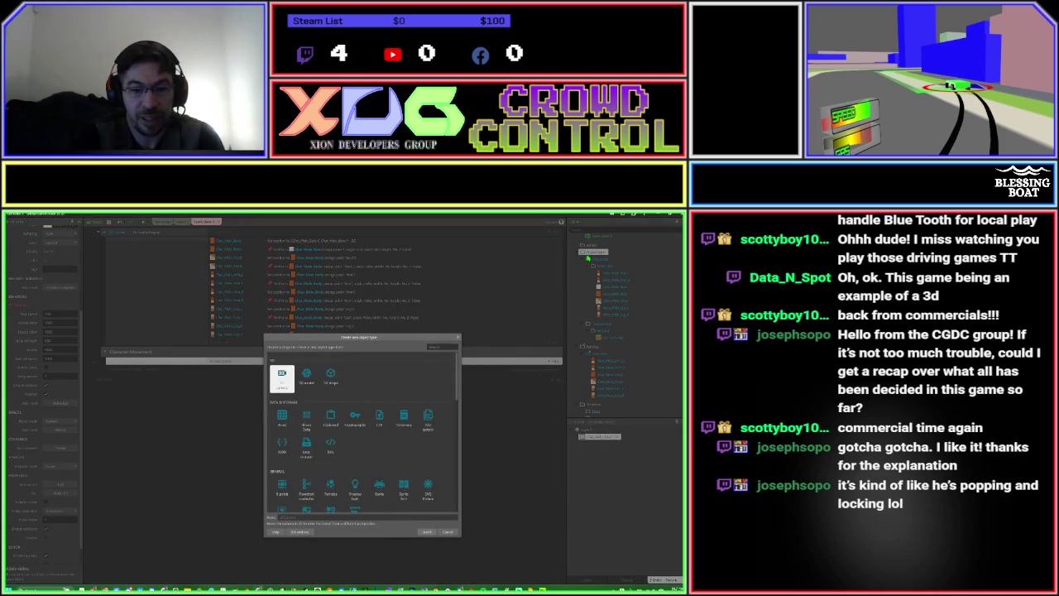
pyautogui.write('keyboard')
pyautogui.press('Return')
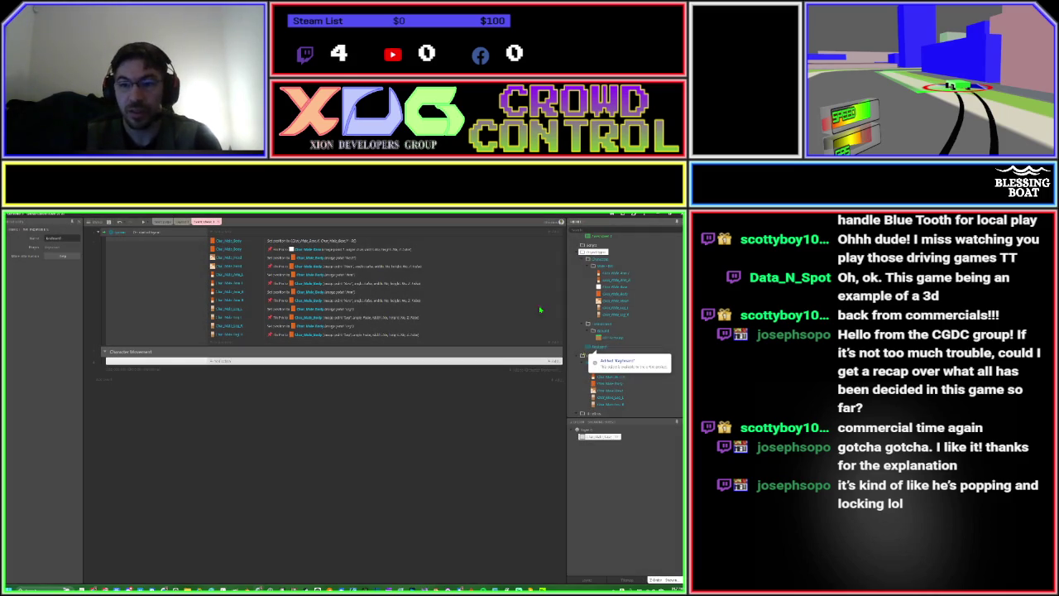
# Add an event with the Keyboard 'Key is down' condition set to Left arrow.
pyautogui.click(199, 361)
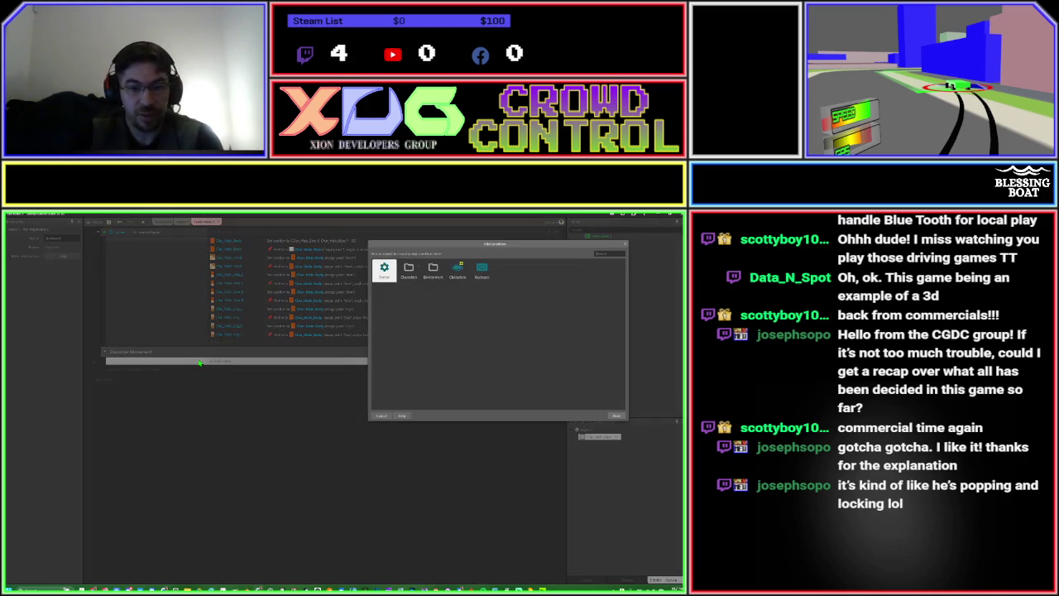
pyautogui.press('Left')
pyautogui.press('Return')
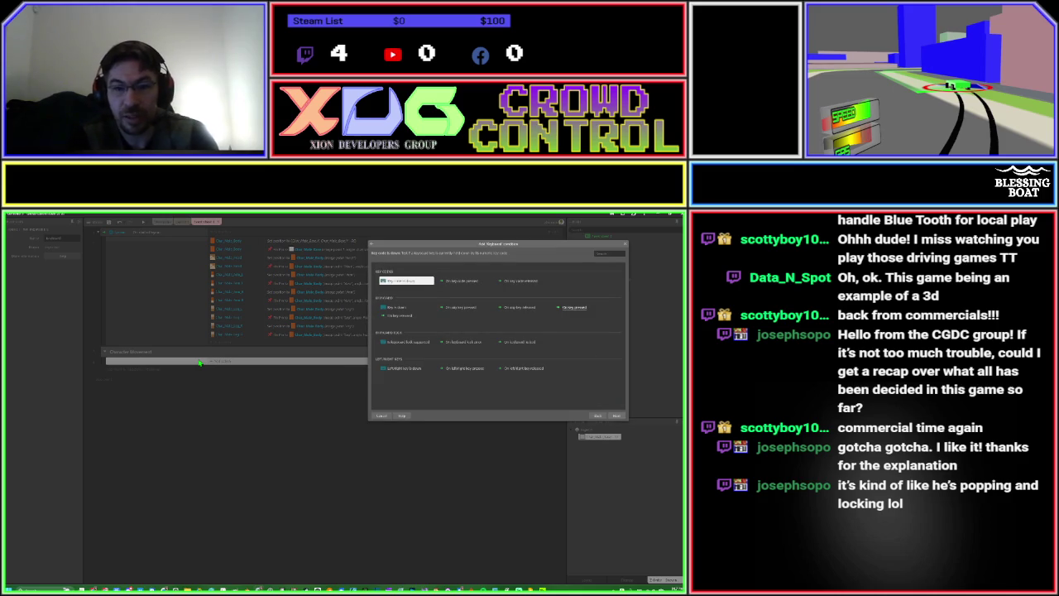
pyautogui.press('Down')
pyautogui.press('Return')
pyautogui.write('down')
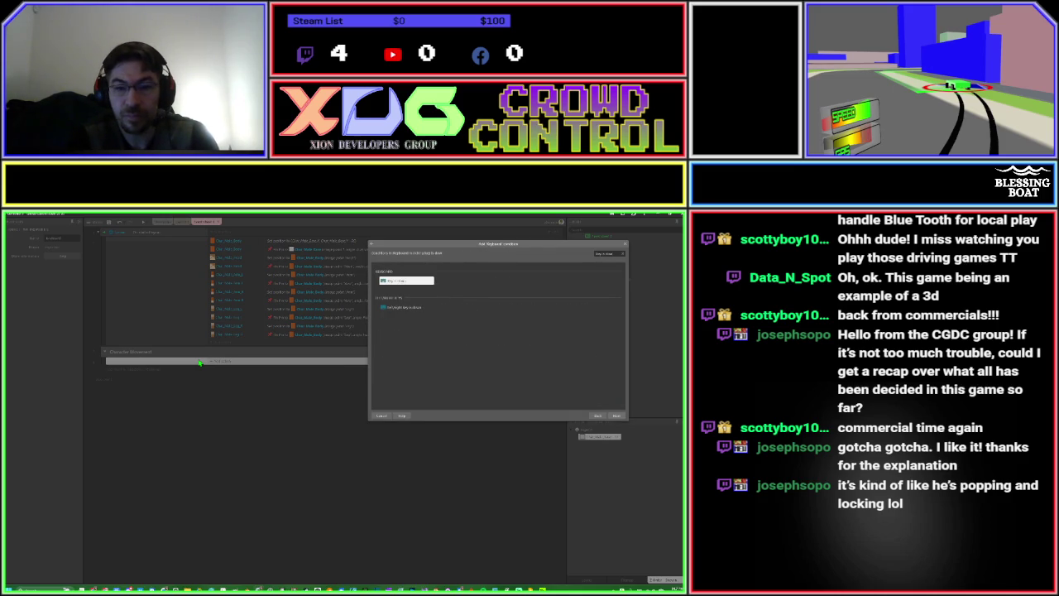
pyautogui.press('Return')
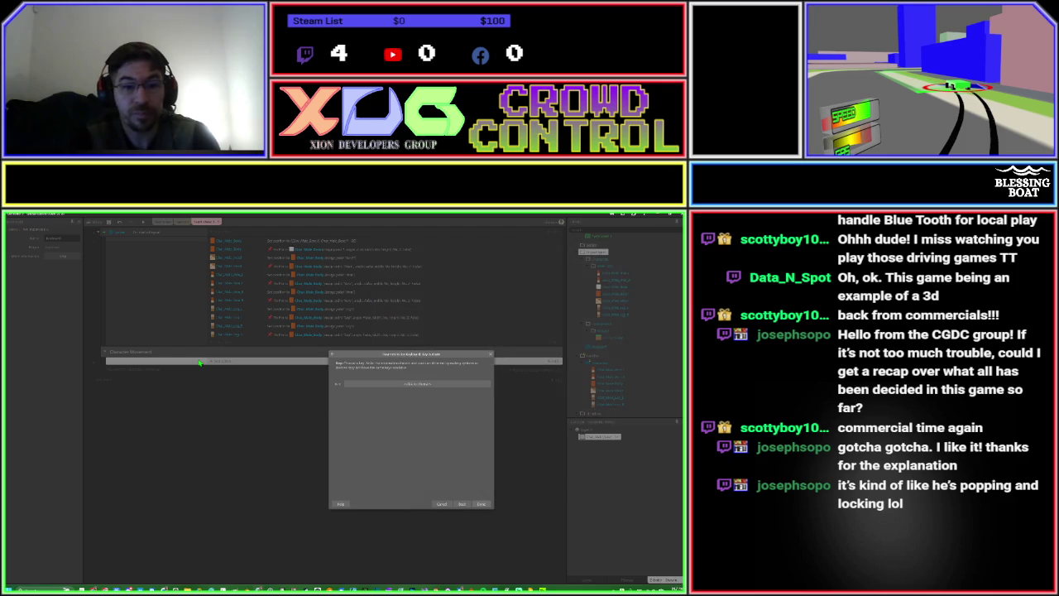
pyautogui.press('Return')
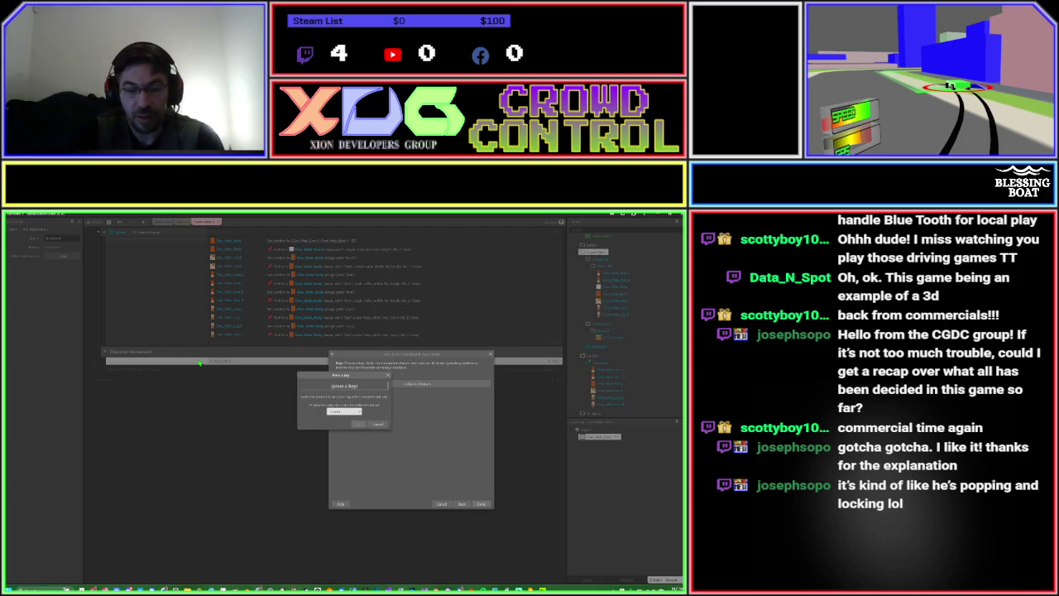
pyautogui.press('Left')
pyautogui.press('Return')
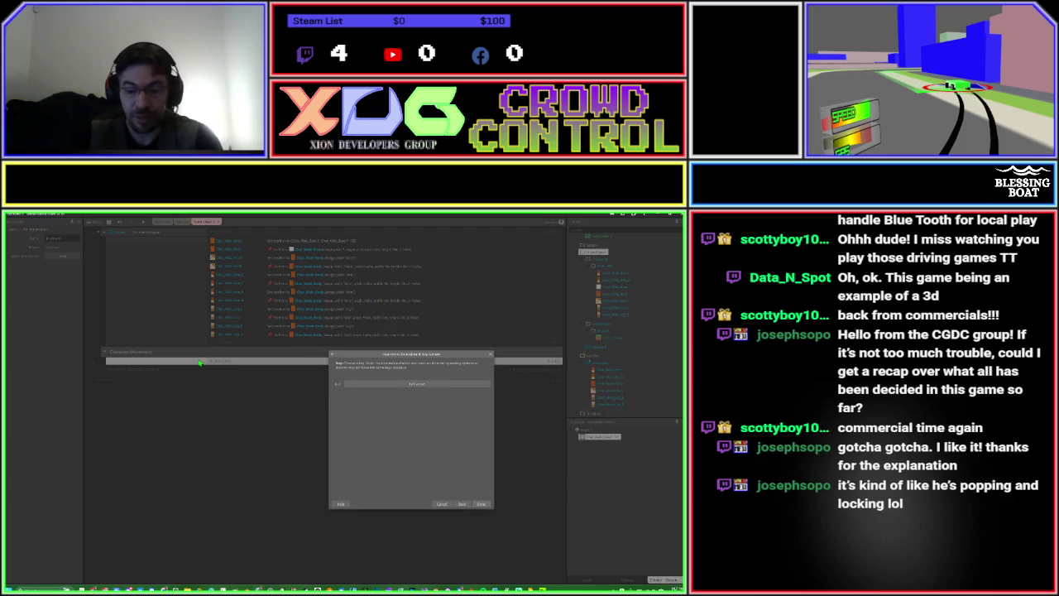
pyautogui.press('Return')
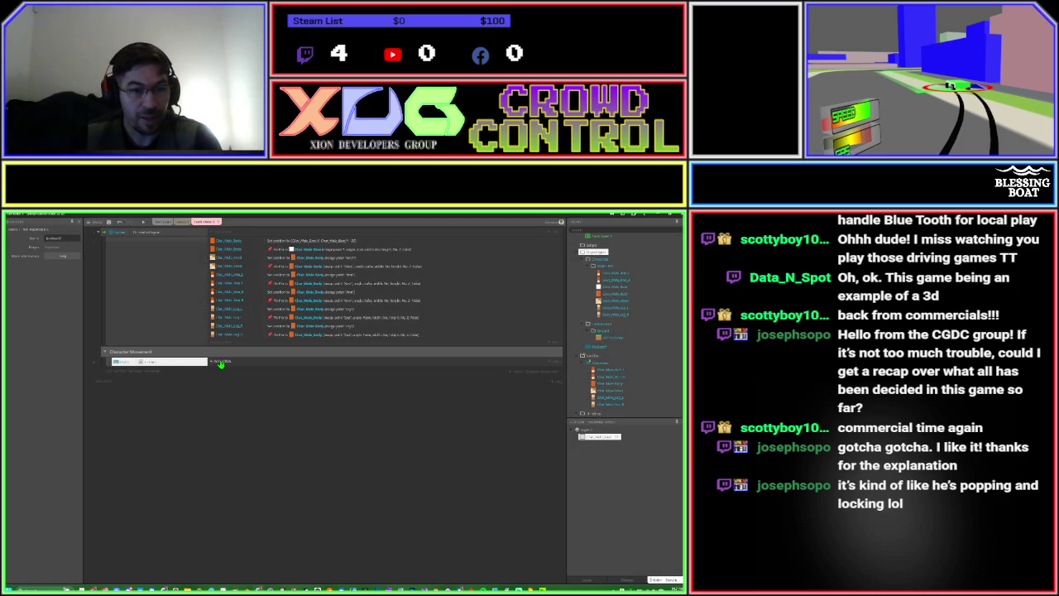
# Give the Left arrow event a Char_Male_Body Set visible action.
pyautogui.click(220, 363)
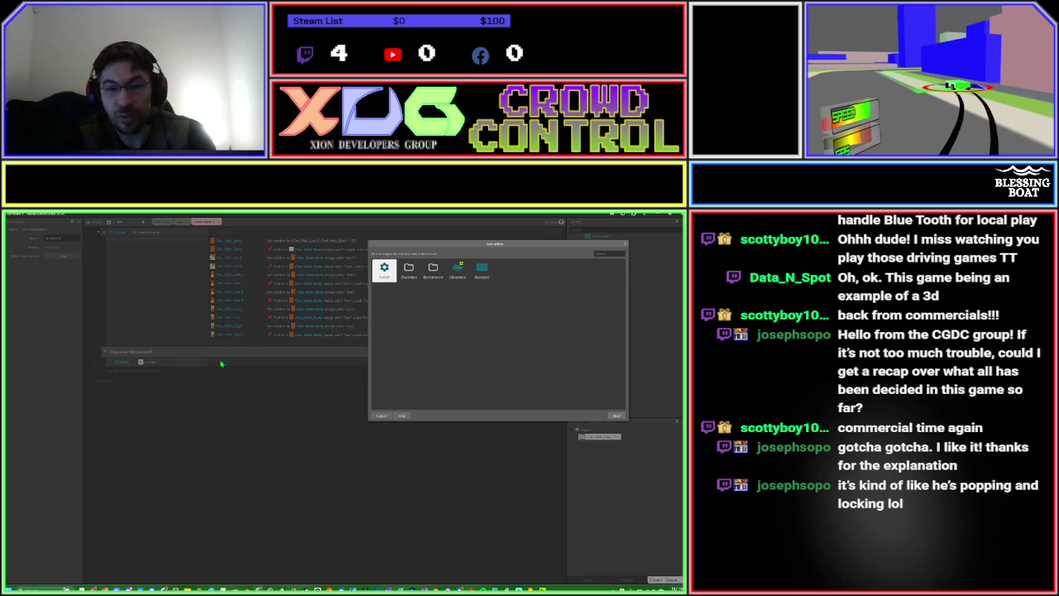
pyautogui.write('body')
pyautogui.press('Return')
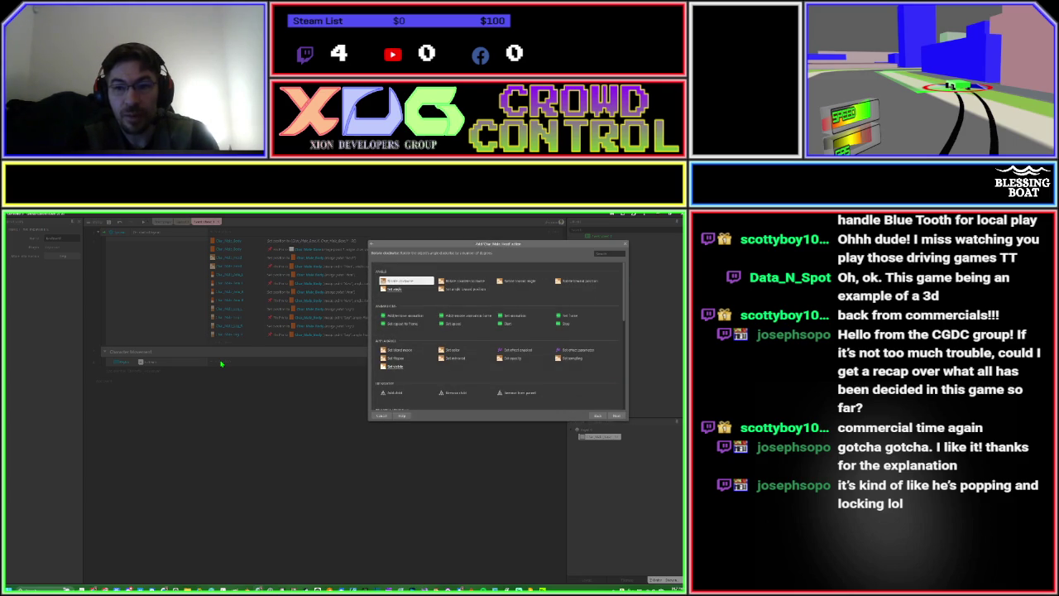
pyautogui.write('vis')
pyautogui.press('Return')
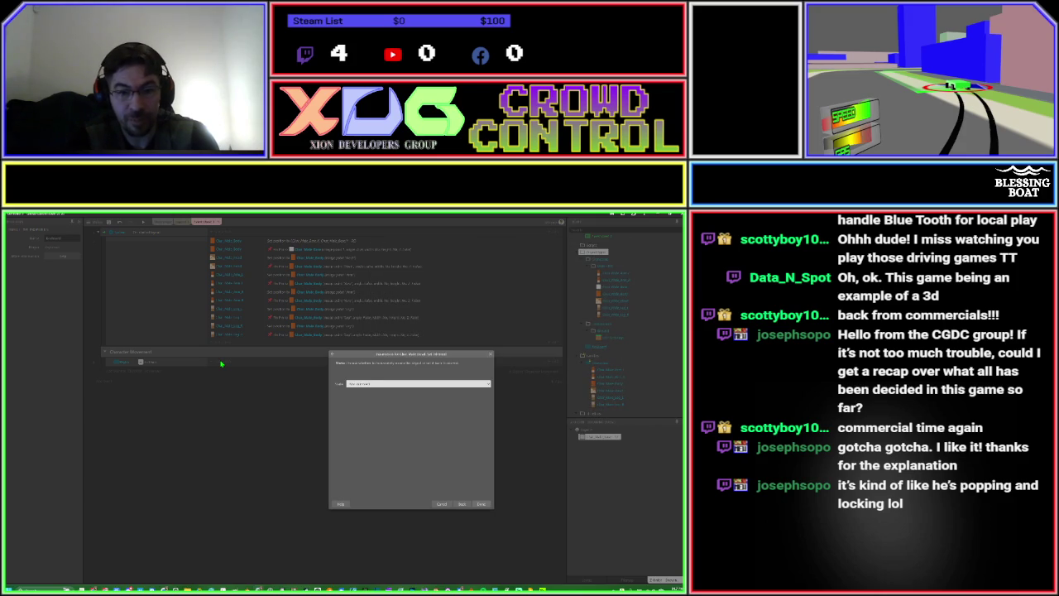
pyautogui.press('Return')
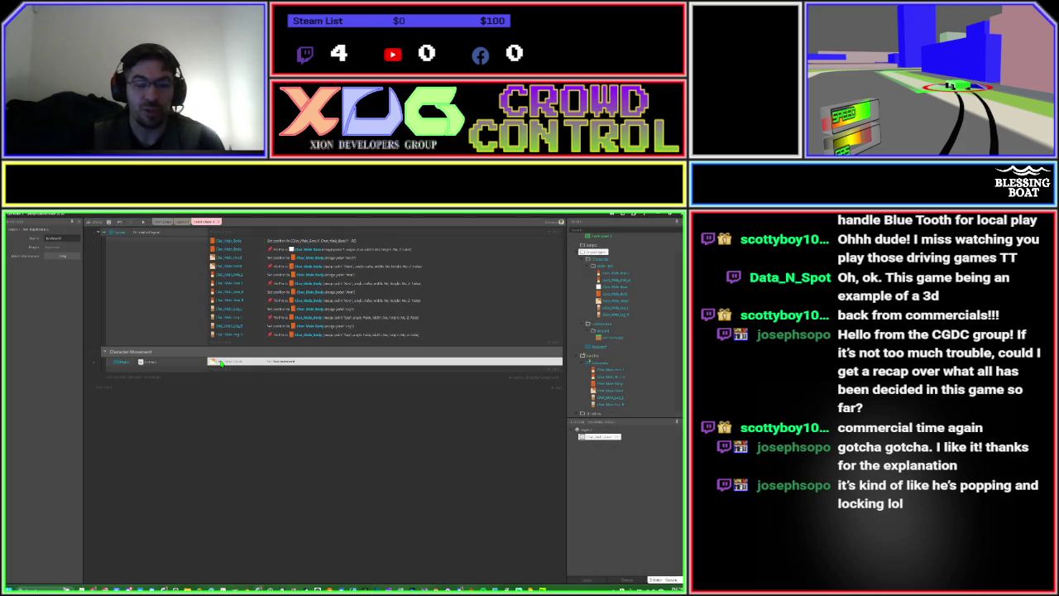
# Duplicate the Left arrow event, switch its key to Right arrow, and edit its Set visible action.
pyautogui.click(121, 370)
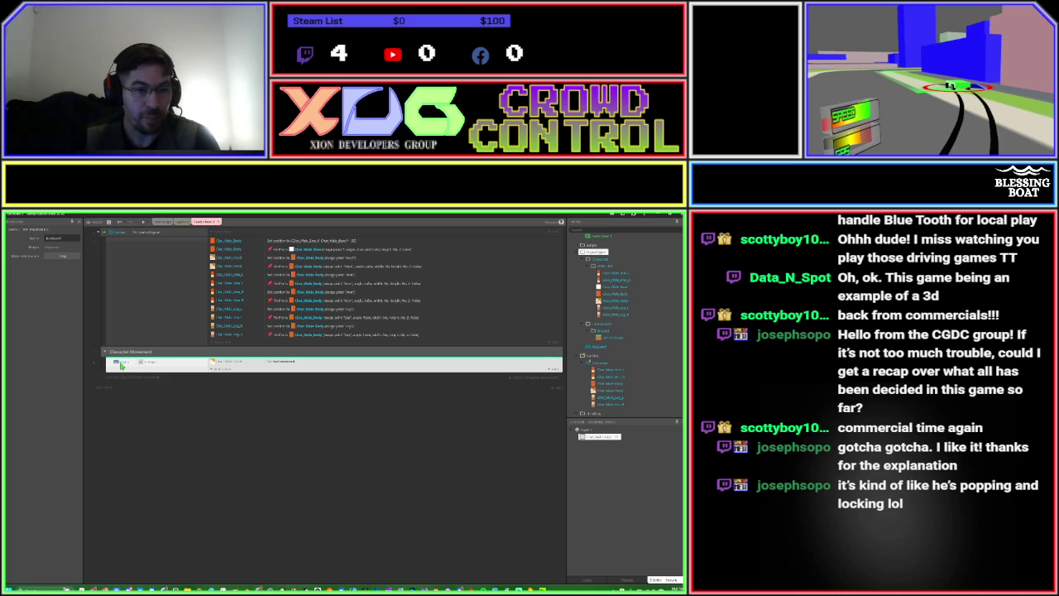
pyautogui.hotkey('ctrl', 'v')
pyautogui.click(146, 377)
pyautogui.doubleClick(147, 378)
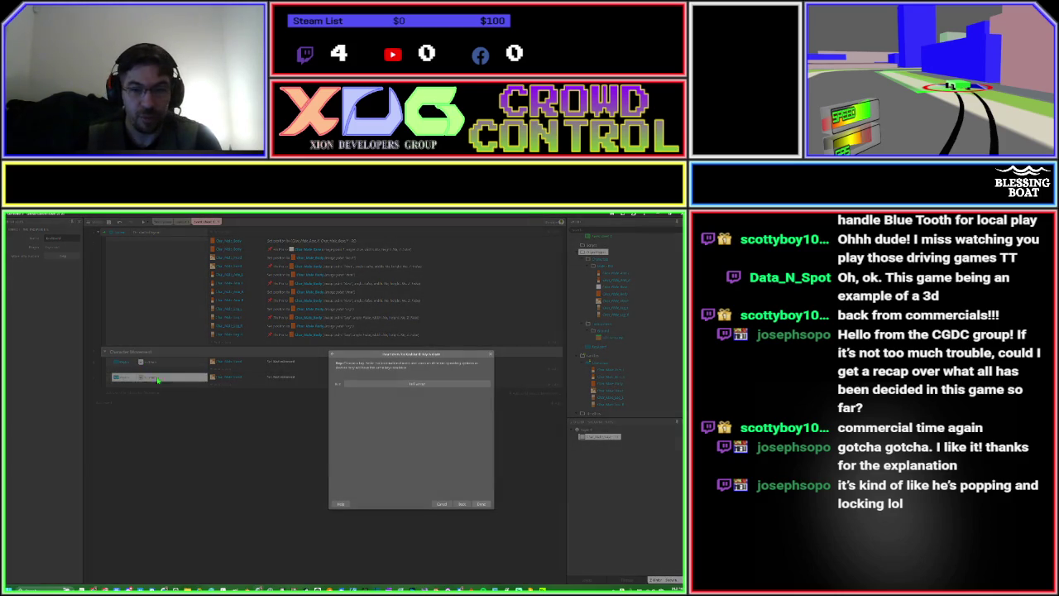
pyautogui.click(377, 383)
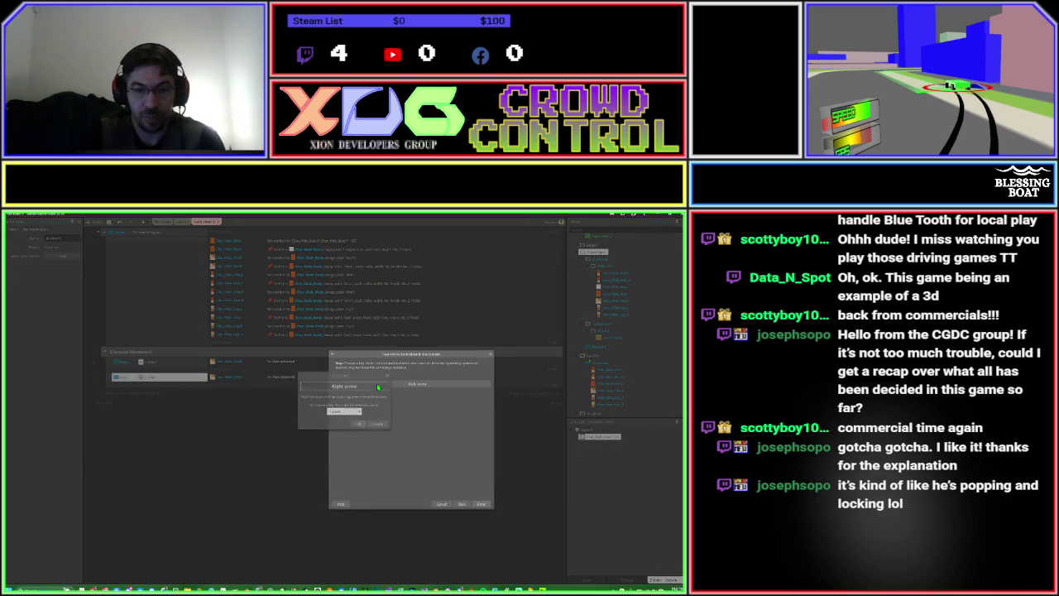
pyautogui.press('Return')
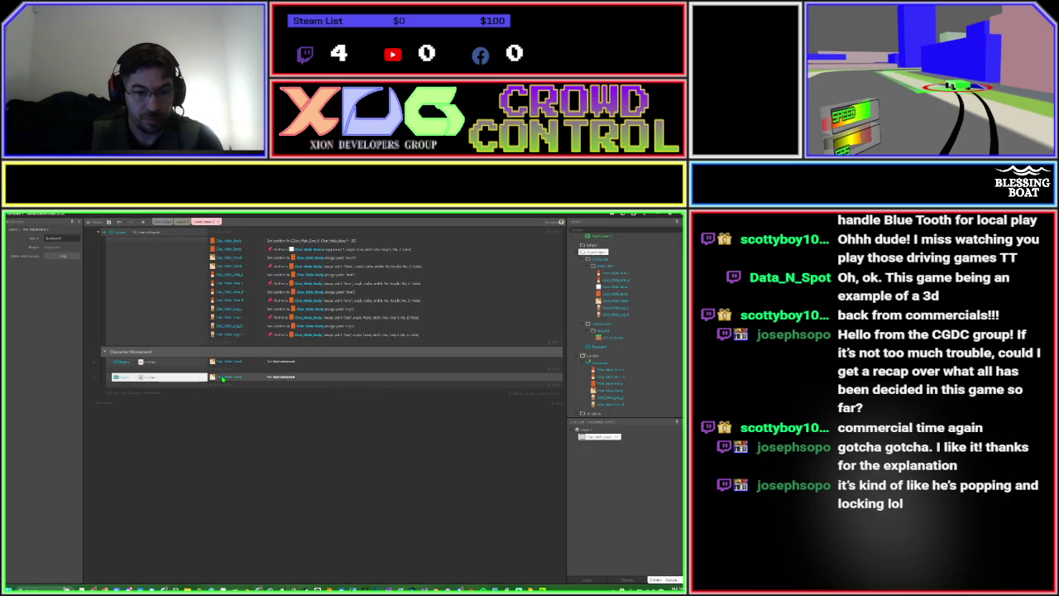
pyautogui.doubleClick(223, 377)
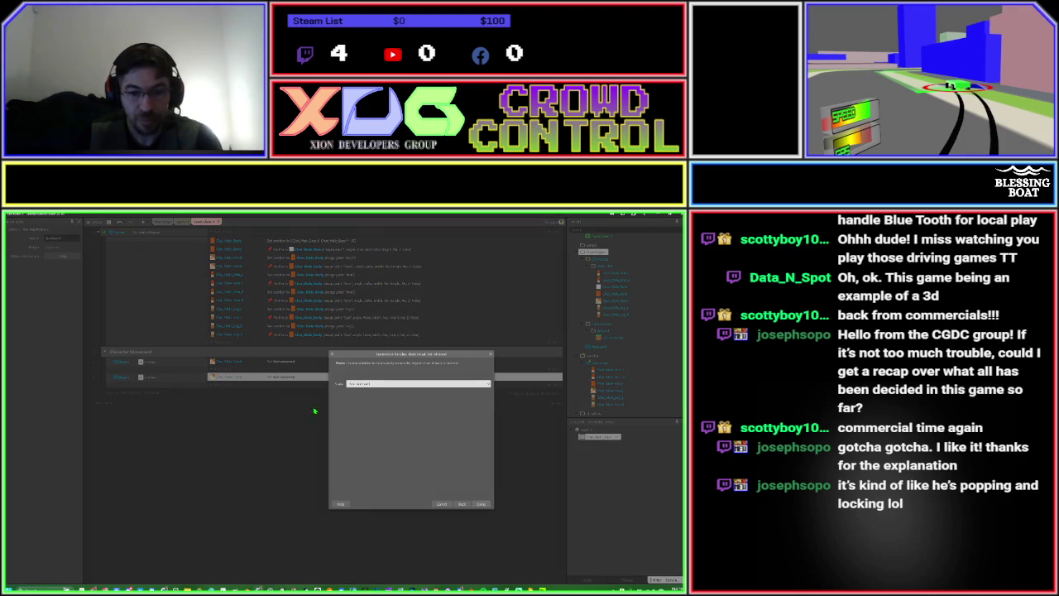